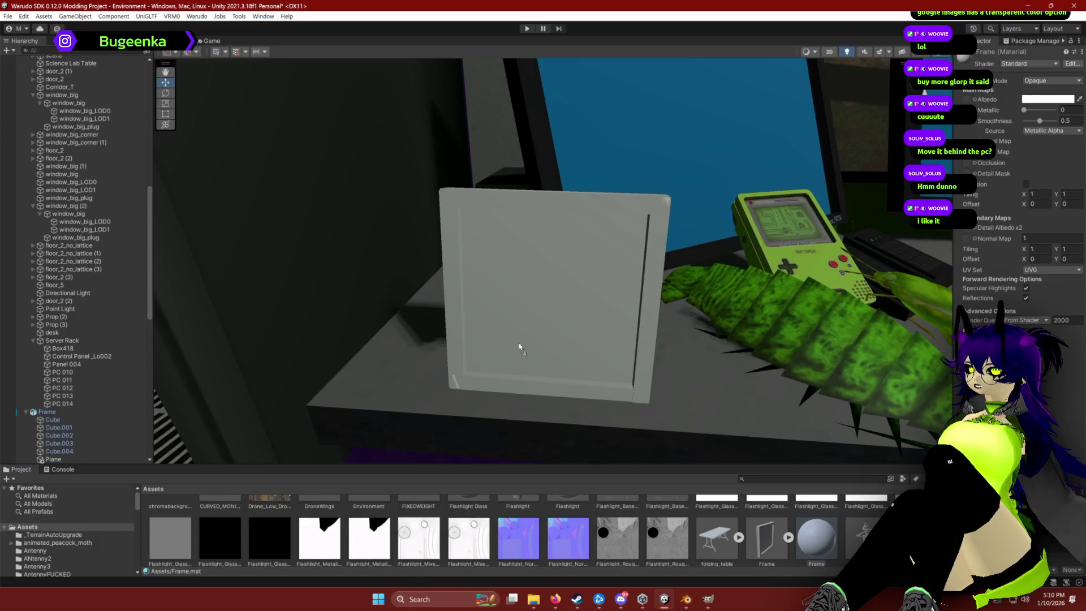
# Place the creature picture in the frame; set the Frame material to purple 6E00FF, smoothness and metallic 0.
pyautogui.moveTo(643, 256); pyautogui.dragTo(616, 212)
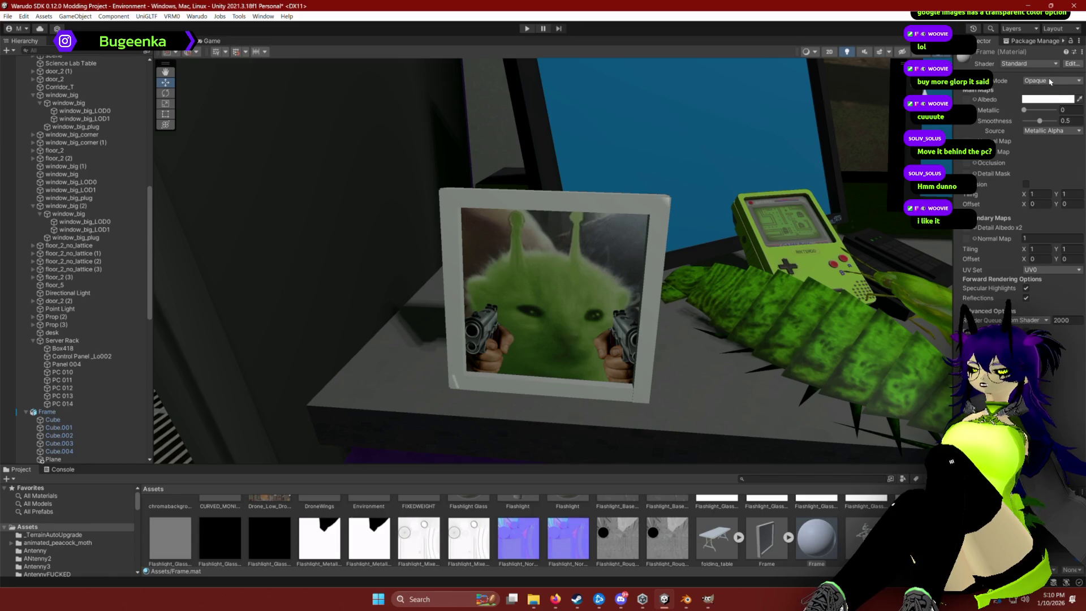
pyautogui.click(1057, 99)
pyautogui.moveTo(1001, 158)
pyautogui.mouseDown()
pyautogui.moveTo(1000, 169)
pyautogui.moveTo(1069, 148)
pyautogui.moveTo(1073, 161)
pyautogui.mouseUp()
pyautogui.click(1022, 223)
pyautogui.click(1078, 91)
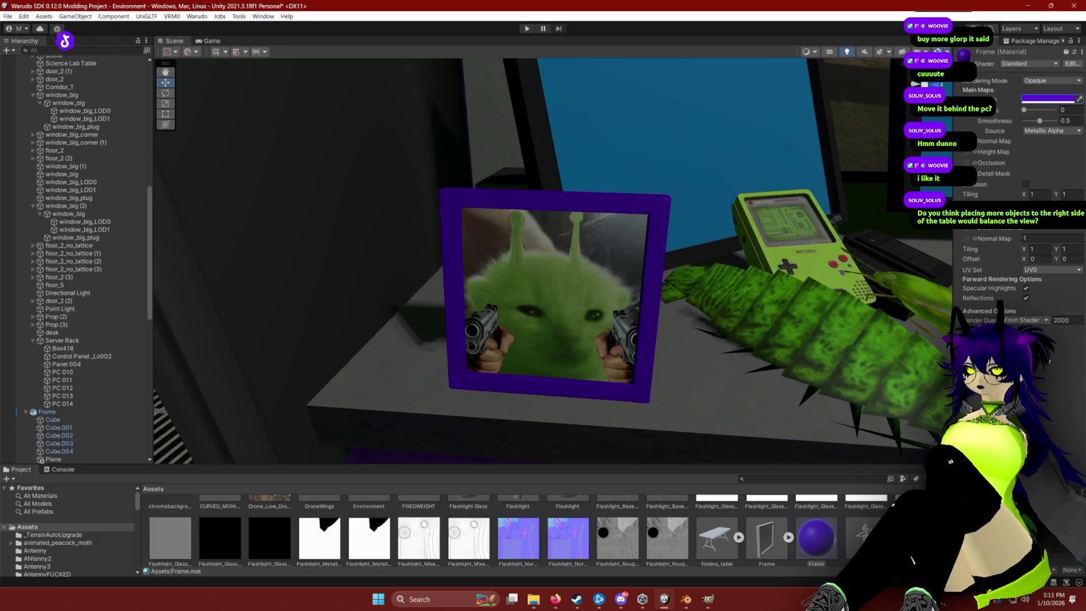
pyautogui.moveTo(1041, 121)
pyautogui.mouseDown()
pyautogui.moveTo(1017, 117)
pyautogui.moveTo(1056, 124)
pyautogui.moveTo(1040, 125)
pyautogui.moveTo(1055, 114)
pyautogui.moveTo(1025, 110)
pyautogui.mouseUp()
pyautogui.moveTo(623, 227)
pyautogui.mouseDown()
pyautogui.moveTo(707, 210)
pyautogui.moveTo(753, 186)
pyautogui.mouseUp()
# Open the Textures 2 folder and select the frame's Cube.001 edge piece in the Scene view.
pyautogui.scroll(-5, 729, 541)
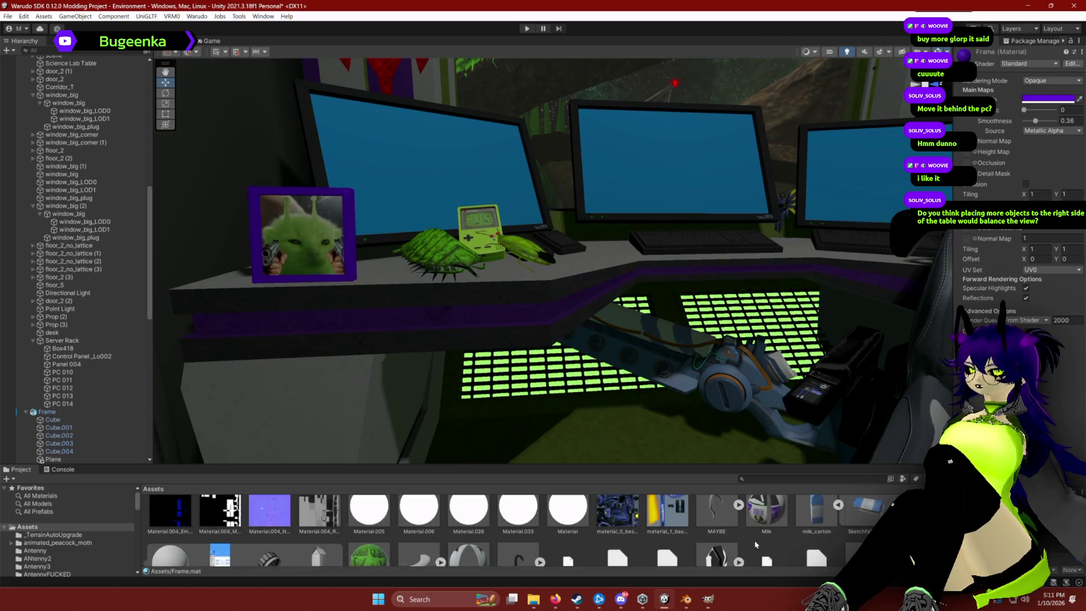
pyautogui.scroll(6, 710, 552)
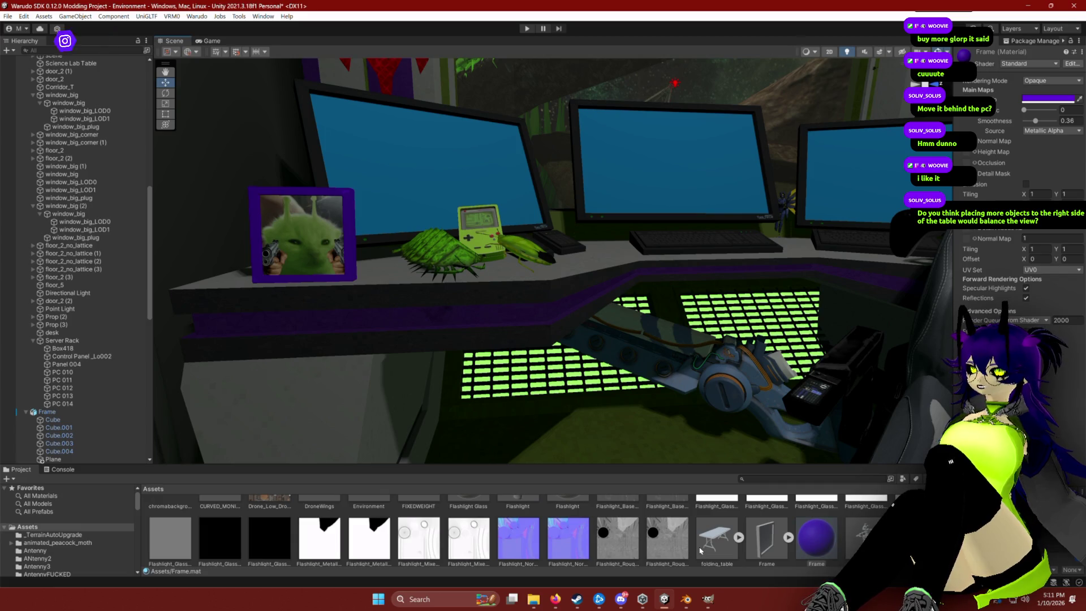
pyautogui.scroll(5, 700, 549)
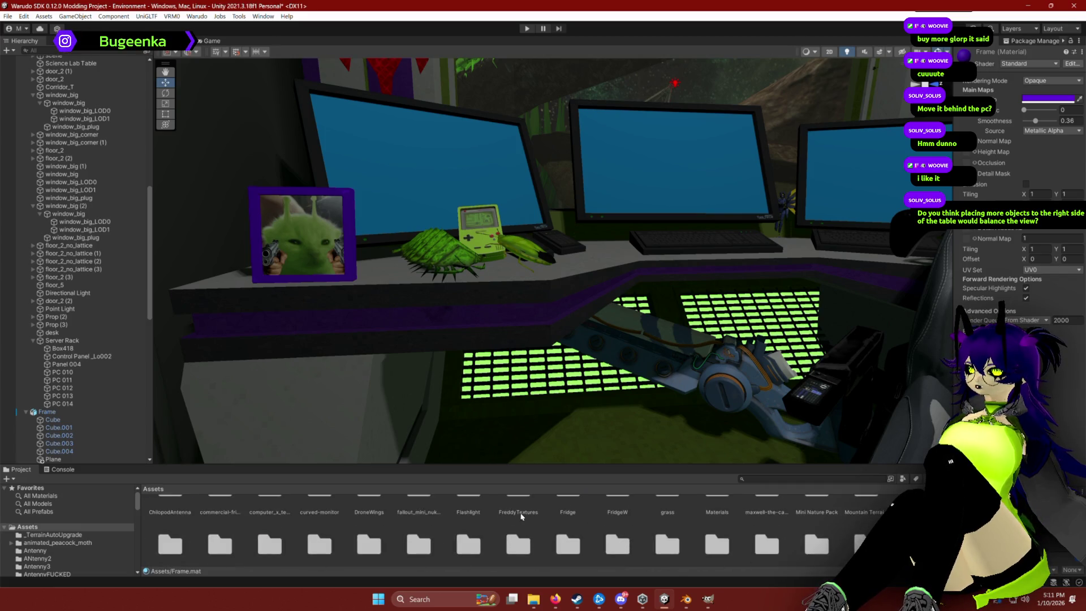
pyautogui.scroll(-5, 458, 515)
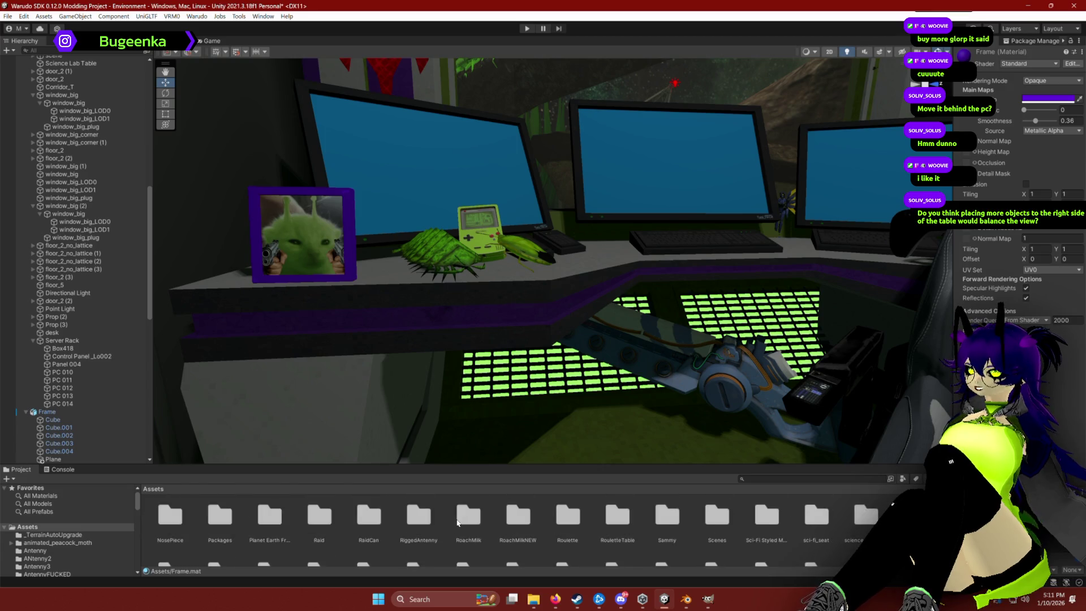
pyautogui.scroll(-1, 459, 521)
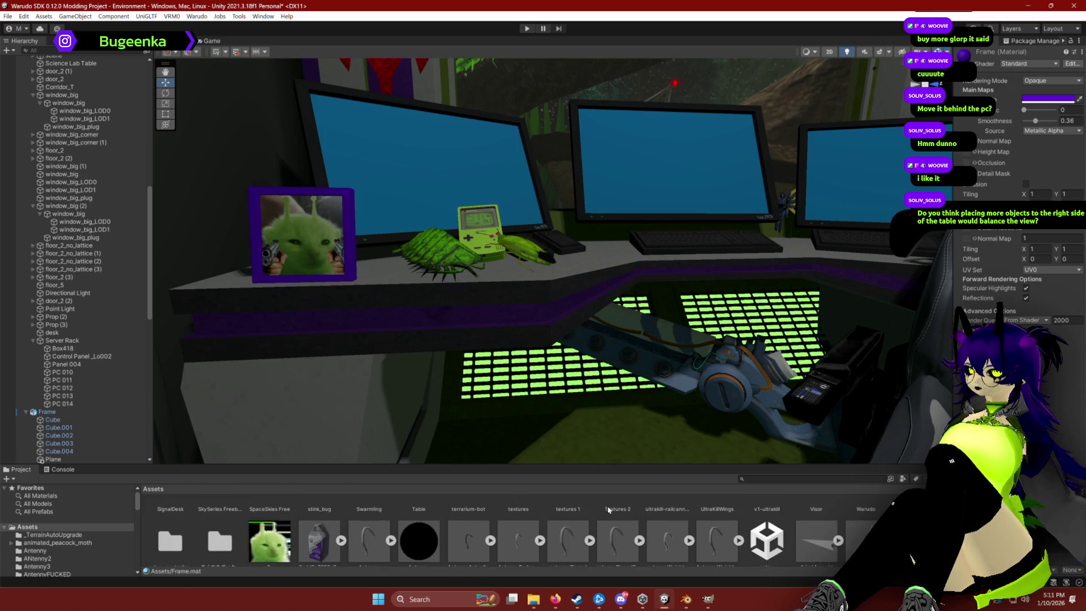
pyautogui.doubleClick(609, 510)
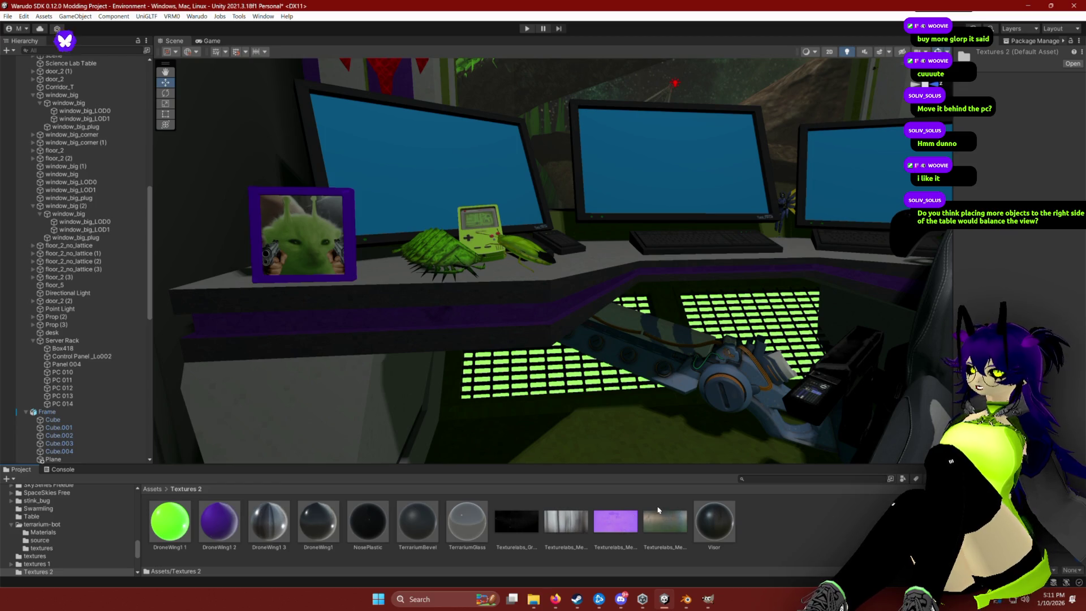
pyautogui.click(350, 246)
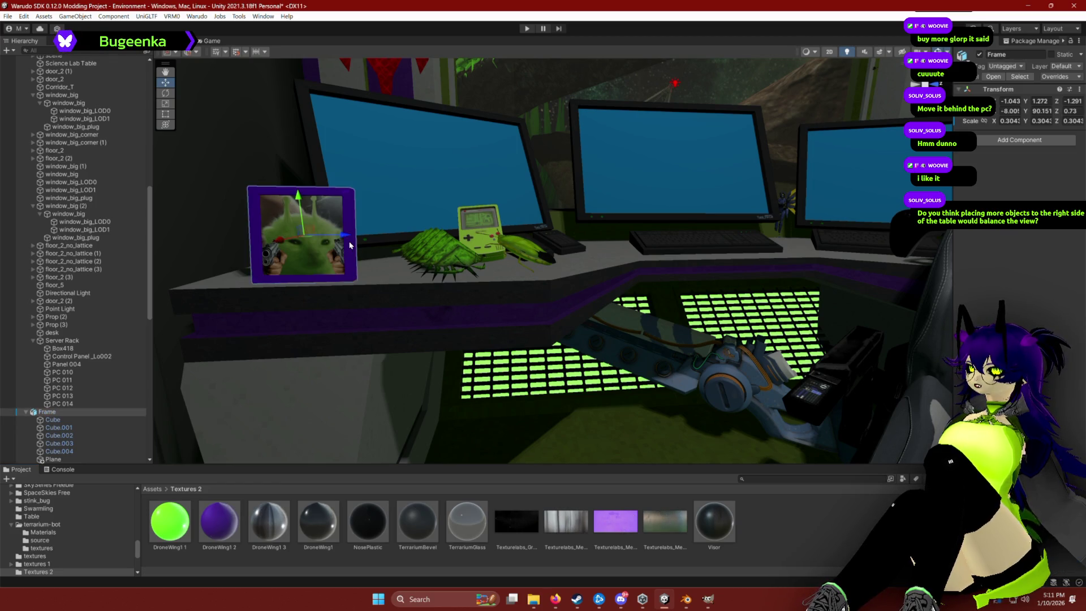
pyautogui.click(350, 218)
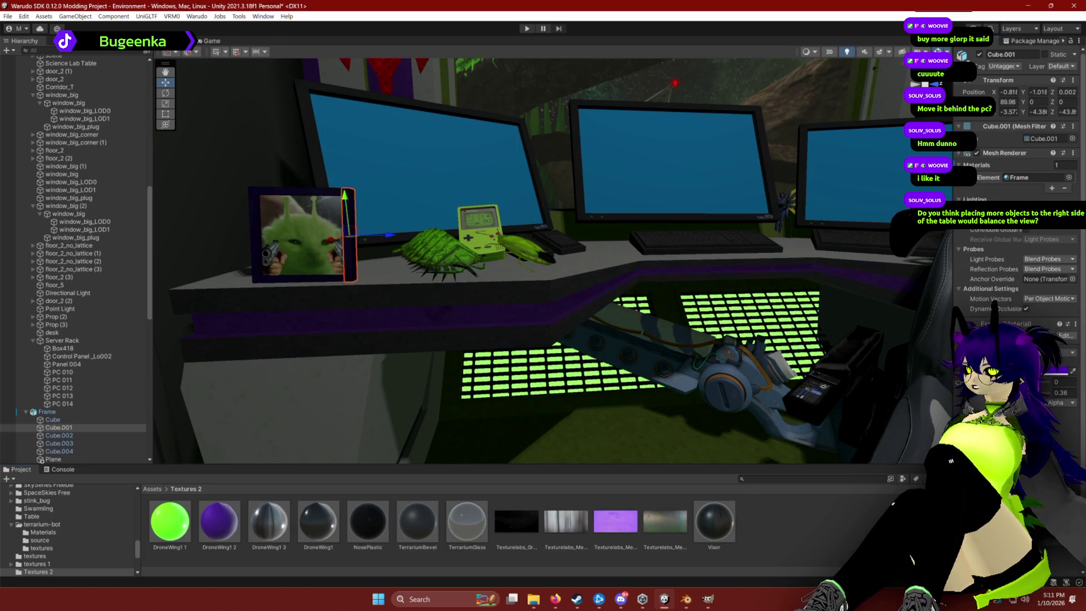
pyautogui.click(1056, 372)
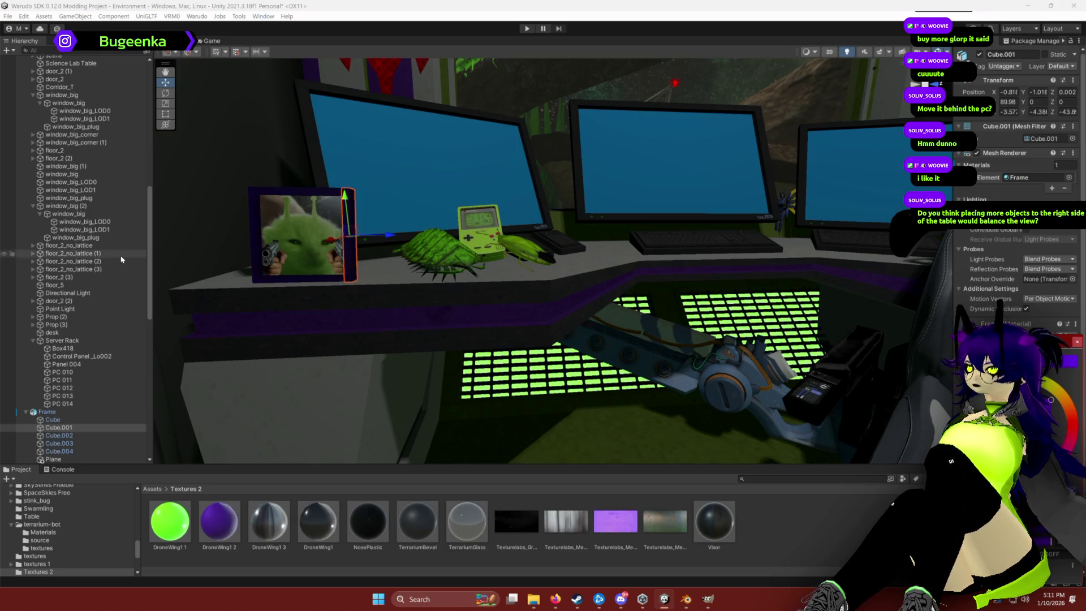
pyautogui.click(35, 565)
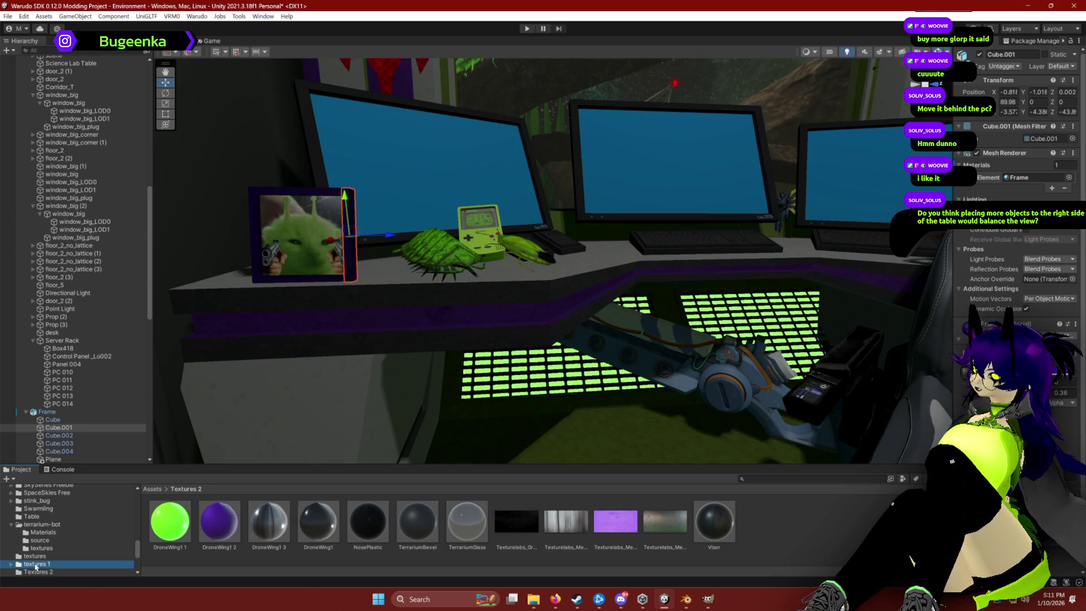
pyautogui.click(35, 557)
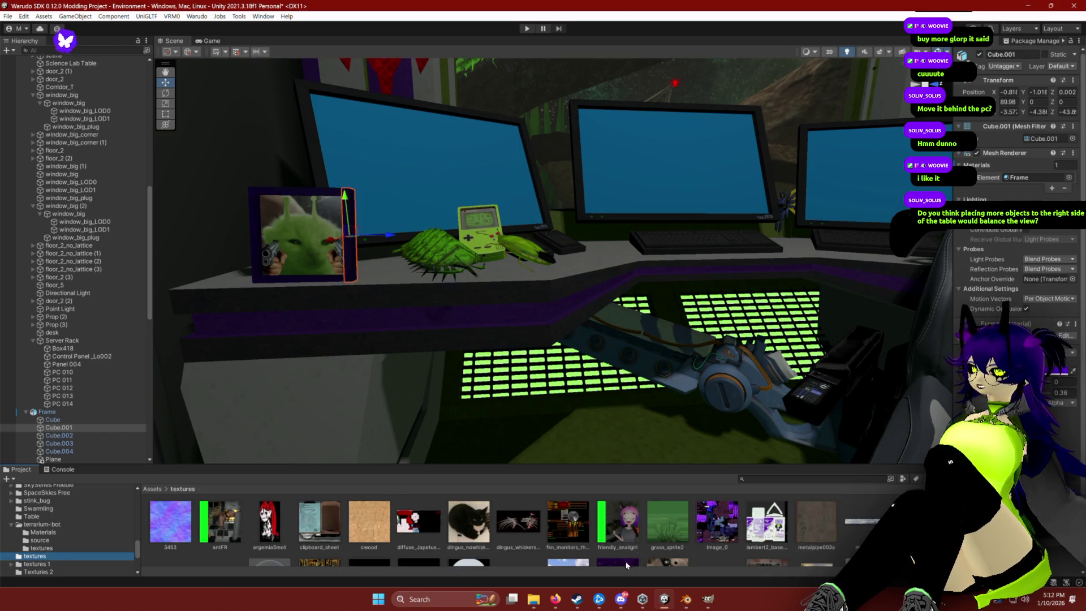
pyautogui.scroll(-2, 679, 555)
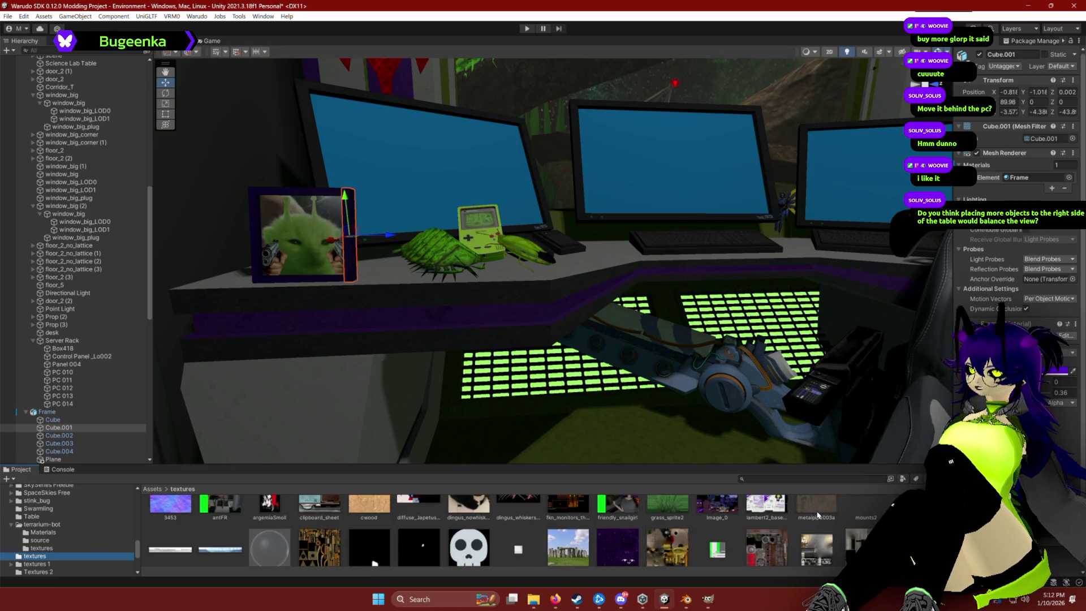
pyautogui.scroll(-10, 818, 515)
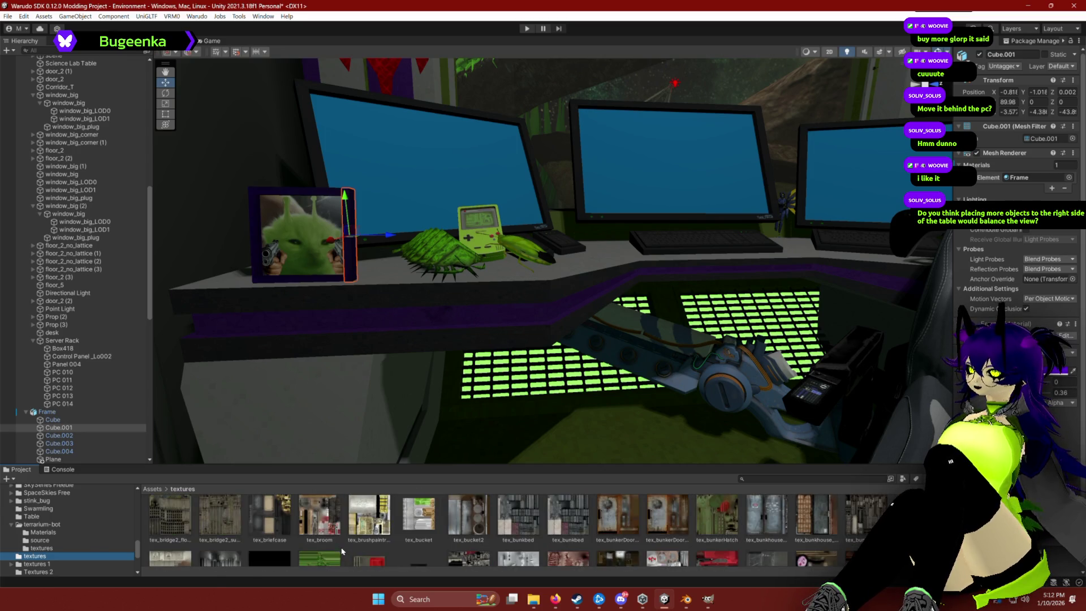
pyautogui.scroll(-5, 342, 549)
pyautogui.scroll(-10, 340, 545)
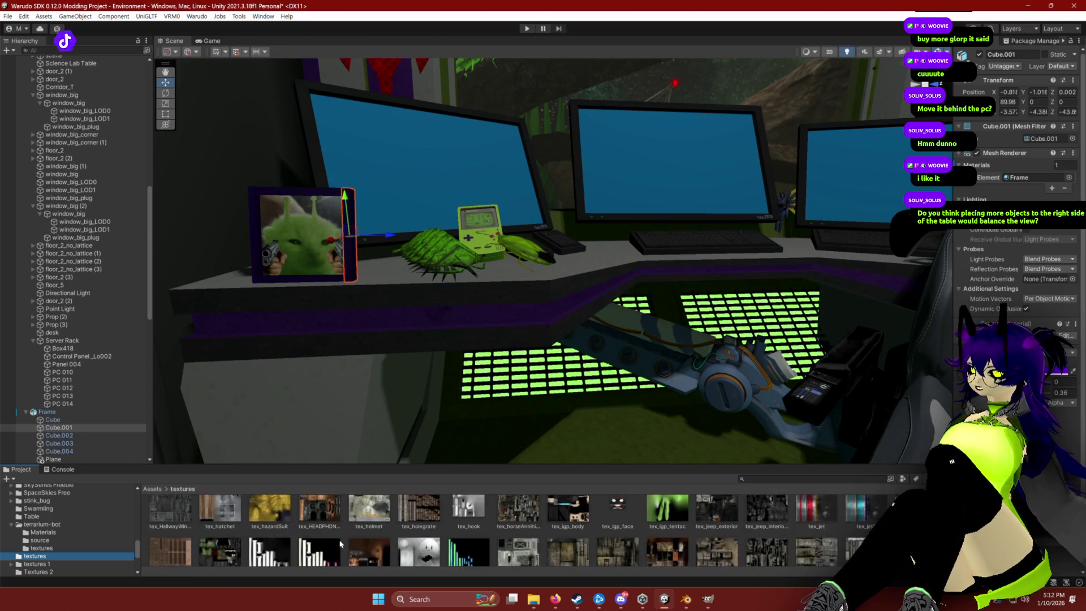
pyautogui.scroll(-10, 340, 544)
pyautogui.scroll(-10, 340, 545)
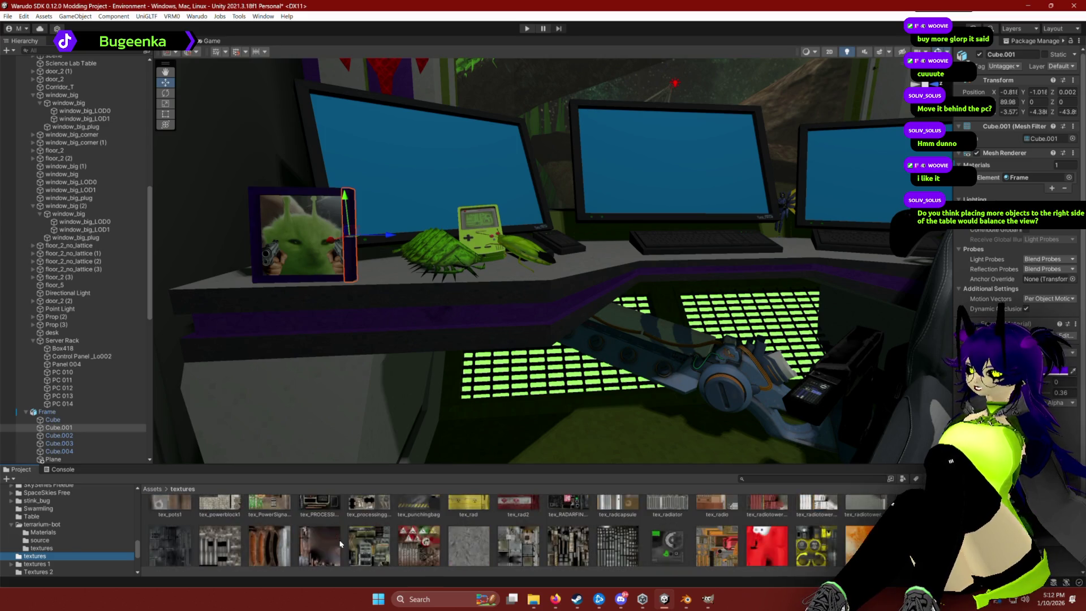
pyautogui.scroll(-3, 340, 545)
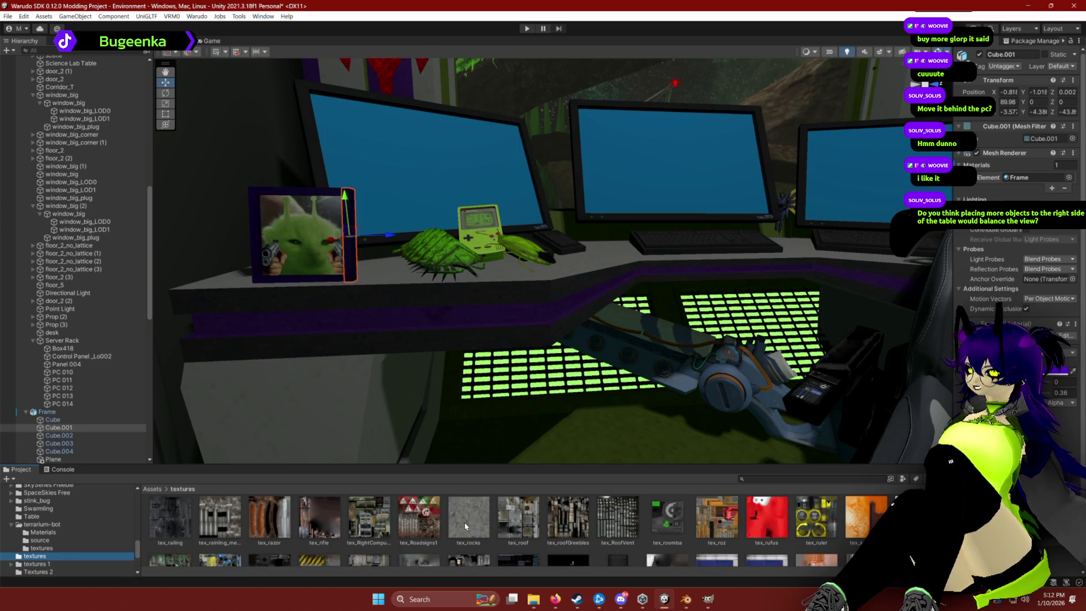
pyautogui.scroll(-1, 466, 527)
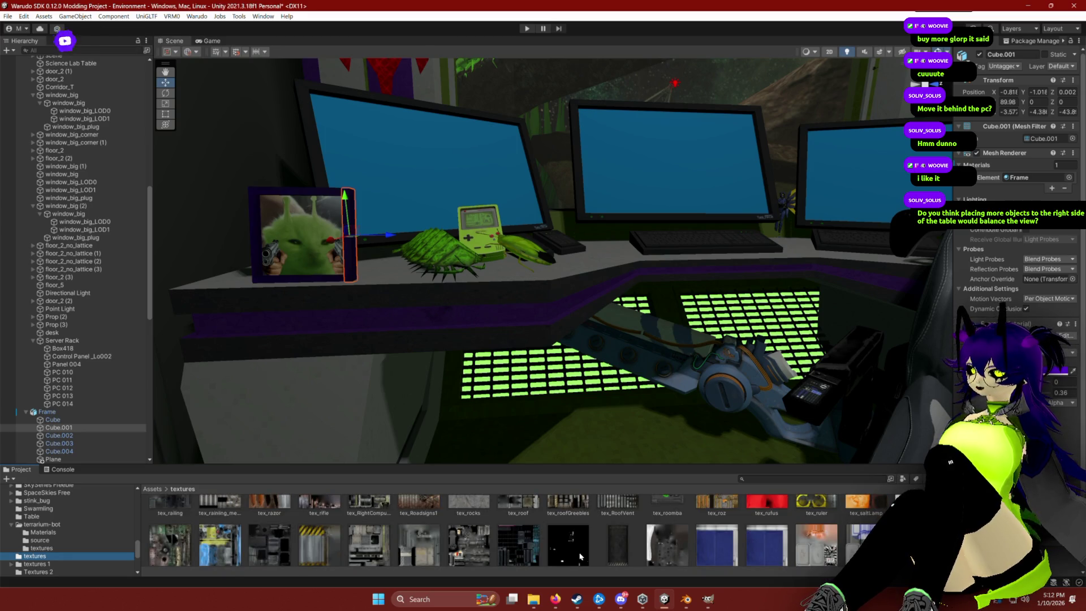
pyautogui.scroll(-10, 583, 556)
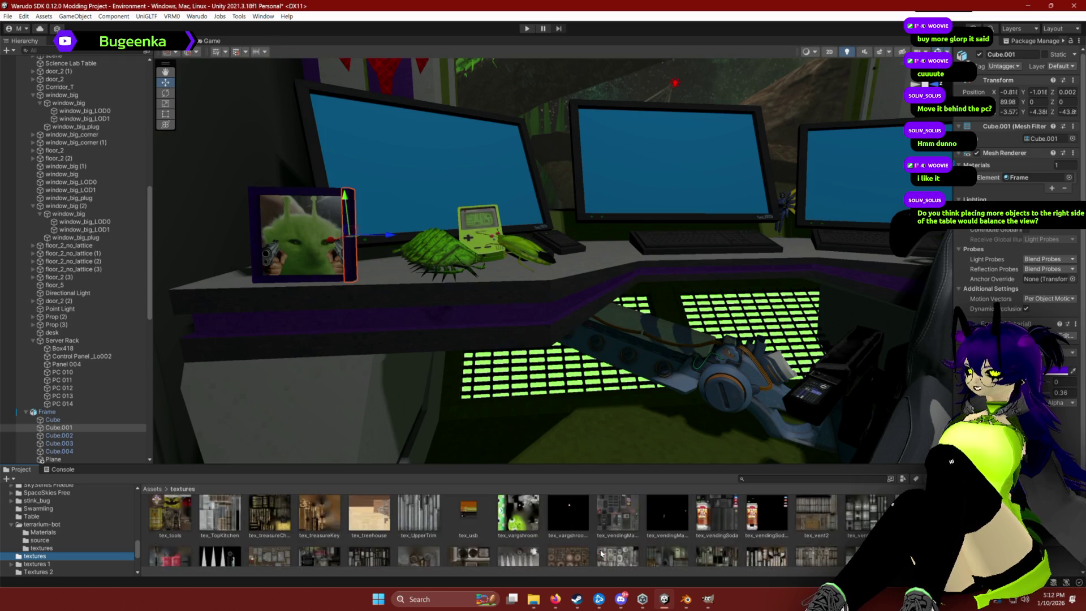
pyautogui.scroll(-5, 445, 518)
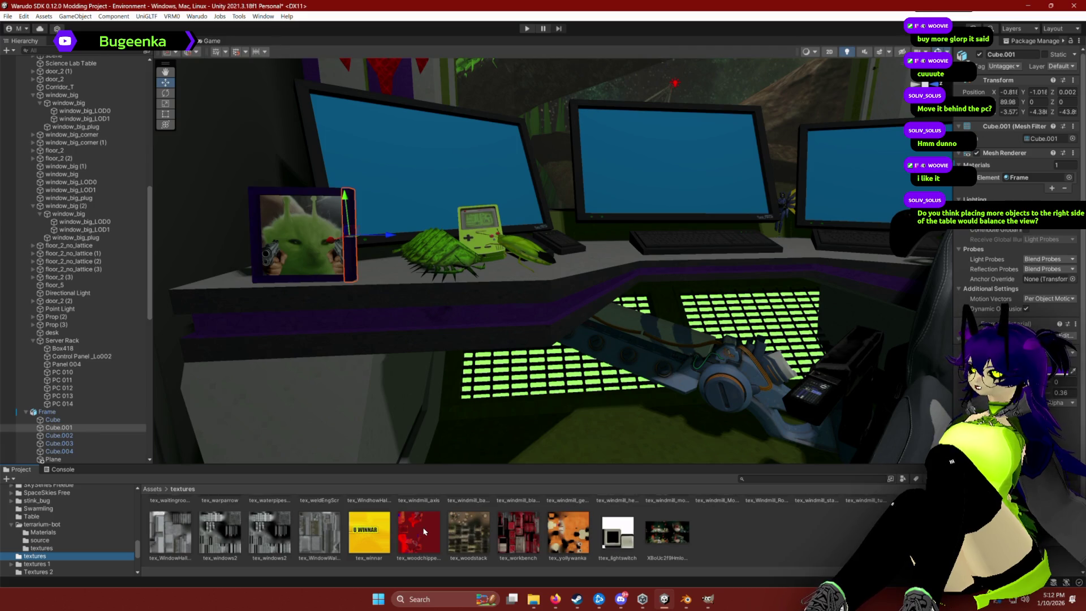
pyautogui.scroll(2, 51, 549)
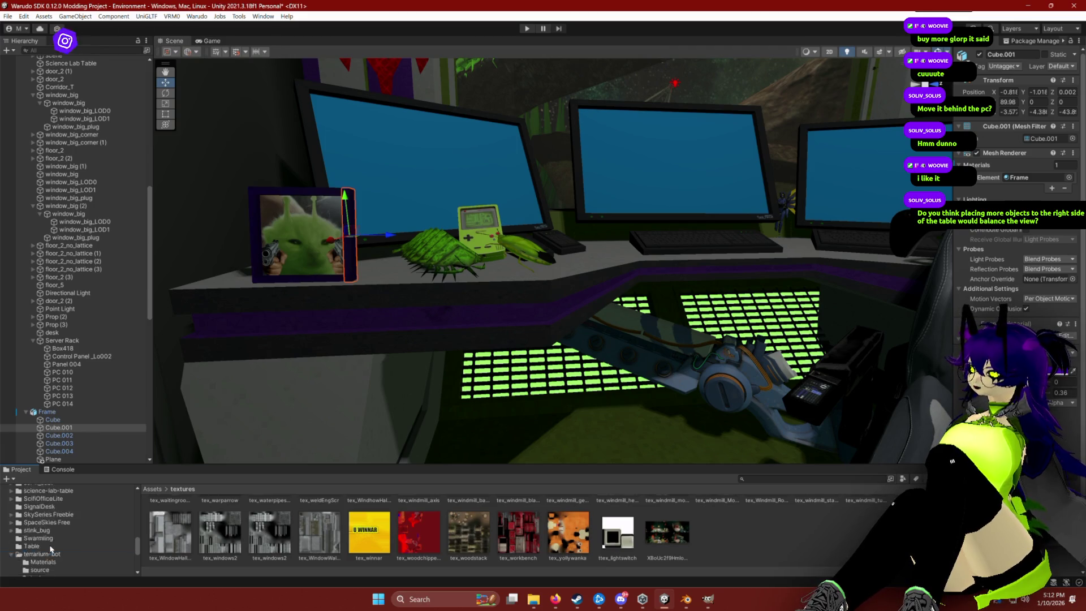
pyautogui.scroll(15, 51, 549)
pyautogui.click(28, 527)
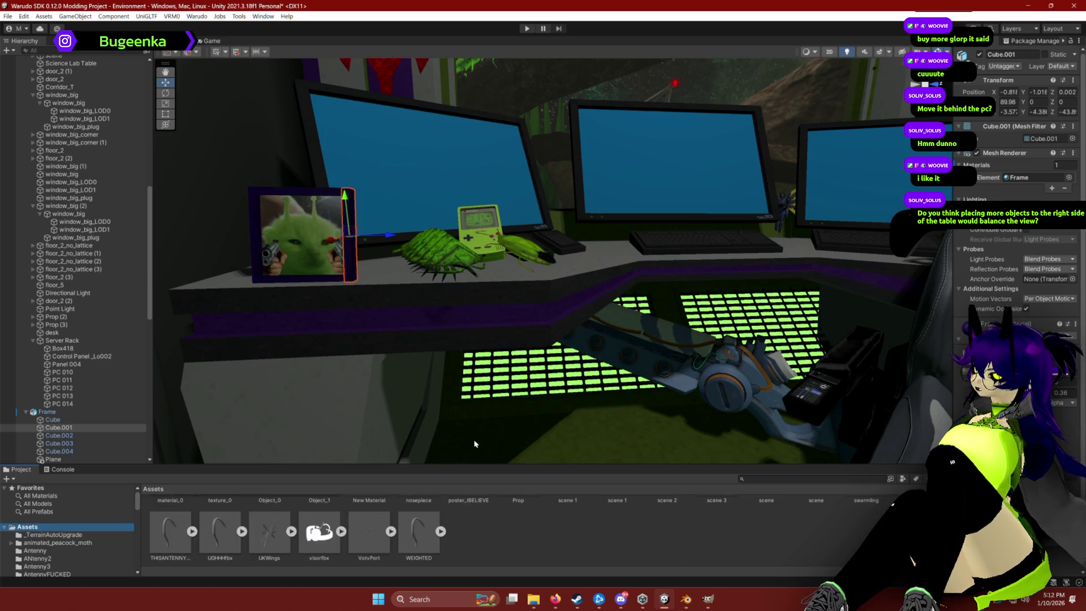
pyautogui.scroll(1, 521, 541)
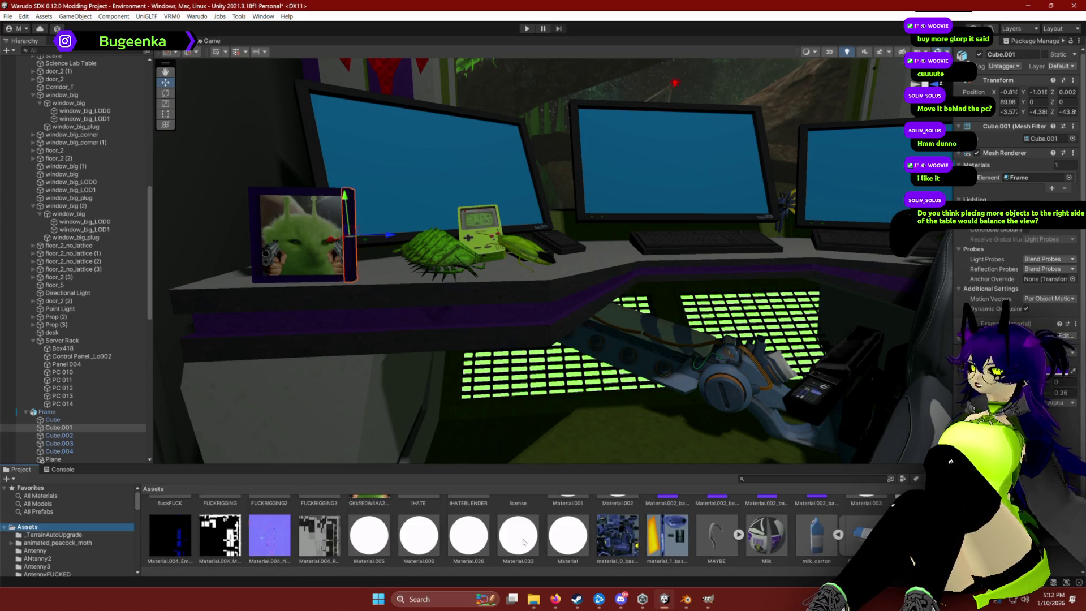
pyautogui.scroll(10, 523, 542)
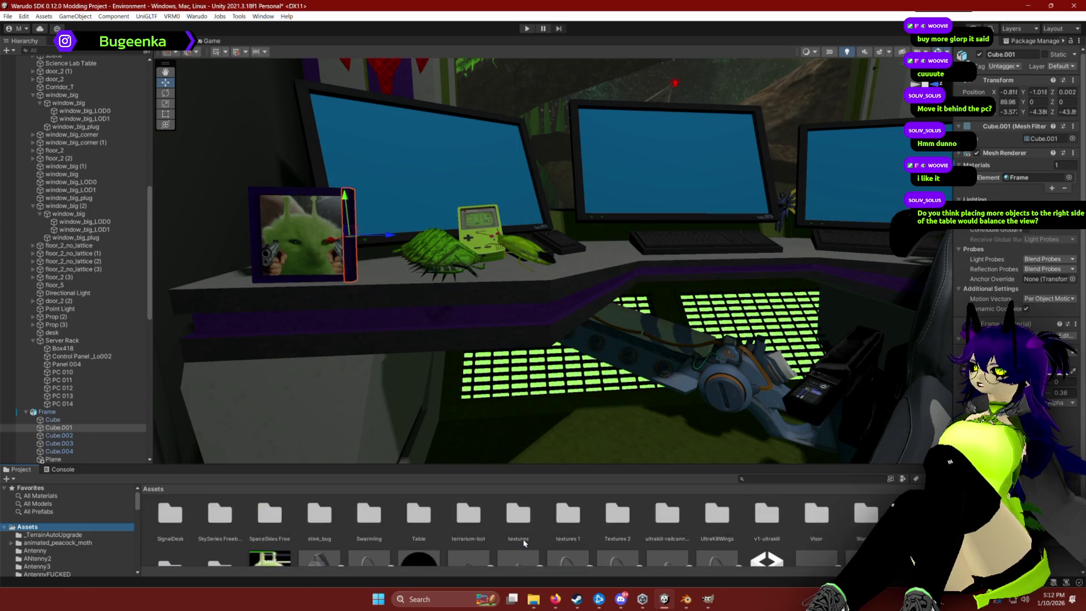
pyautogui.scroll(-1, 524, 542)
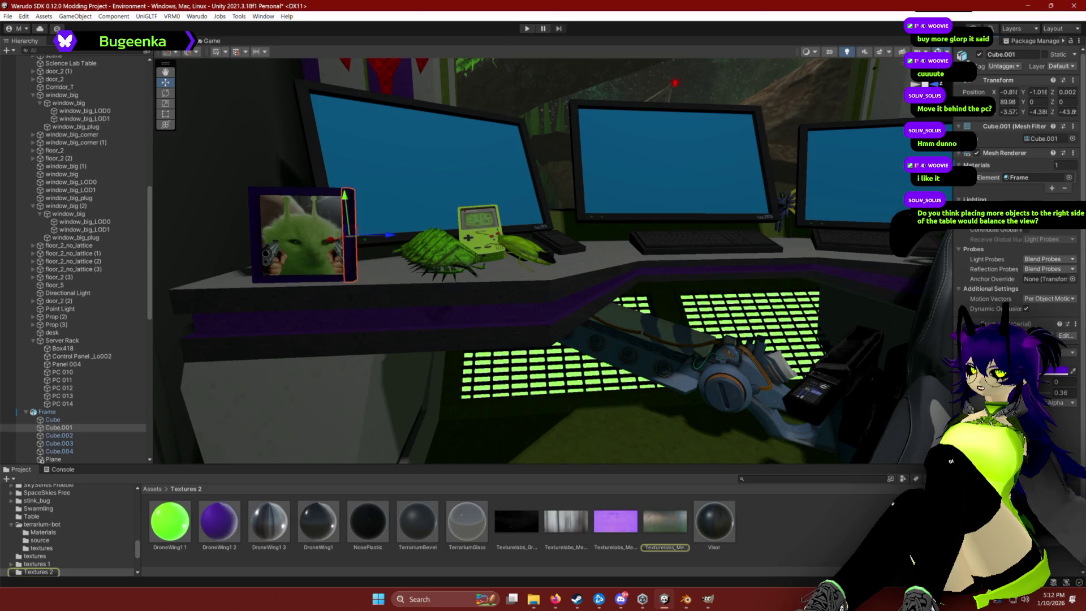
# Preview Texturelabs_Metal_283S at a lower mip level, then select the texture asset and begin dragging it.
pyautogui.click(943, 377)
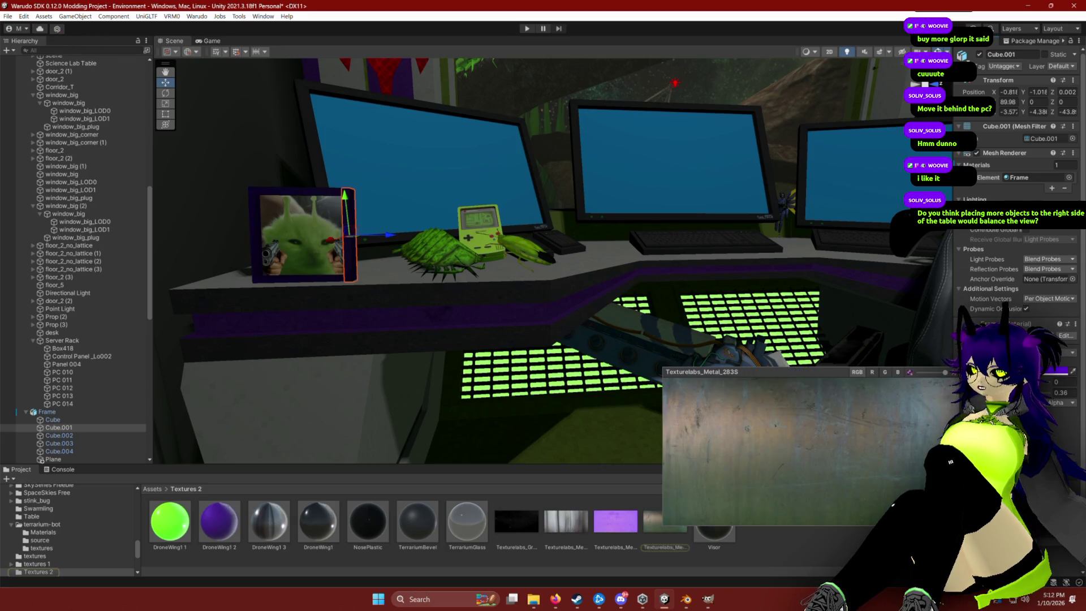
pyautogui.click(943, 377)
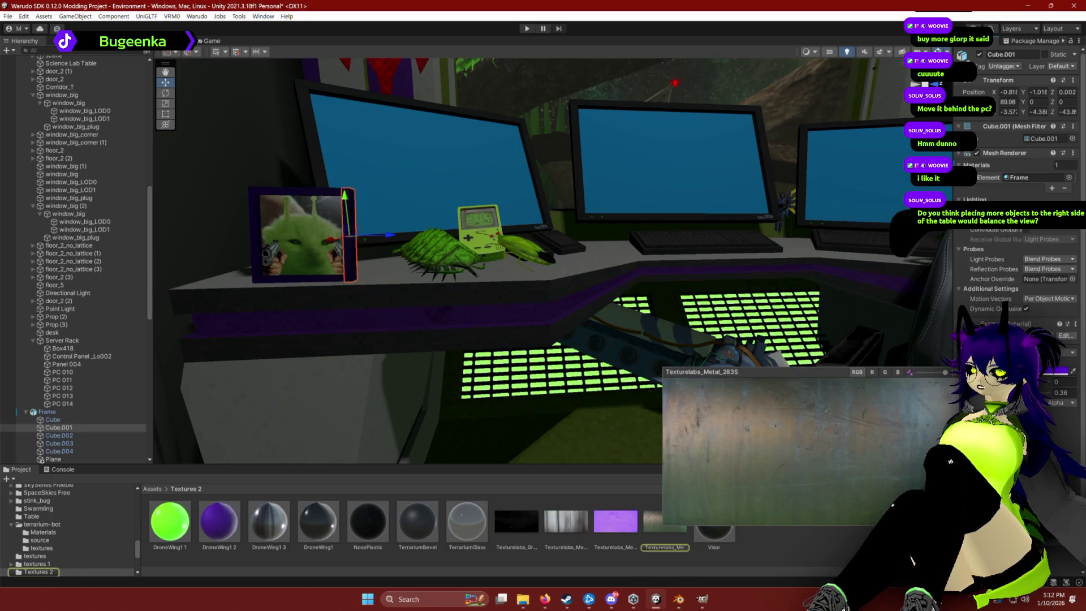
pyautogui.moveTo(945, 372); pyautogui.dragTo(928, 375)
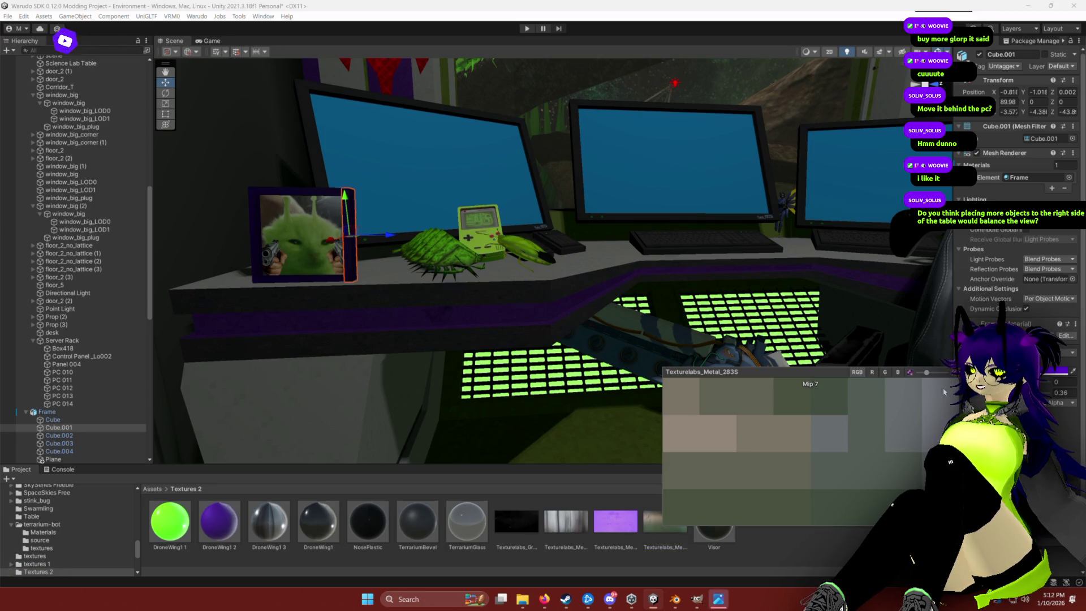
pyautogui.click(821, 509)
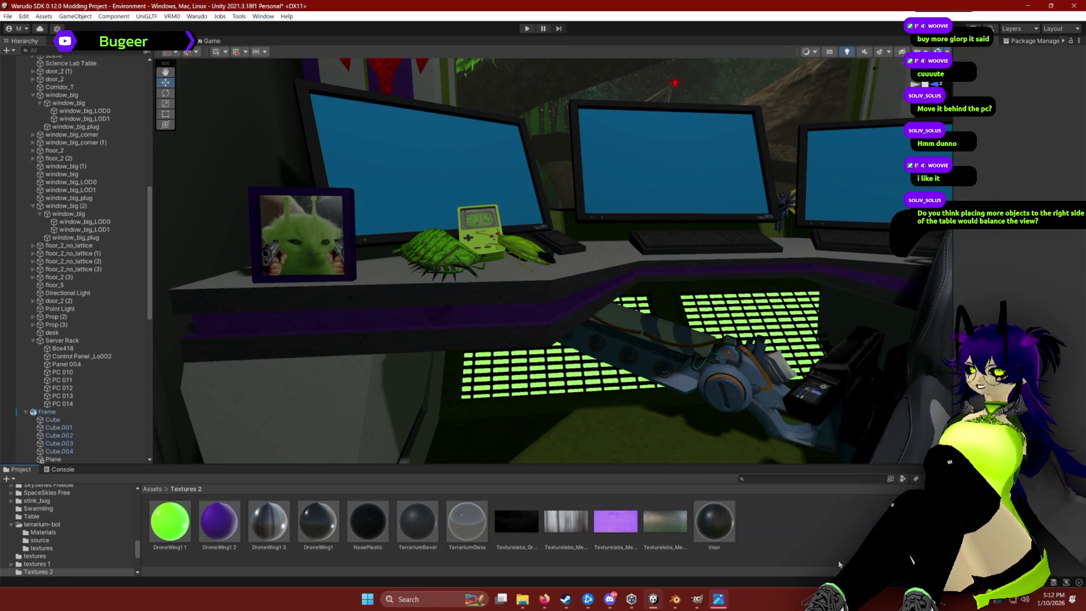
pyautogui.click(660, 521)
pyautogui.moveTo(564, 527); pyautogui.dragTo(558, 489)
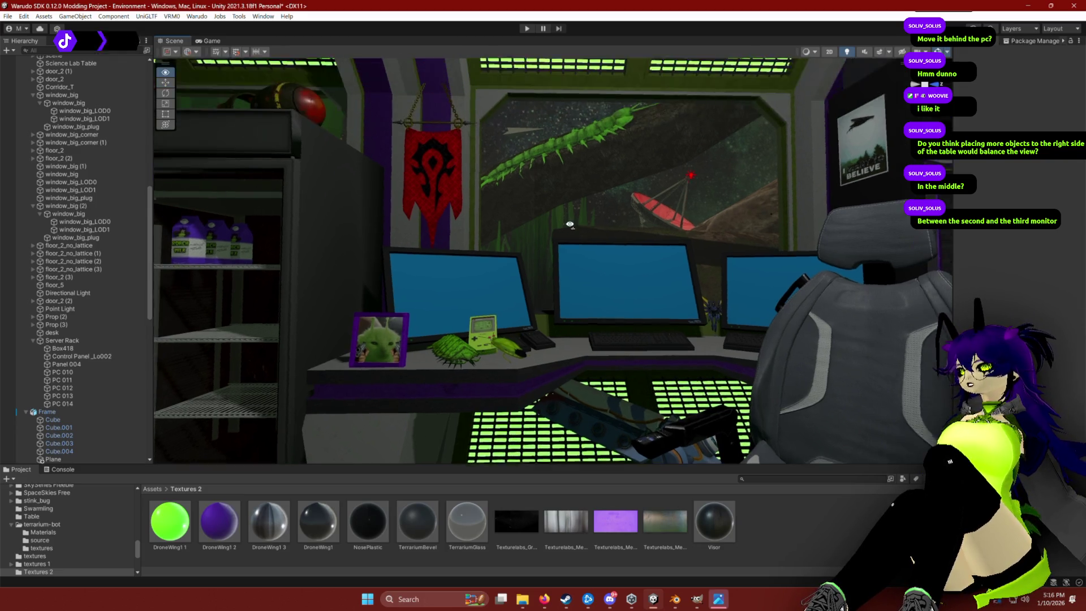
# Switch from the Unity editor to the Firefox browser.
pyautogui.scroll(-3, 574, 289)
pyautogui.scroll(4, 517, 197)
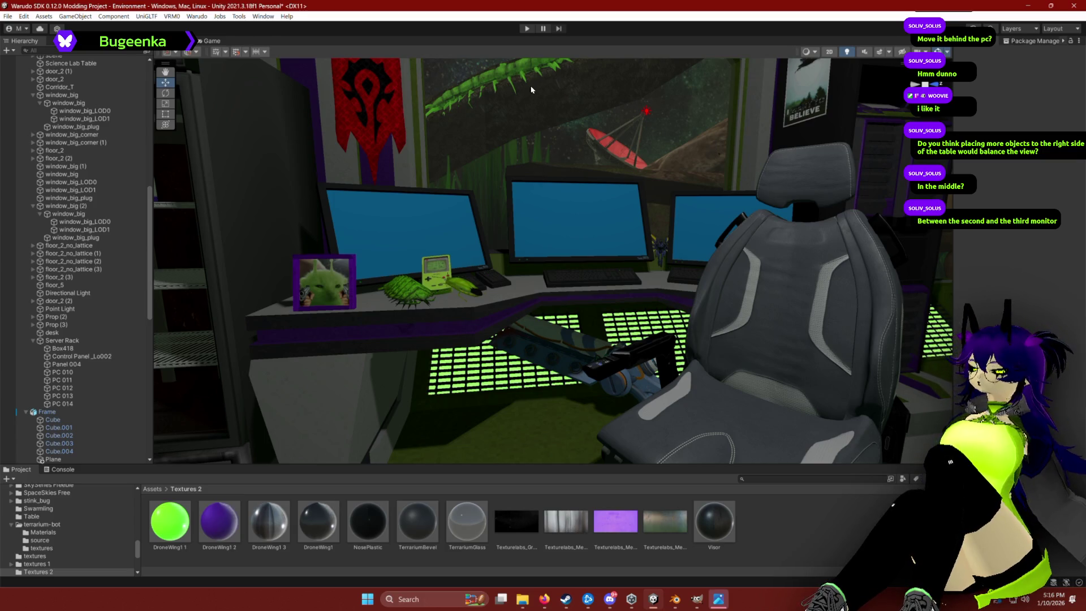
pyautogui.hotkey('alt', 'Tab')
pyautogui.hotkey('alt', 'Tab')
pyautogui.hotkey('alt', 'Tab')
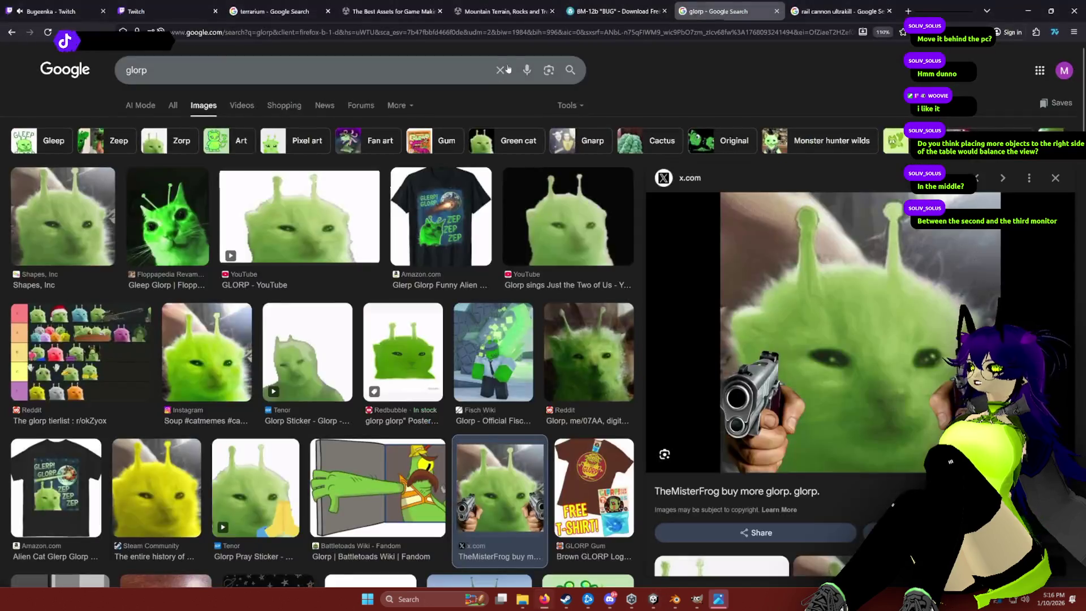
# Search Sketchfab for 'signalis' models and browse the results.
pyautogui.click(614, 11)
pyautogui.write('ignalis')
pyautogui.press('Return')
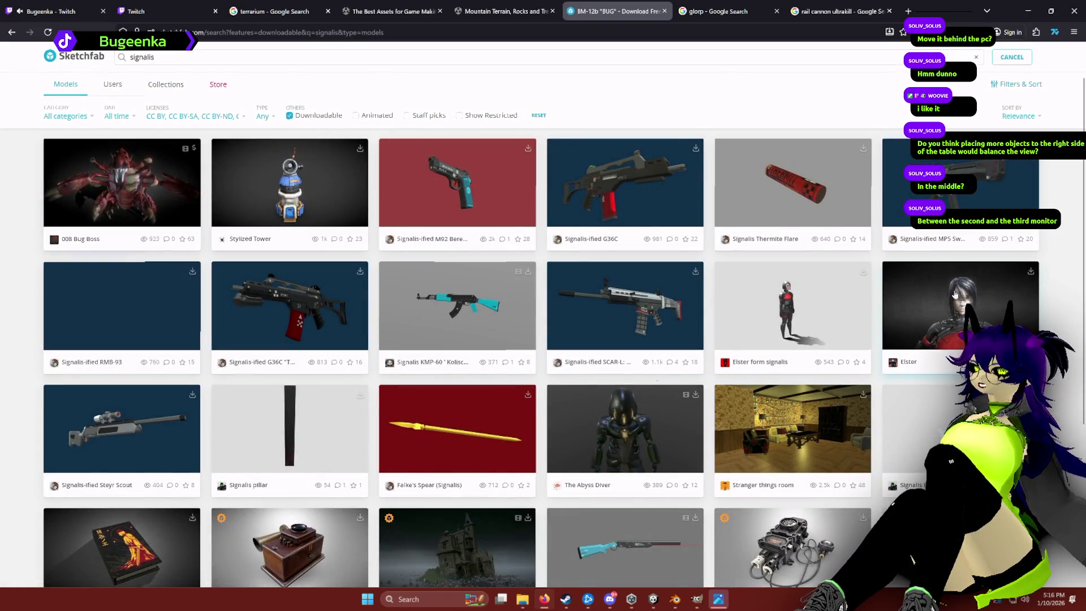
pyautogui.scroll(-3, 893, 290)
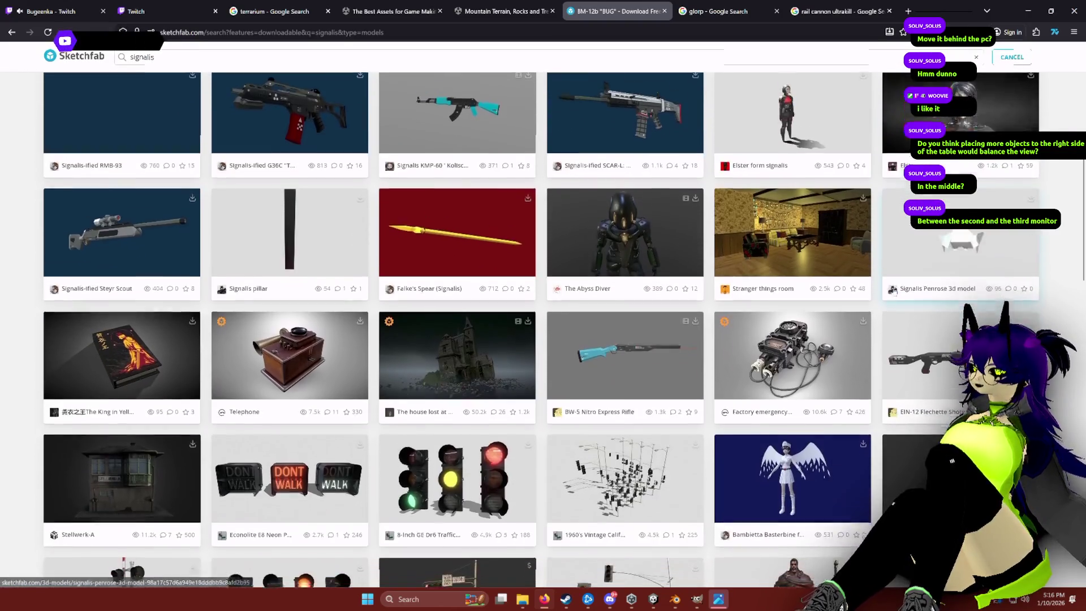
pyautogui.scroll(-7, 893, 290)
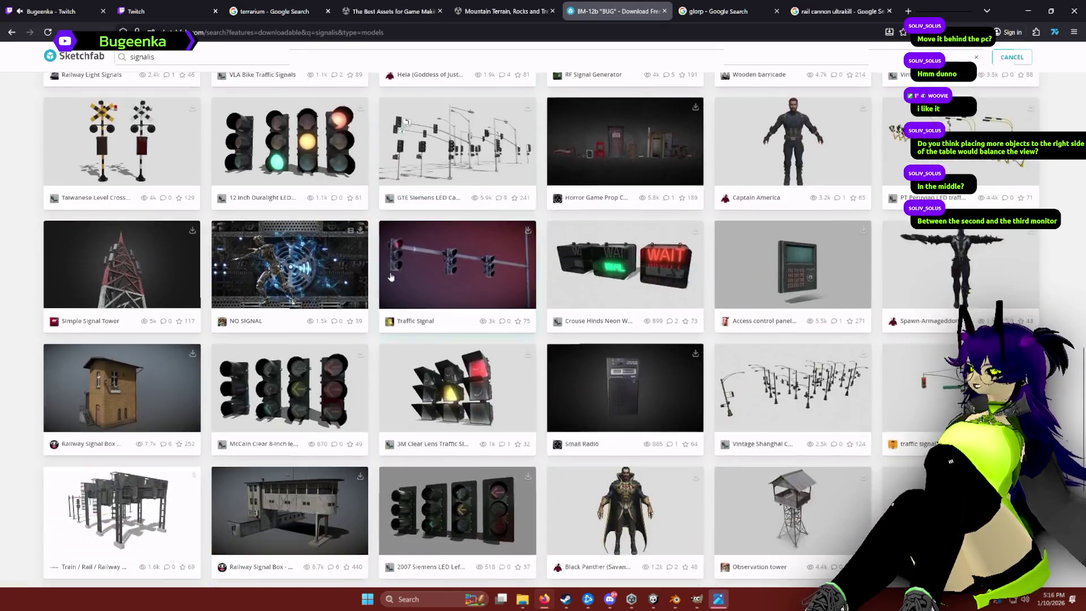
pyautogui.scroll(-4, 391, 277)
pyautogui.scroll(15, 356, 317)
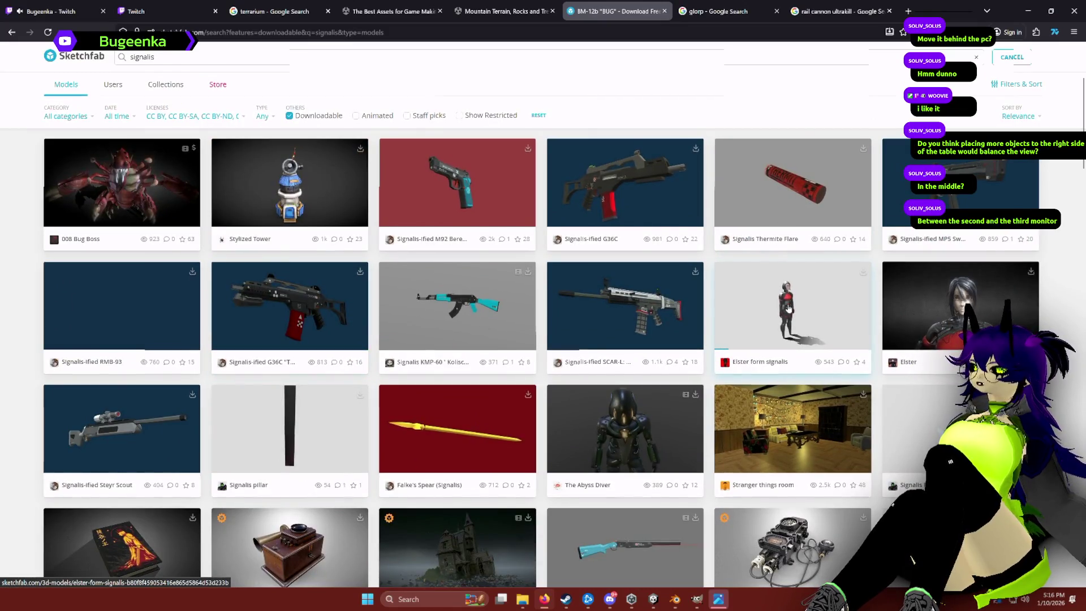
# Change the Sketchfab search to 'falke signalis'.
pyautogui.tripleClick(239, 61)
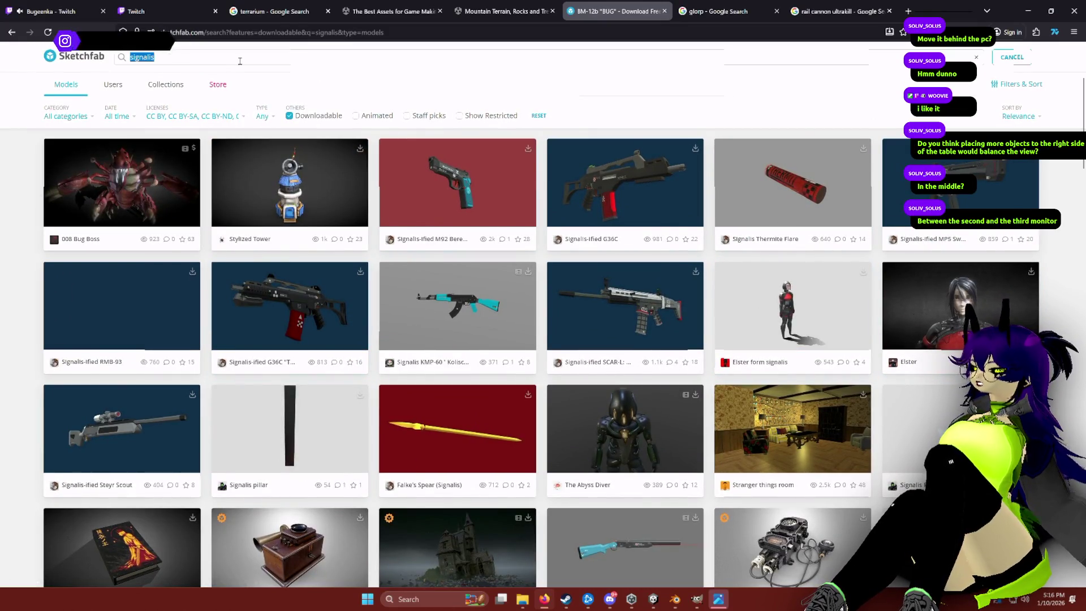
pyautogui.write('falke')
pyautogui.press('Return')
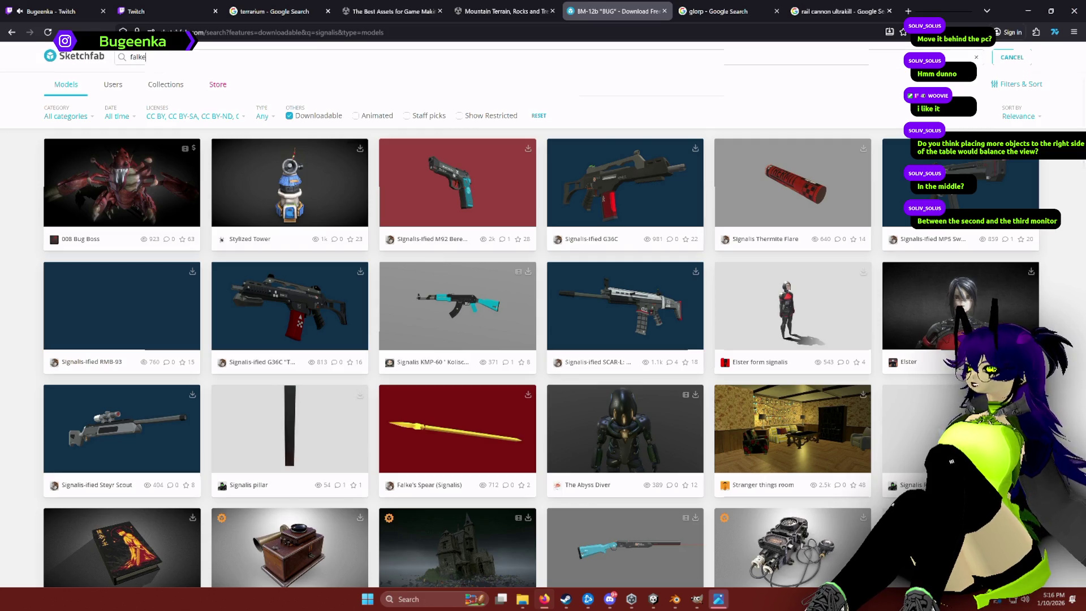
pyautogui.write('sing')
pyautogui.press('BackSpace')
pyautogui.press('BackSpace')
pyautogui.write('gnalis')
pyautogui.press('Return')
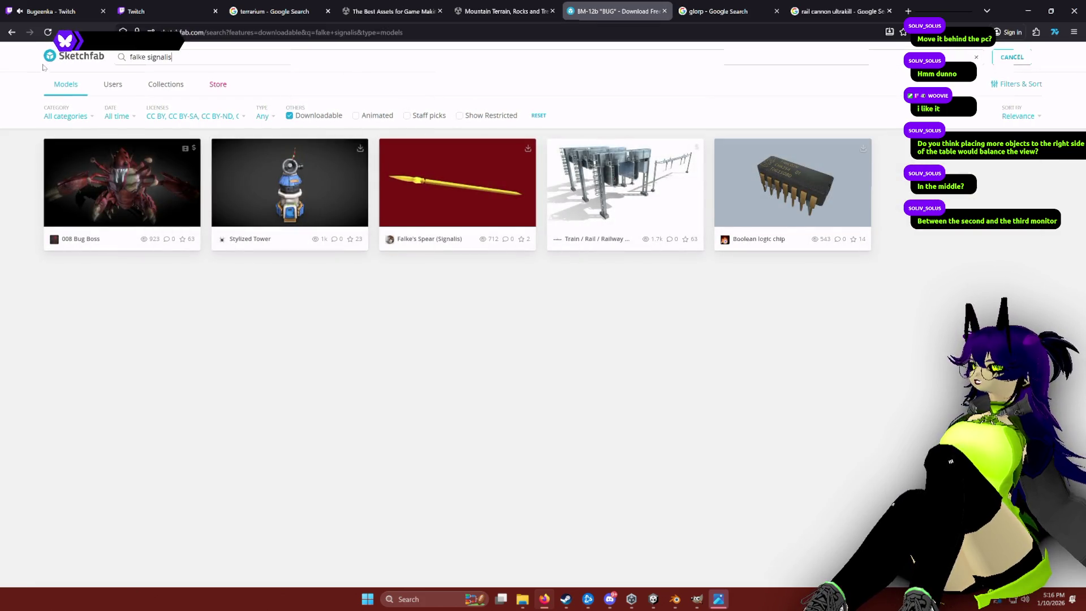
# Search Sketchfab for just 'falke', then return to the Warudo editor.
pyautogui.tripleClick(202, 56)
pyautogui.write('falke')
pyautogui.press('Return')
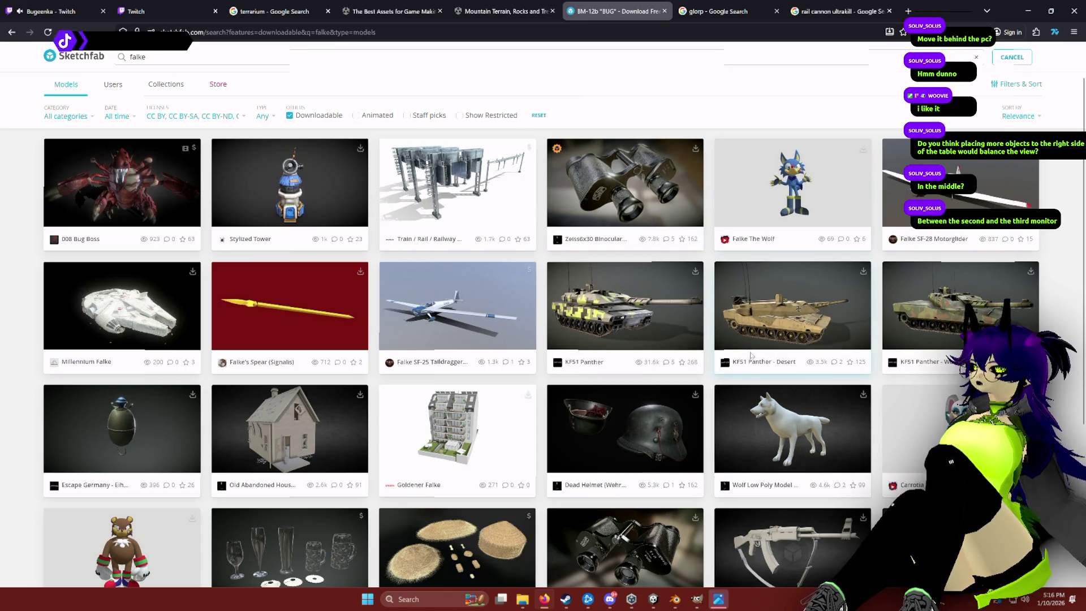
pyautogui.scroll(-5, 752, 355)
pyautogui.scroll(5, 504, 324)
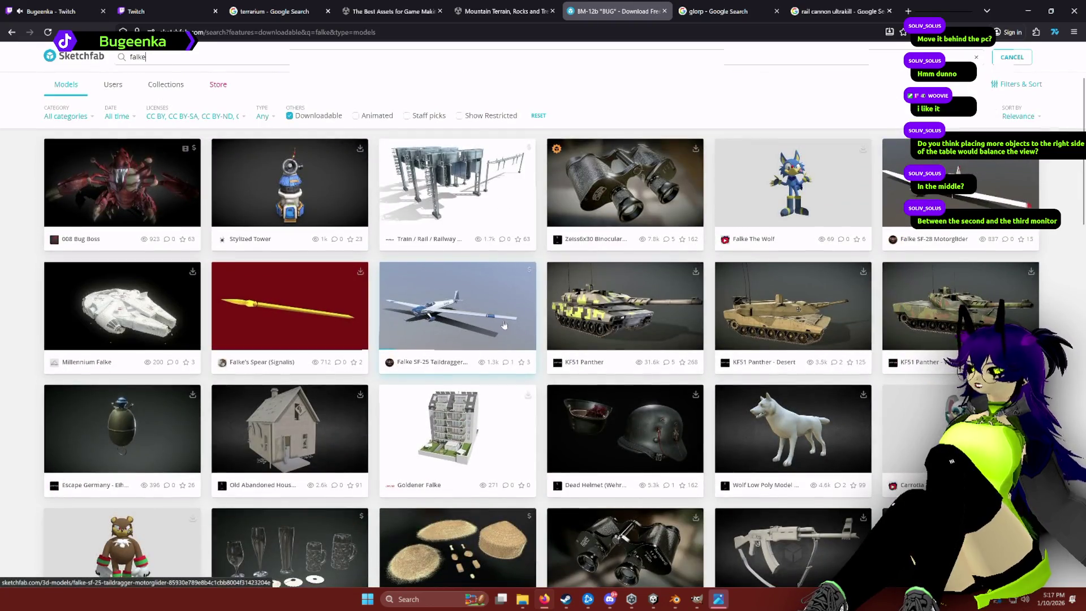
pyautogui.hotkey('alt', 'Tab')
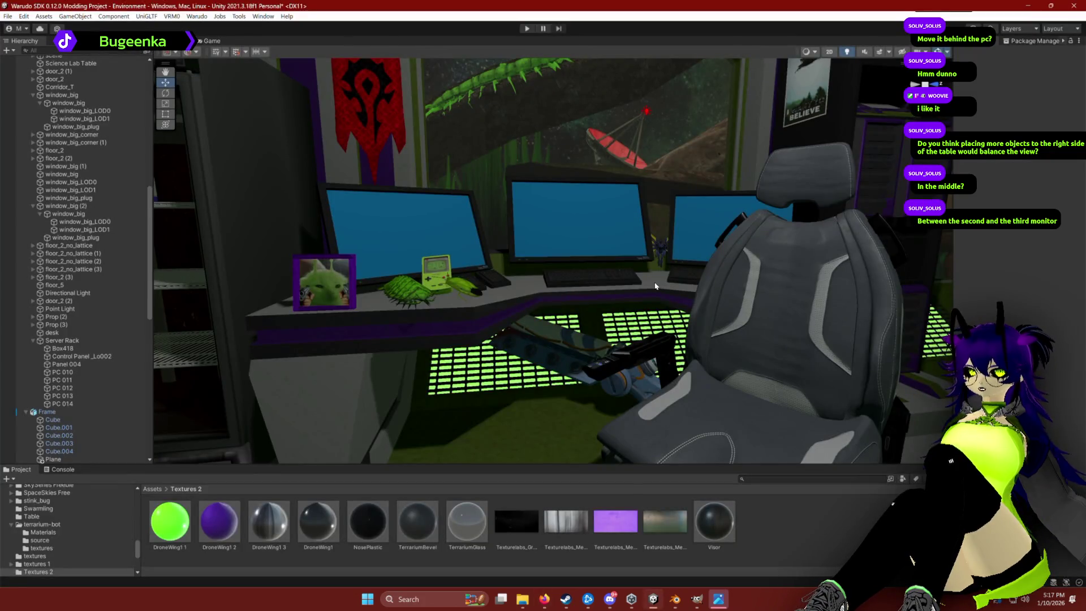
# In a new browser tab, search Google for 'falke signalis'.
pyautogui.hotkey('alt', 'Tab')
pyautogui.hotkey('ctrl', 't')
pyautogui.write('falke')
pyautogui.press('Return')
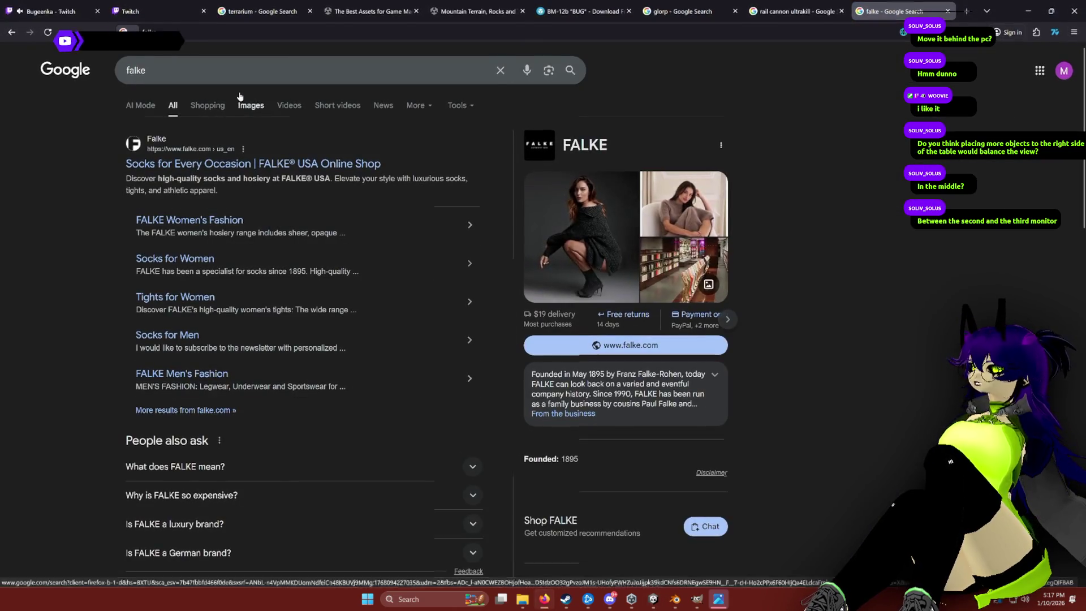
pyautogui.click(150, 70)
pyautogui.write('signalis')
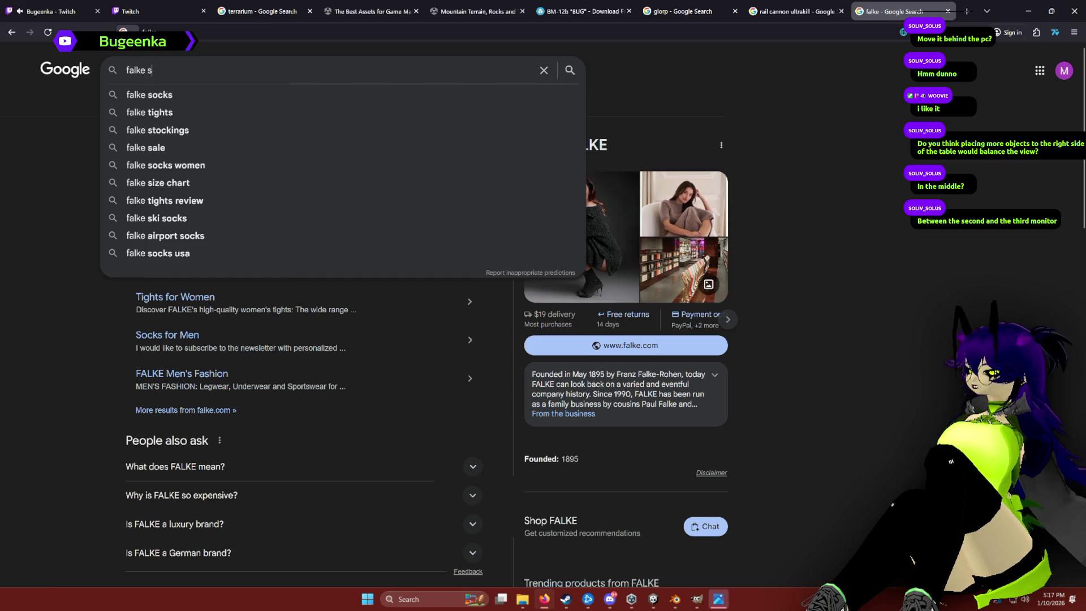
pyautogui.press('Return')
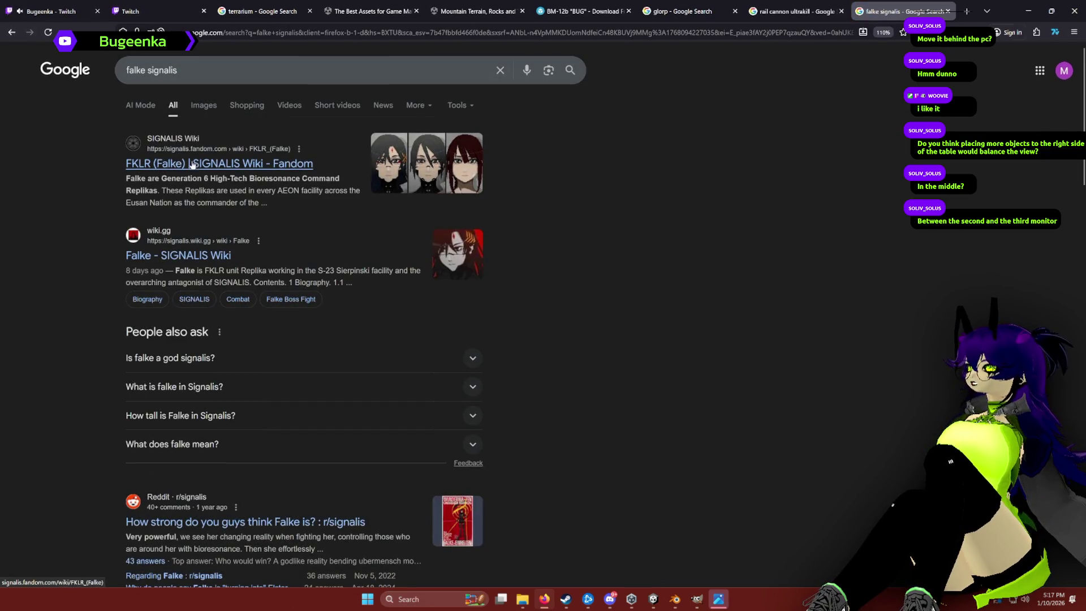
# Preview the Admiral Falke and SIGNALIS Wiki Falke images, then return to Unity.
pyautogui.click(215, 106)
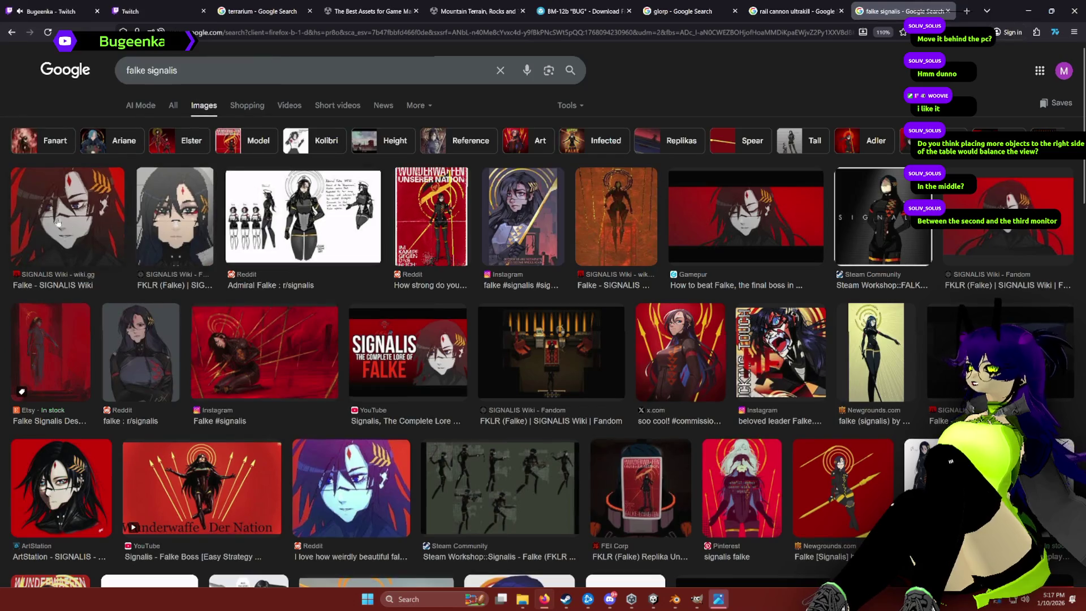
pyautogui.click(283, 198)
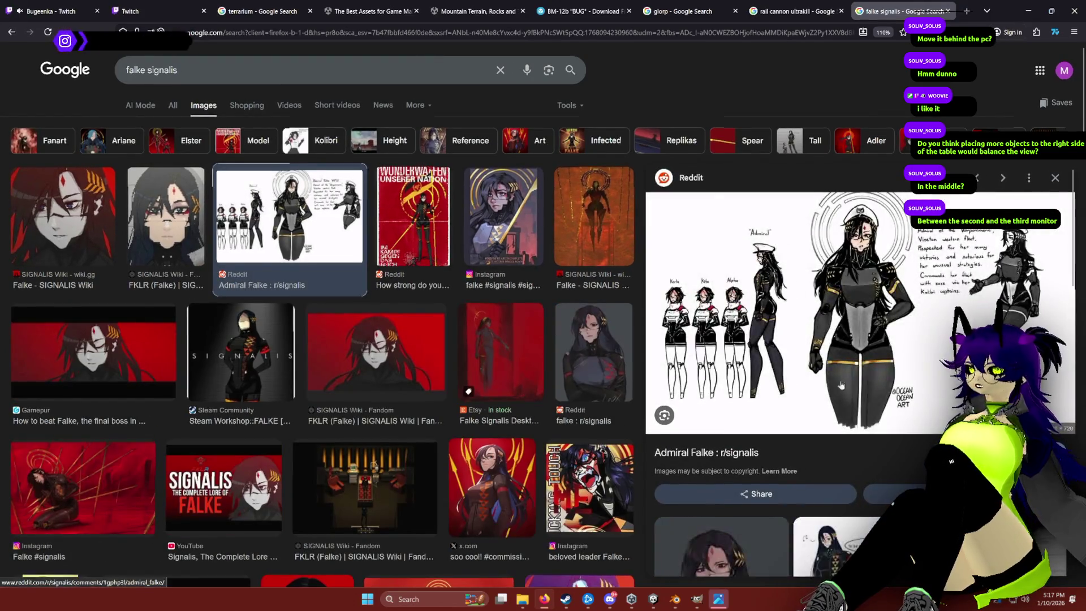
pyautogui.click(612, 232)
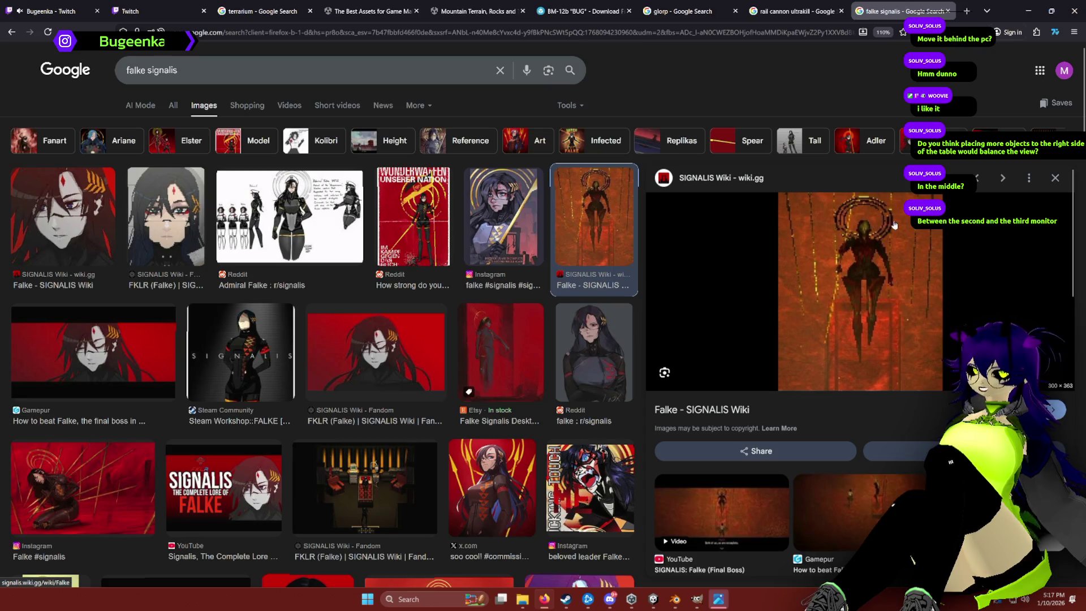
pyautogui.hotkey('alt', 'Tab')
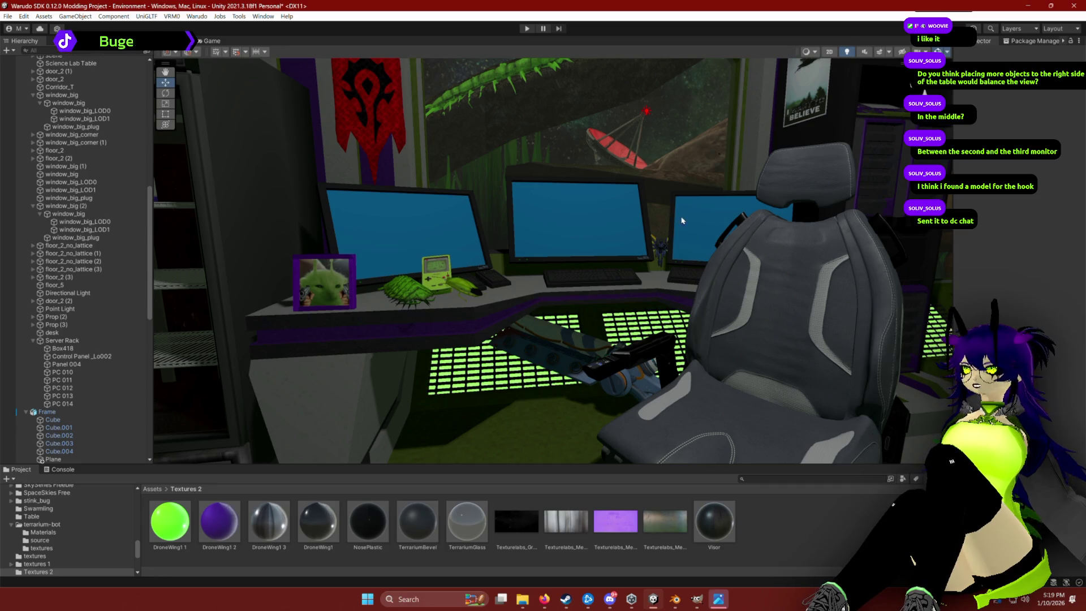
# In a new browser tab, search Google for 'dbd hook'.
pyautogui.hotkey('alt', 'Tab')
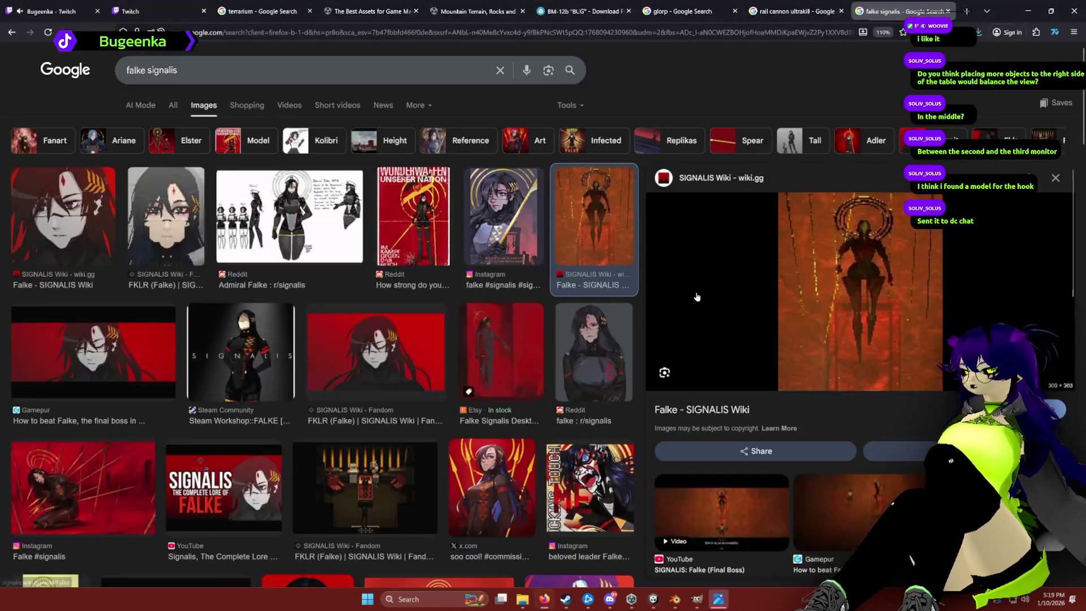
pyautogui.hotkey('ctrl', 't')
pyautogui.write('dbd hook')
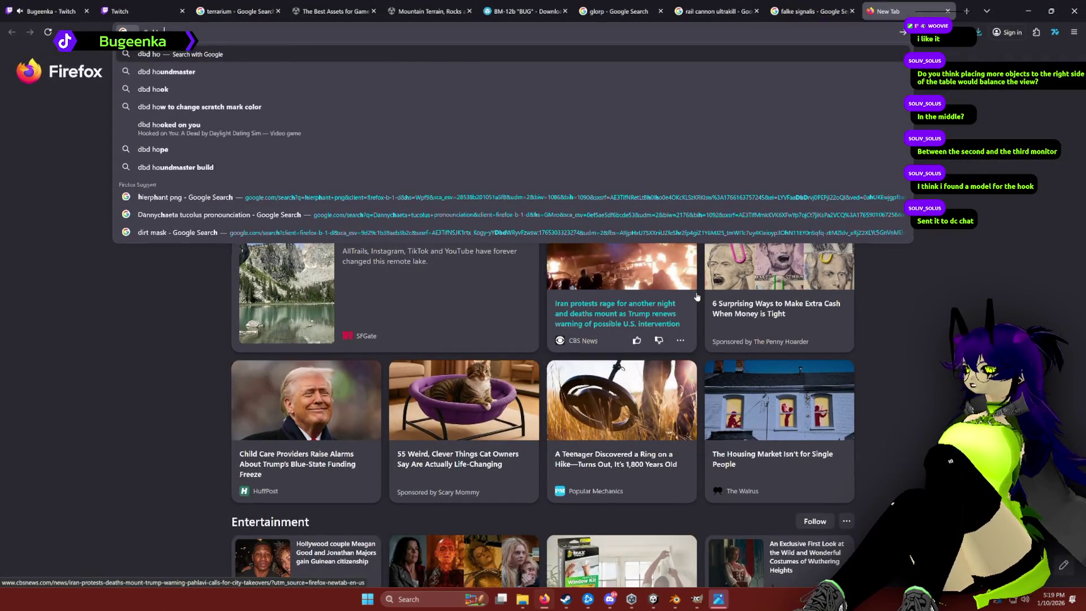
pyautogui.press('Return')
# Preview the Reddit and Dead by Daylight Wiki hook images, then return to Unity.
pyautogui.click(208, 105)
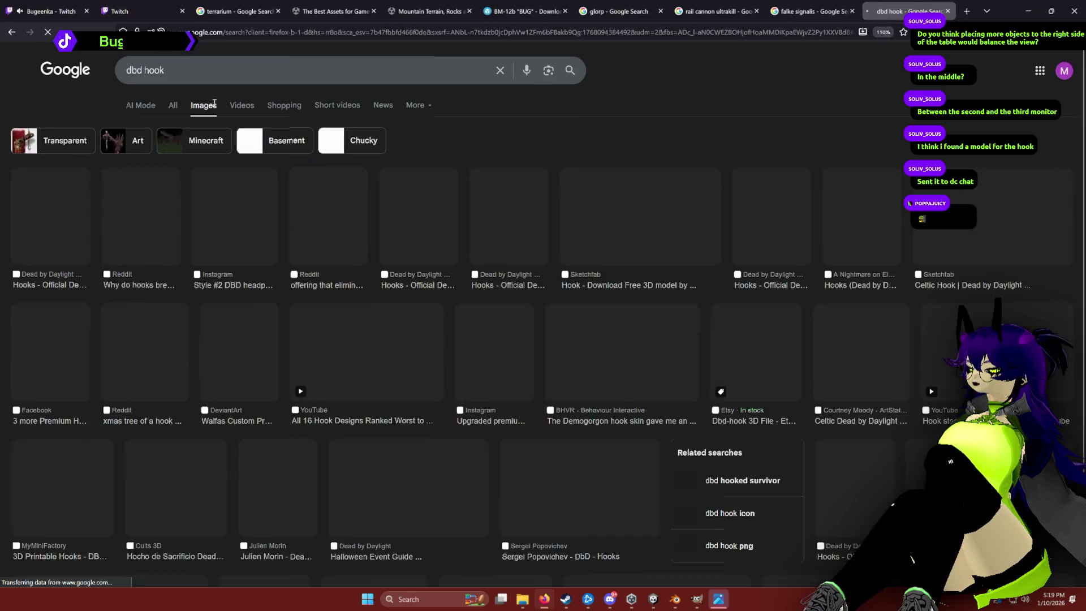
pyautogui.click(155, 211)
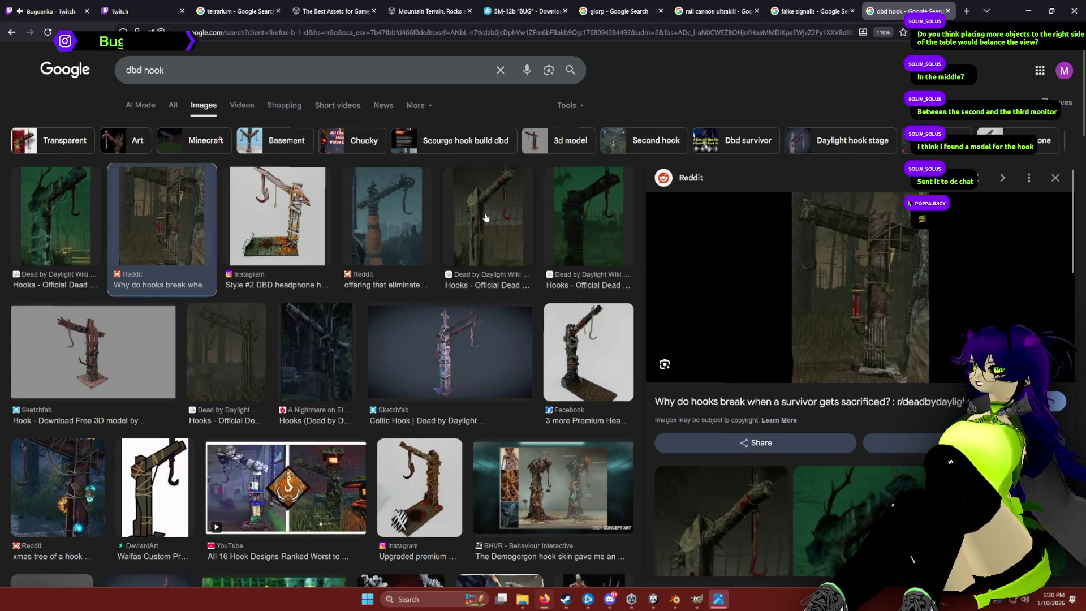
pyautogui.click(55, 215)
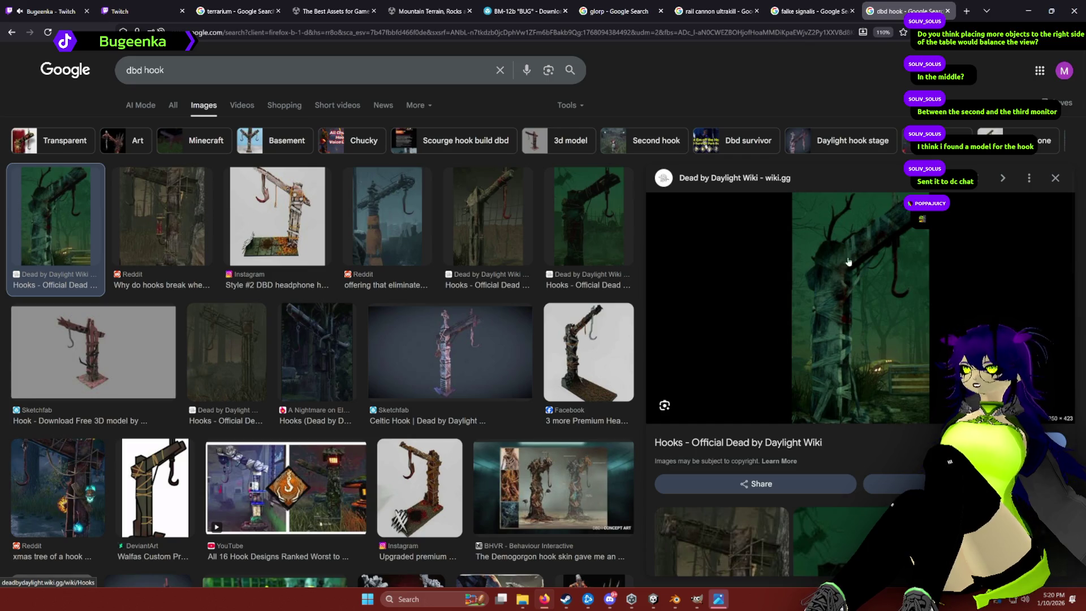
pyautogui.click(651, 605)
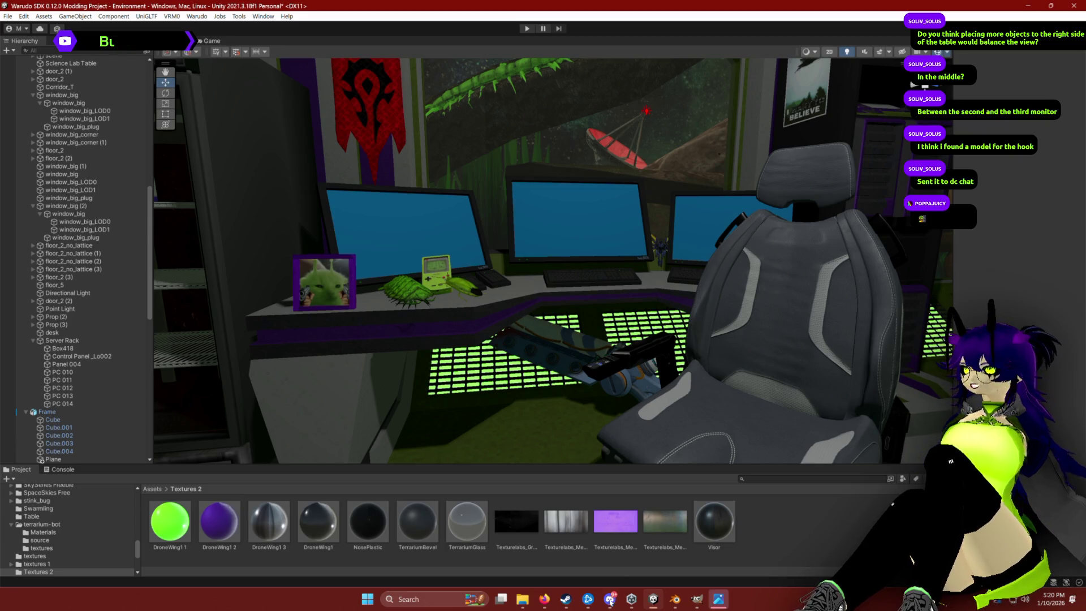
# Bring Firefox back to the front from the Windows taskbar.
pyautogui.moveTo(542, 601)
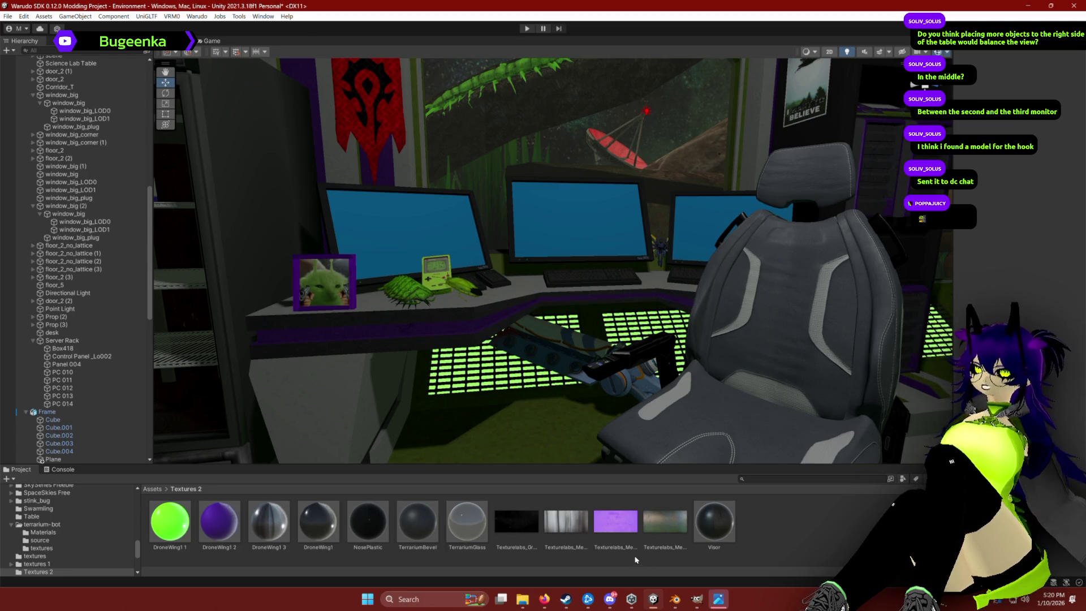
pyautogui.click(544, 600)
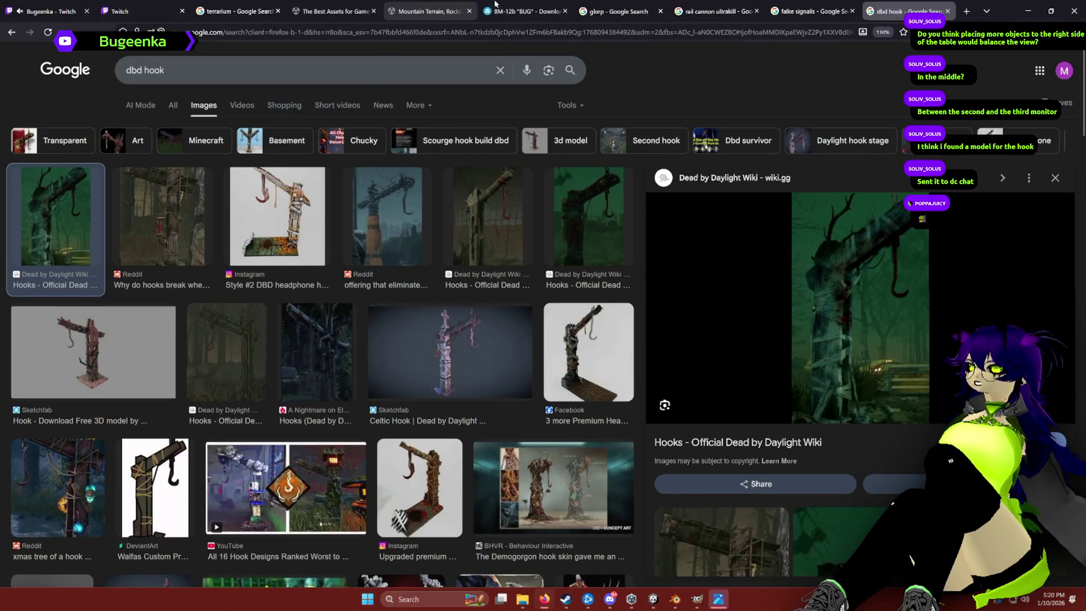
# Search Sketchfab for 'dead by daylight' and open the Sacrificial Hook model page.
pyautogui.click(495, 4)
pyautogui.write('d')
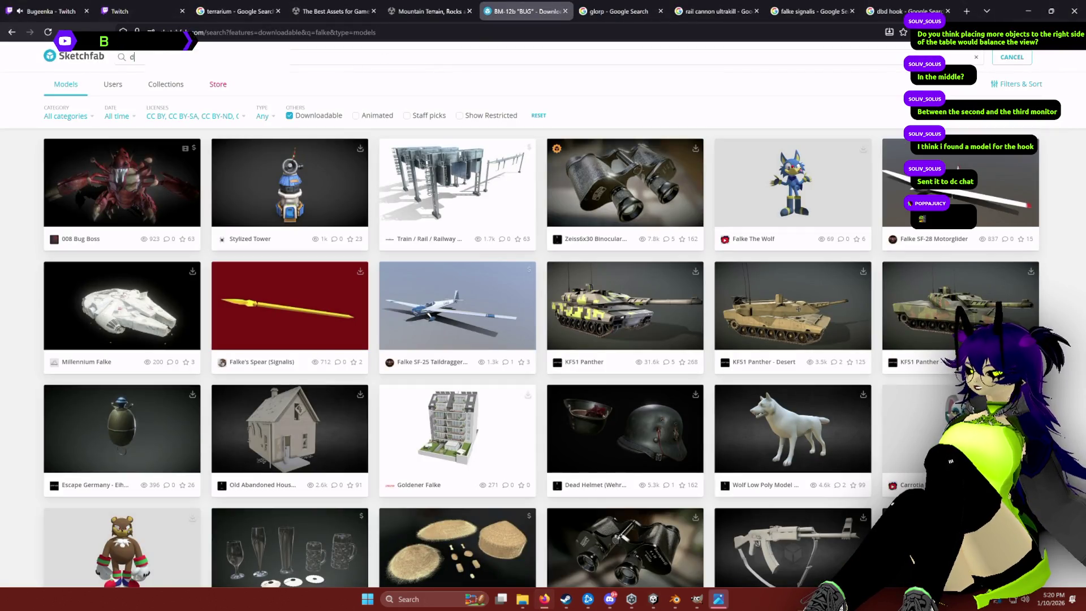
pyautogui.write('ead by daylight')
pyautogui.press('Return')
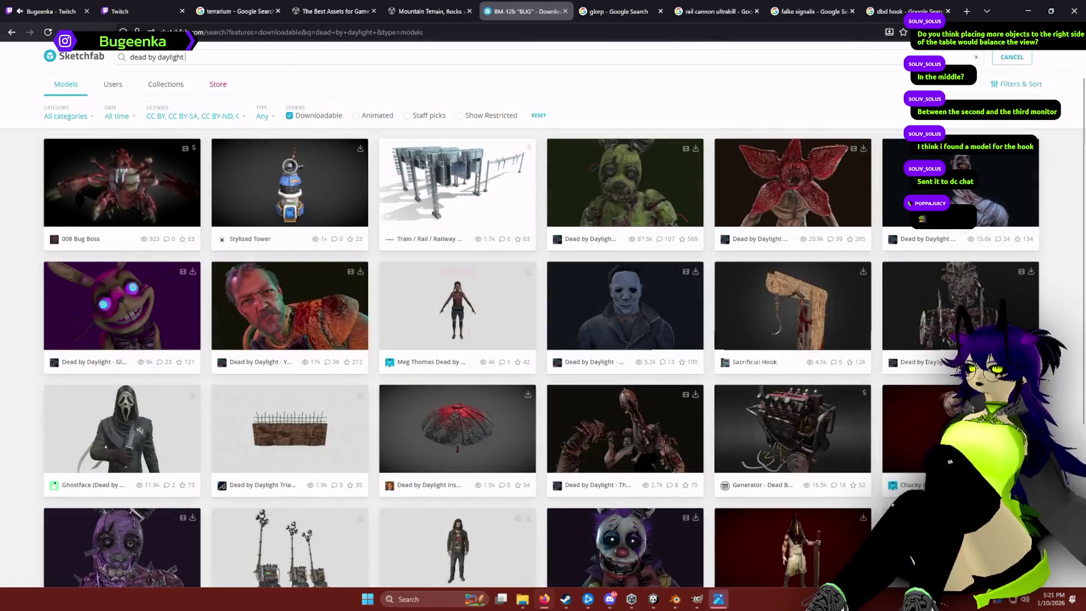
pyautogui.click(795, 292)
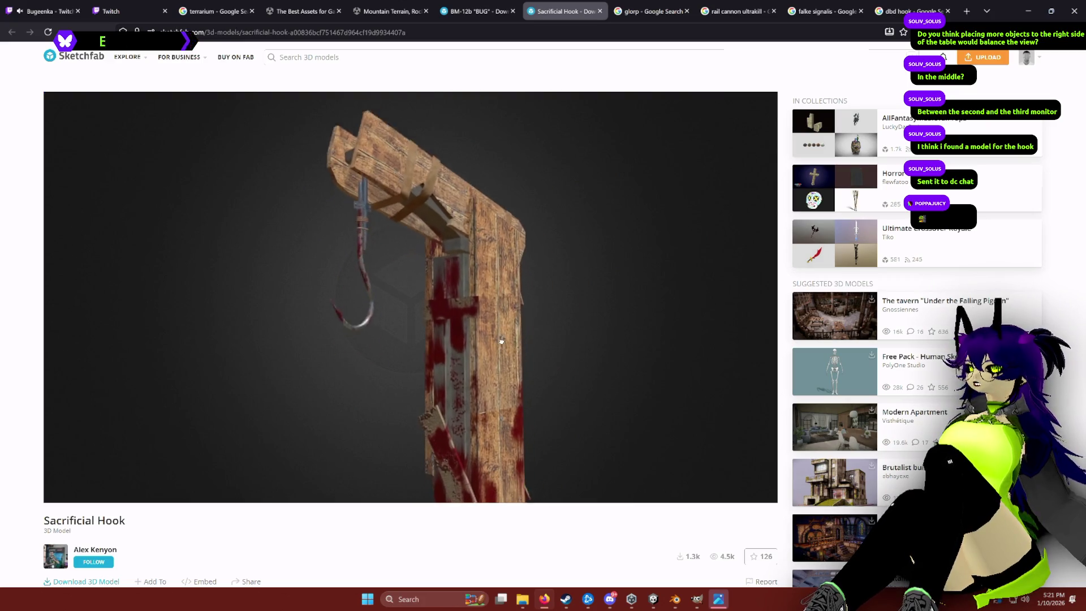
pyautogui.moveTo(446, 267)
pyautogui.mouseDown()
pyautogui.moveTo(478, 281)
pyautogui.moveTo(567, 279)
pyautogui.moveTo(487, 239)
pyautogui.moveTo(377, 243)
pyautogui.moveTo(490, 238)
pyautogui.moveTo(413, 213)
pyautogui.moveTo(441, 204)
pyautogui.moveTo(417, 206)
pyautogui.moveTo(499, 211)
pyautogui.moveTo(407, 223)
pyautogui.moveTo(482, 225)
pyautogui.moveTo(393, 242)
pyautogui.moveTo(475, 107)
pyautogui.mouseUp()
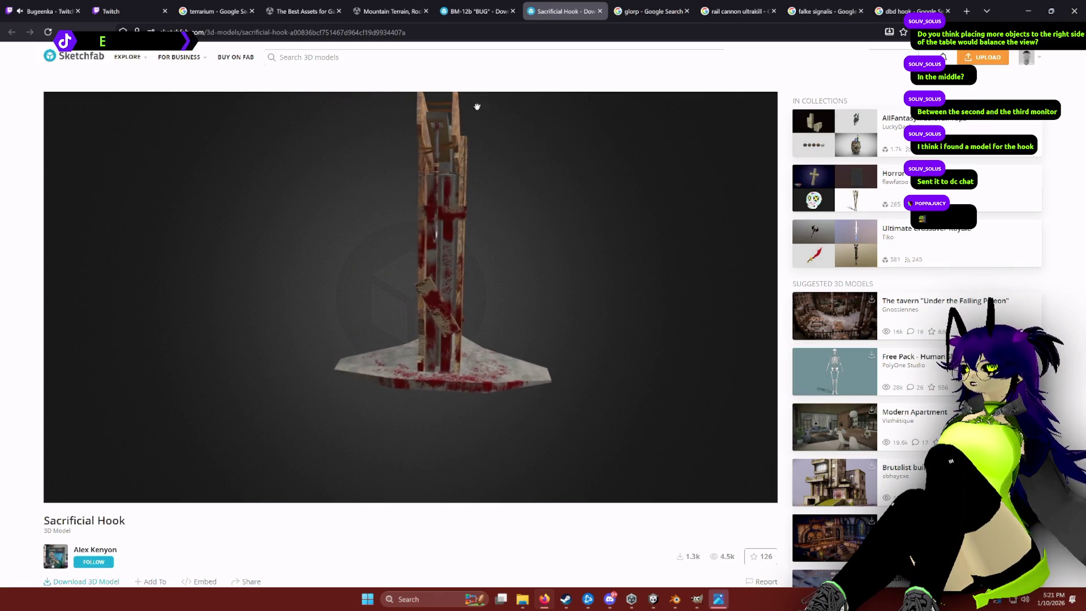
pyautogui.click(478, 11)
pyautogui.scroll(-5, 228, 414)
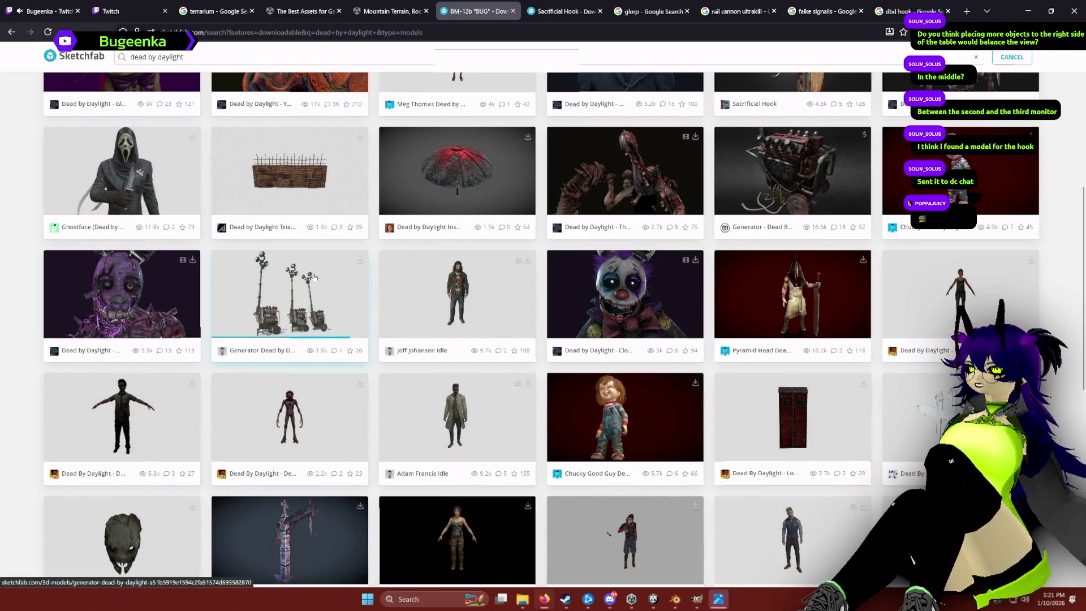
pyautogui.scroll(5, 333, 271)
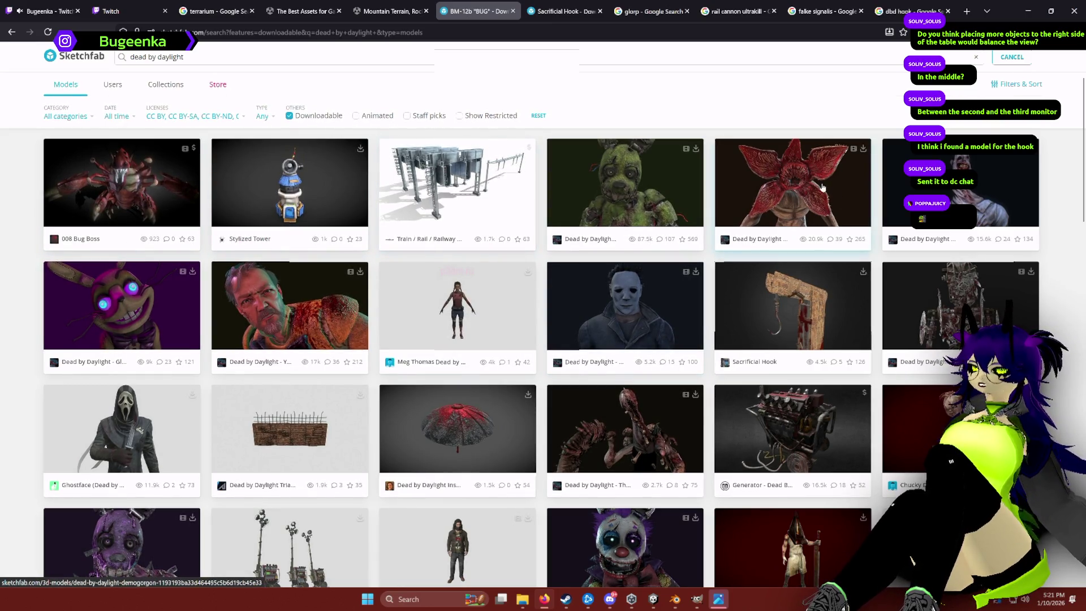
pyautogui.scroll(-3, 833, 292)
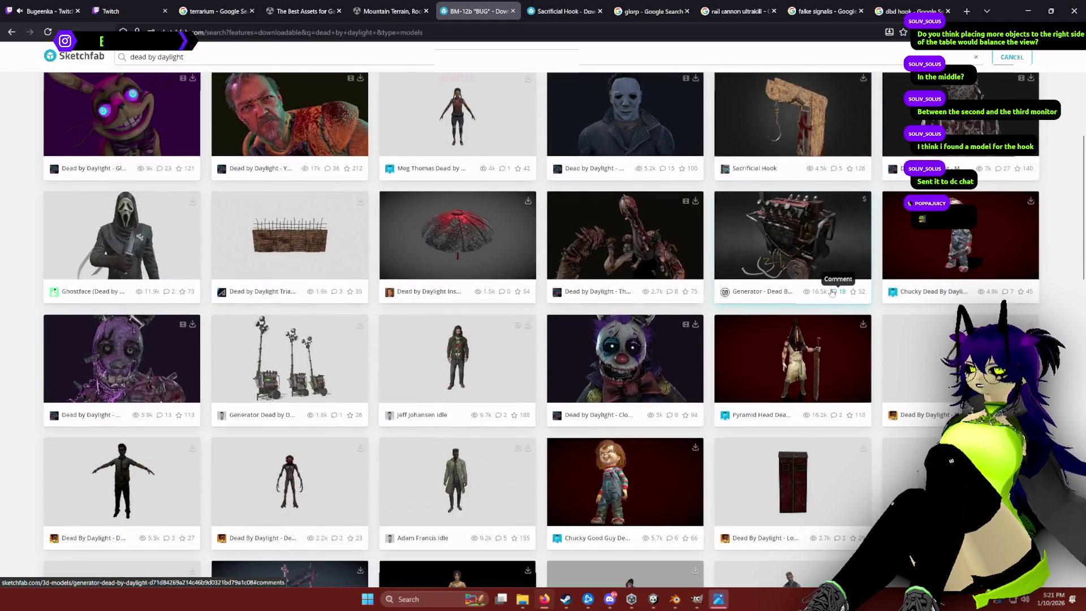
pyautogui.scroll(2, 833, 292)
pyautogui.scroll(-3, 753, 276)
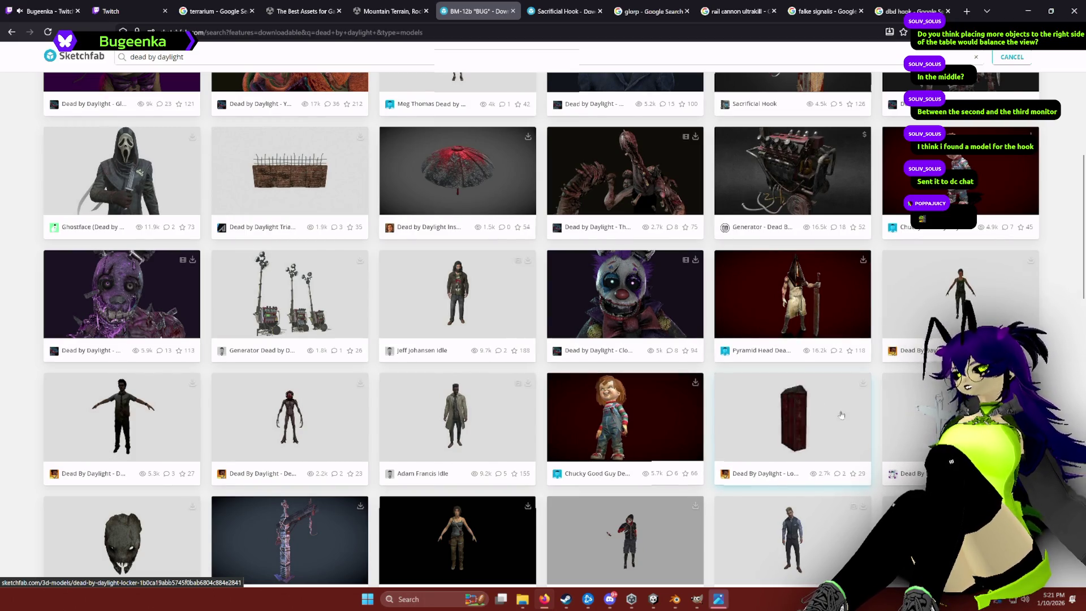
pyautogui.scroll(-1, 781, 407)
pyautogui.scroll(-4, 782, 412)
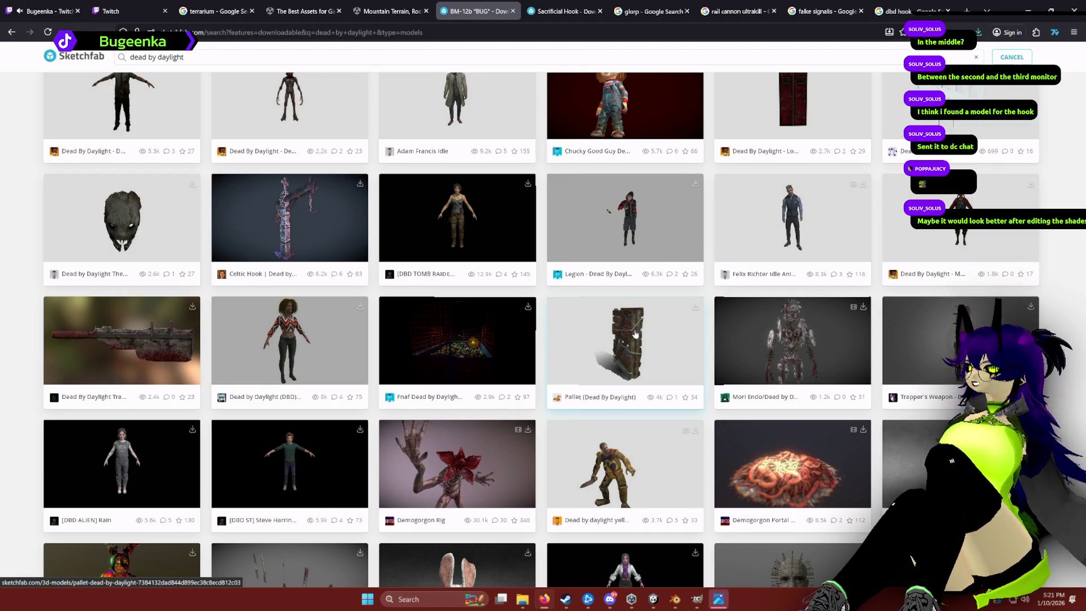
pyautogui.scroll(10, 636, 334)
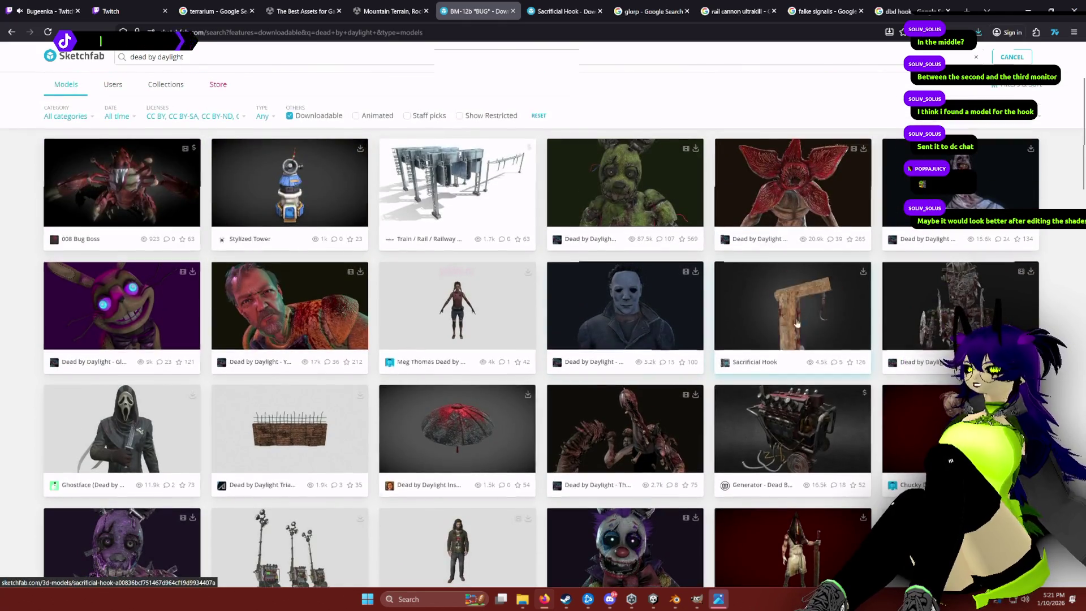
pyautogui.click(864, 272)
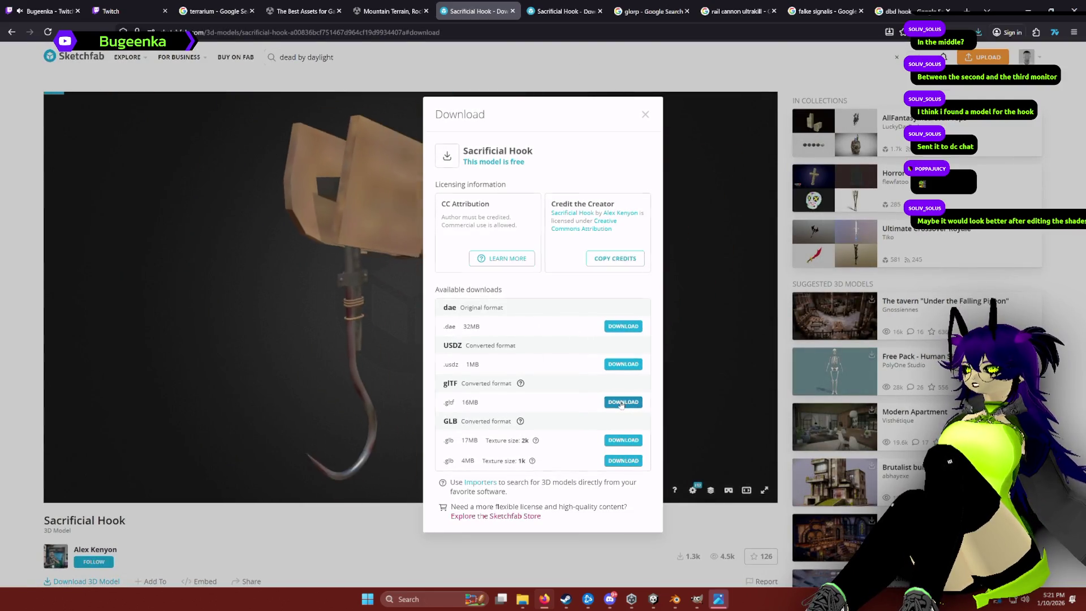
# Download the Sacrificial Hook model as gLTF.
pyautogui.click(621, 403)
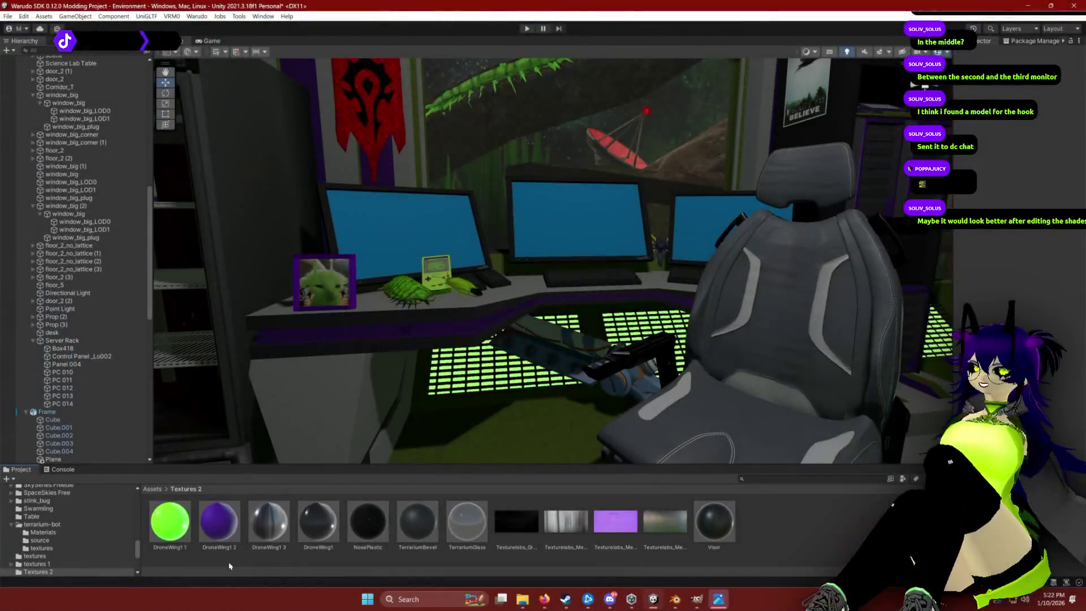
# Show the top-level Assets folder and enlarge the project asset list pane.
pyautogui.scroll(10, 68, 532)
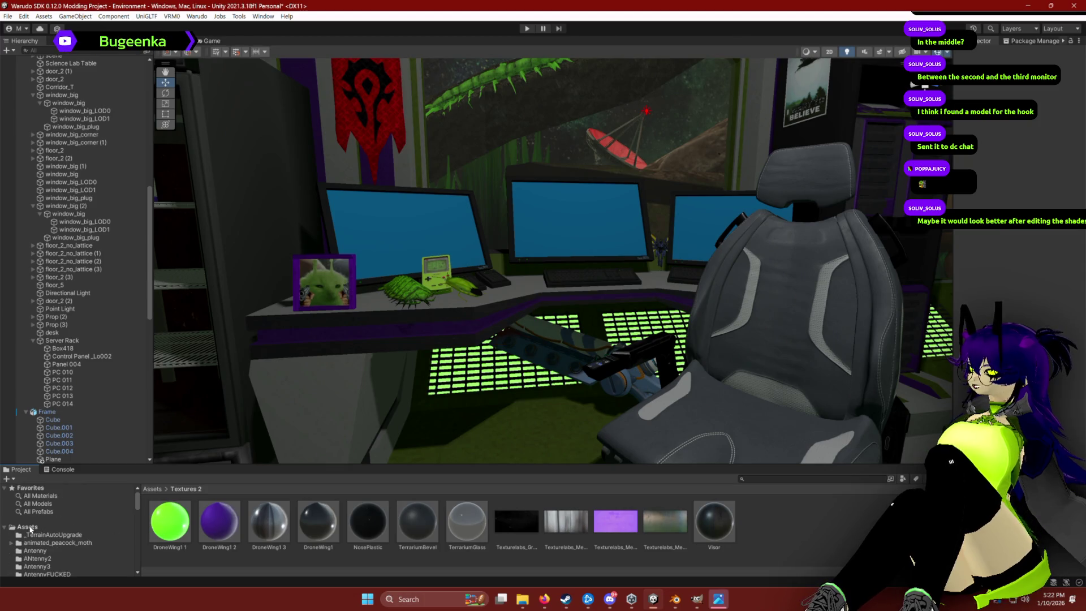
pyautogui.click(28, 527)
pyautogui.scroll(-10, 261, 547)
pyautogui.moveTo(391, 465); pyautogui.dragTo(390, 387)
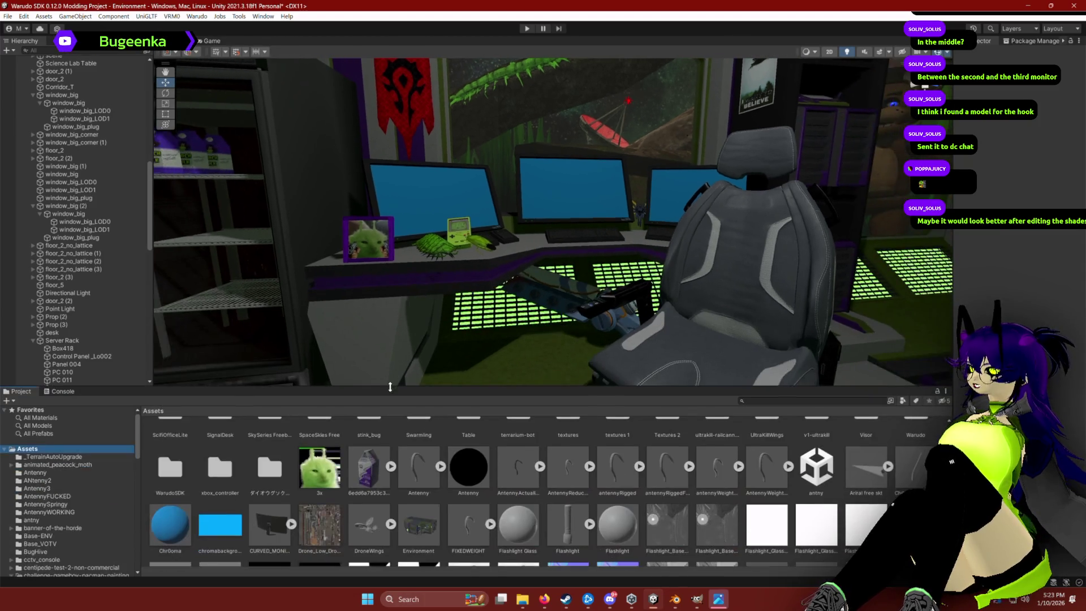
# Scroll the Assets grid to the sacrificial_hook folder and open it.
pyautogui.scroll(-5, 521, 507)
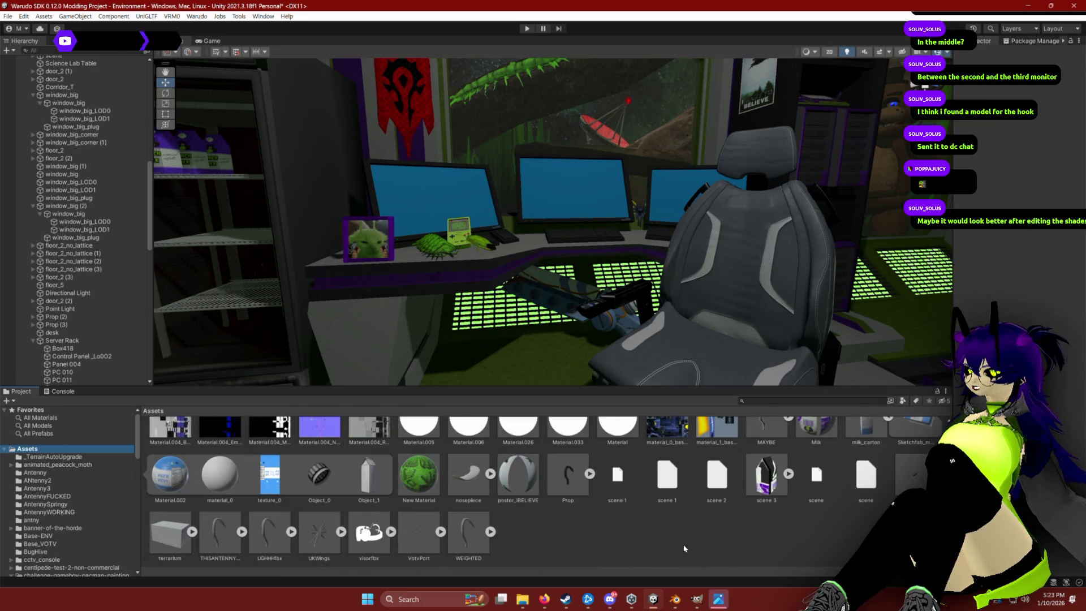
pyautogui.scroll(3, 563, 527)
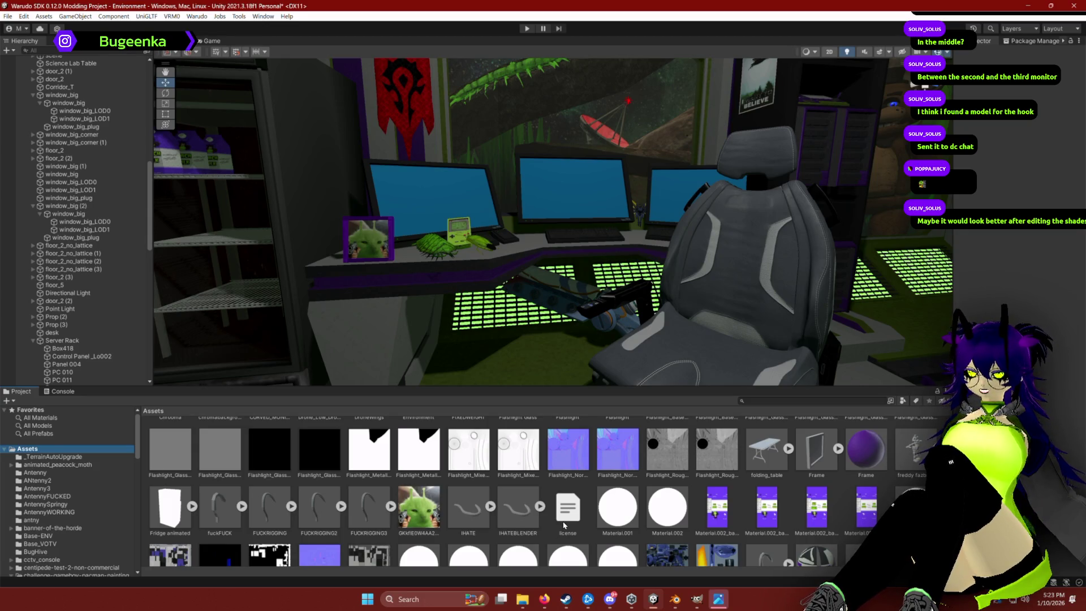
pyautogui.scroll(-3, 258, 505)
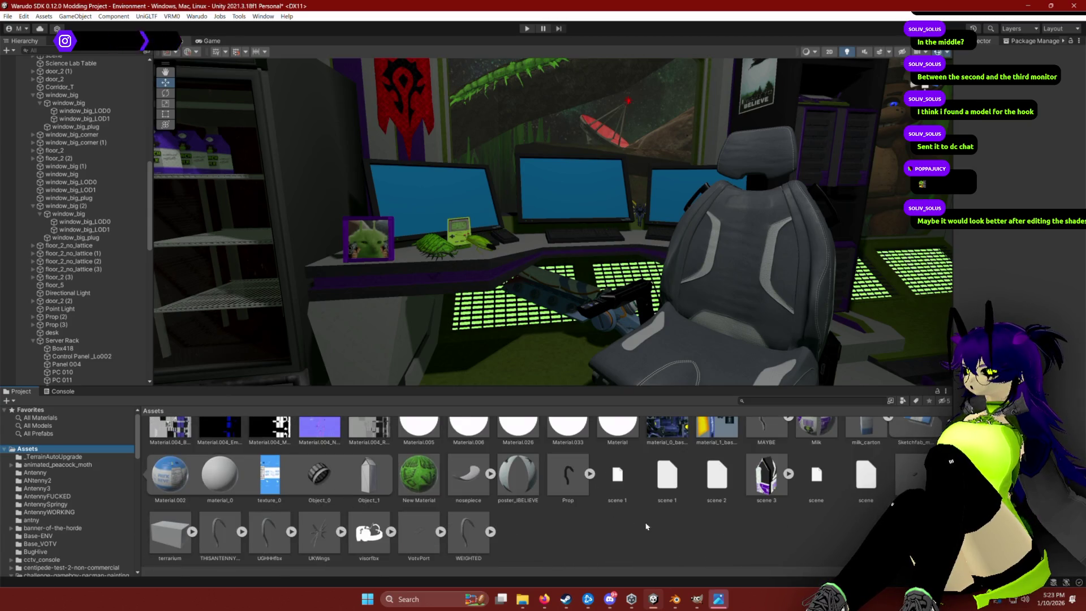
pyautogui.scroll(5, 623, 509)
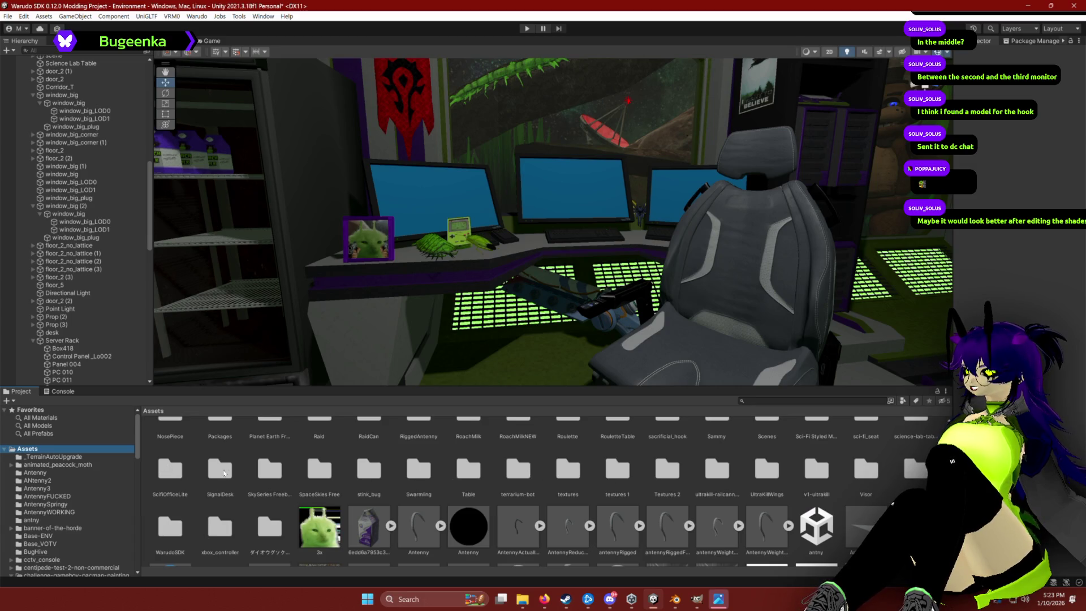
pyautogui.scroll(1, 450, 502)
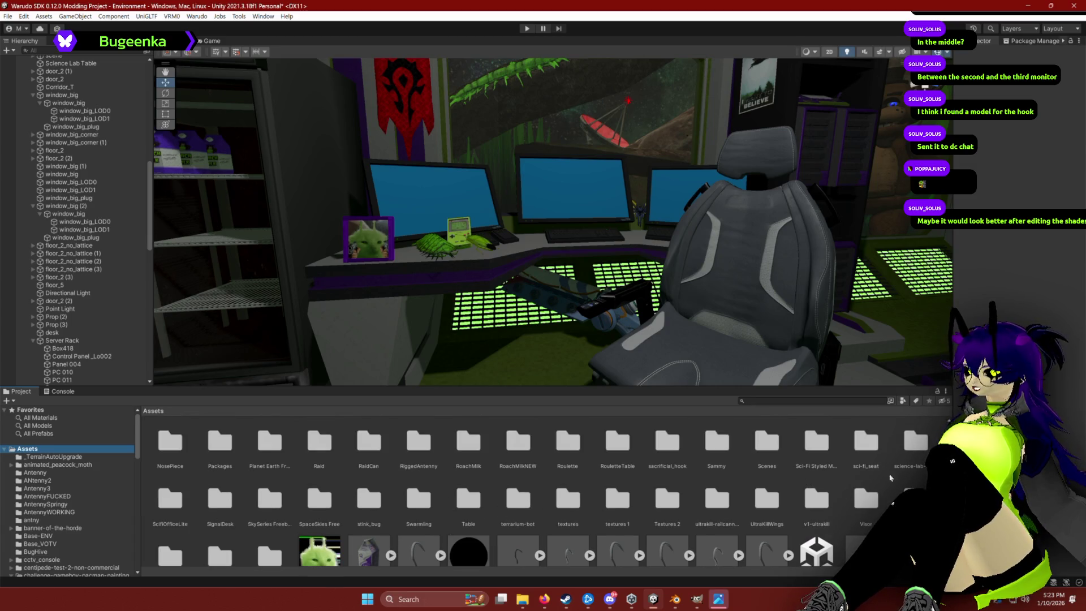
pyautogui.doubleClick(668, 442)
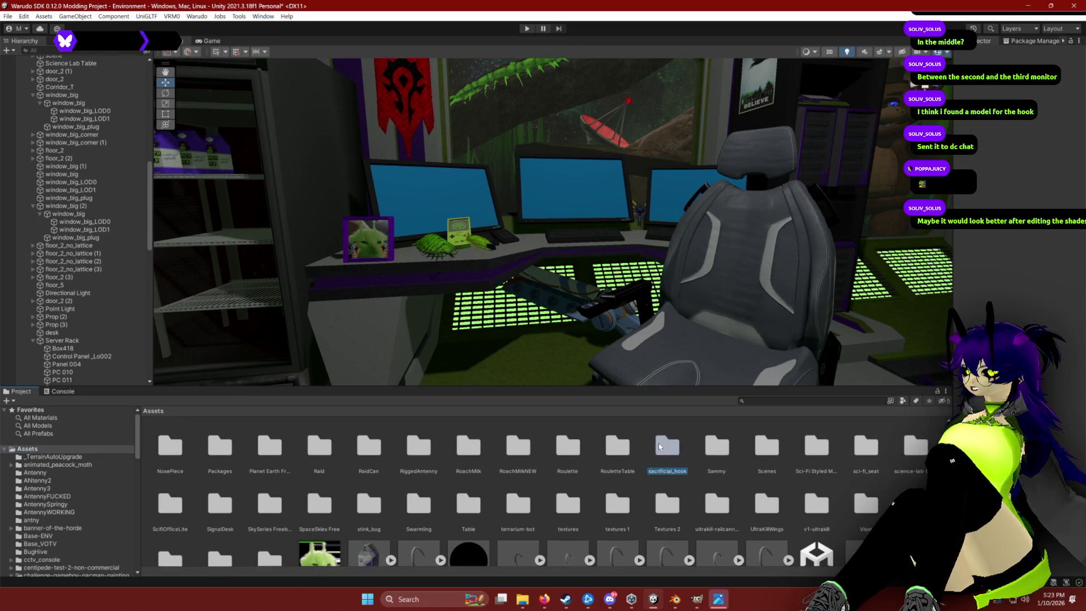
# Add the Sacrificial Hook prefab to the desk scene and shrink it to about a third.
pyautogui.moveTo(310, 449); pyautogui.dragTo(520, 300)
pyautogui.press('f')
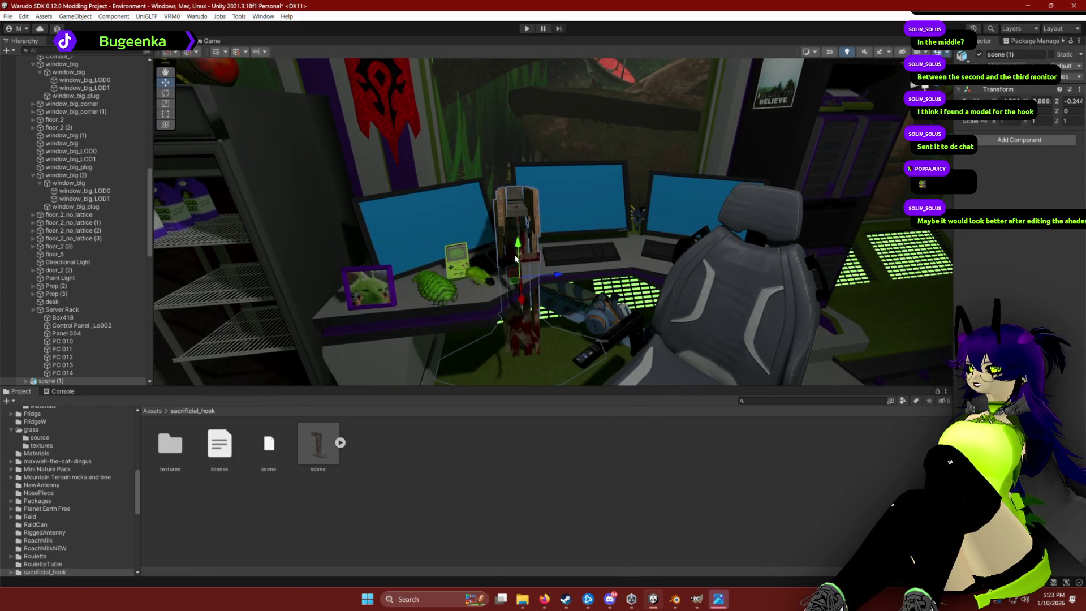
pyautogui.press('Escape')
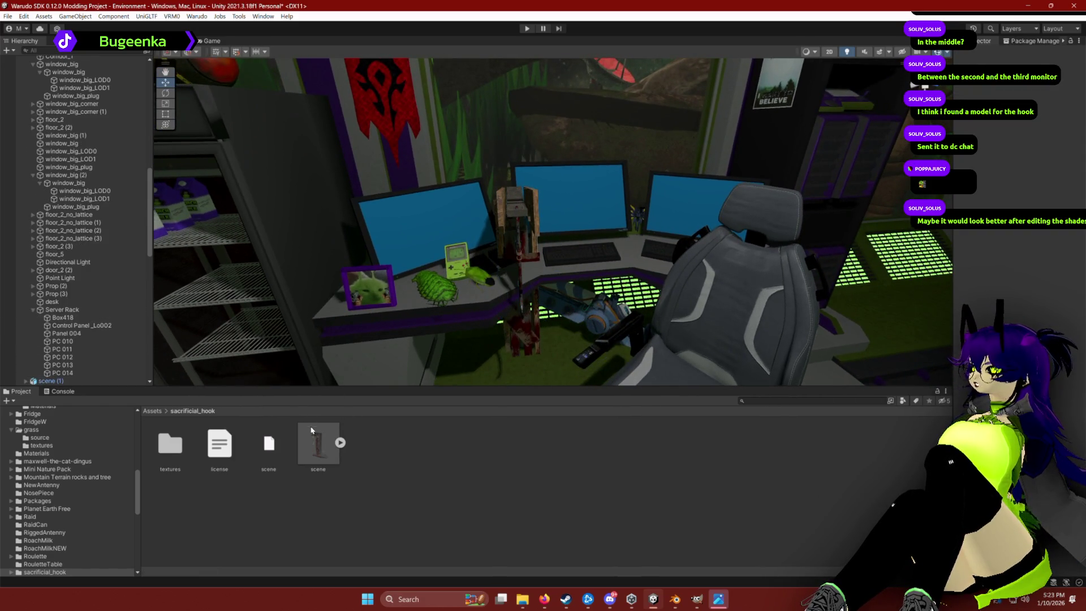
pyautogui.click(516, 218)
pyautogui.press('f')
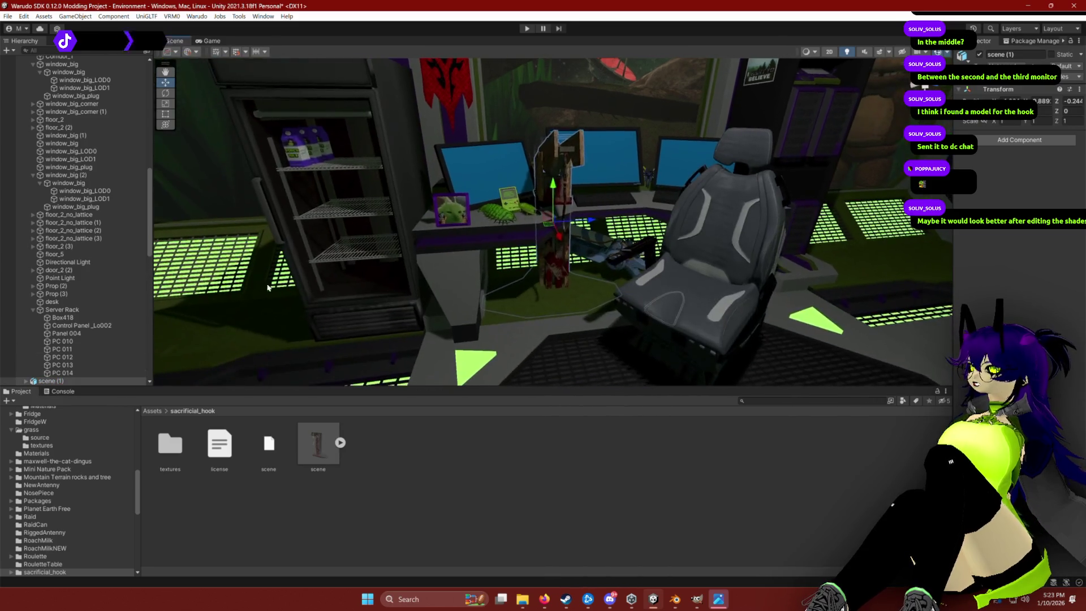
pyautogui.press('r')
pyautogui.moveTo(553, 222)
pyautogui.mouseDown()
pyautogui.moveTo(549, 237)
pyautogui.moveTo(555, 193)
pyautogui.moveTo(583, 189)
pyautogui.moveTo(509, 195)
pyautogui.mouseUp()
# Move the hook onto the right-hand monitor's top edge and scale it to 0.4791.
pyautogui.moveTo(362, 181)
pyautogui.mouseDown()
pyautogui.moveTo(639, 218)
pyautogui.moveTo(696, 241)
pyautogui.mouseUp()
pyautogui.press('f')
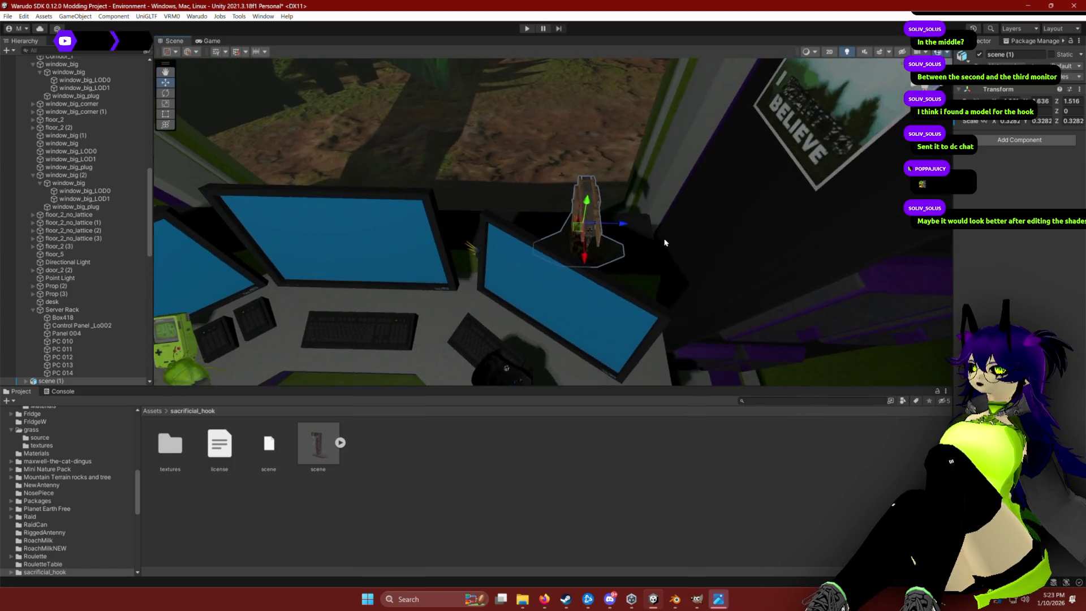
pyautogui.press('r')
pyautogui.moveTo(581, 228); pyautogui.dragTo(594, 243)
# Orbit around the hook to check its placement on the monitor, reselecting it for moving.
pyautogui.press('e')
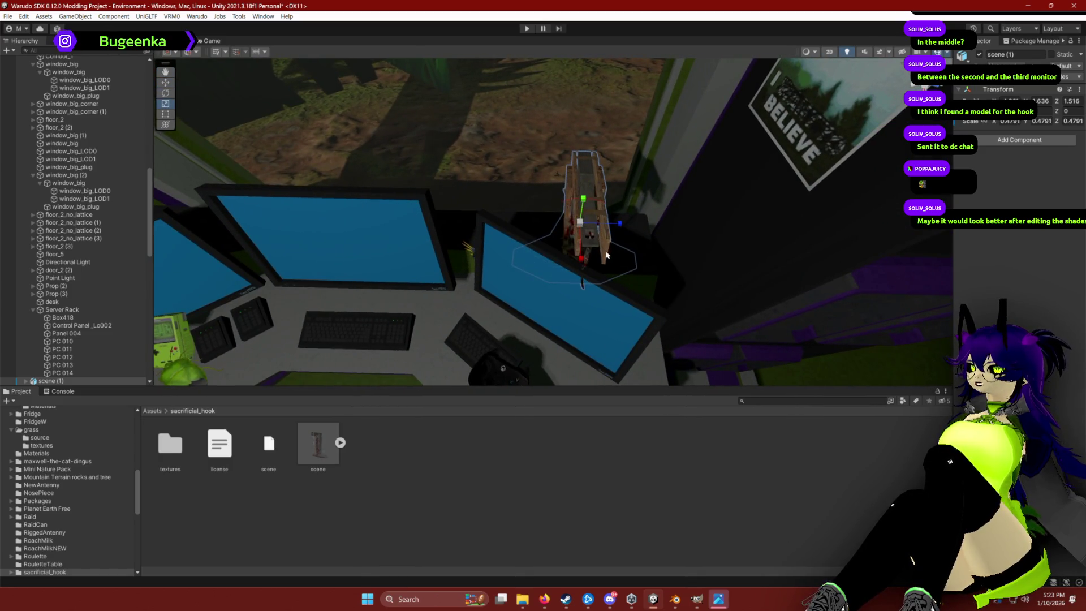
pyautogui.moveTo(529, 254)
pyautogui.mouseDown()
pyautogui.moveTo(579, 187)
pyautogui.moveTo(569, 174)
pyautogui.moveTo(524, 193)
pyautogui.mouseUp()
pyautogui.scroll(5, 524, 193)
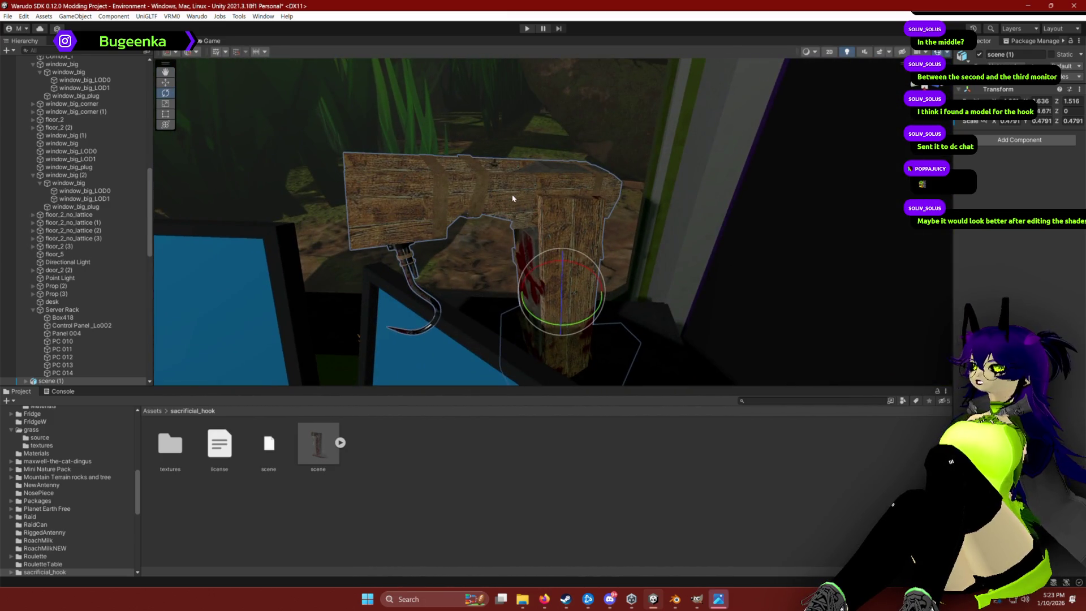
pyautogui.scroll(-10, 657, 364)
pyautogui.moveTo(656, 239)
pyautogui.mouseDown()
pyautogui.moveTo(696, 245)
pyautogui.moveTo(710, 277)
pyautogui.moveTo(648, 263)
pyautogui.mouseUp()
pyautogui.scroll(3, 684, 245)
pyautogui.click(679, 246)
pyautogui.press('e')
pyautogui.press('w')
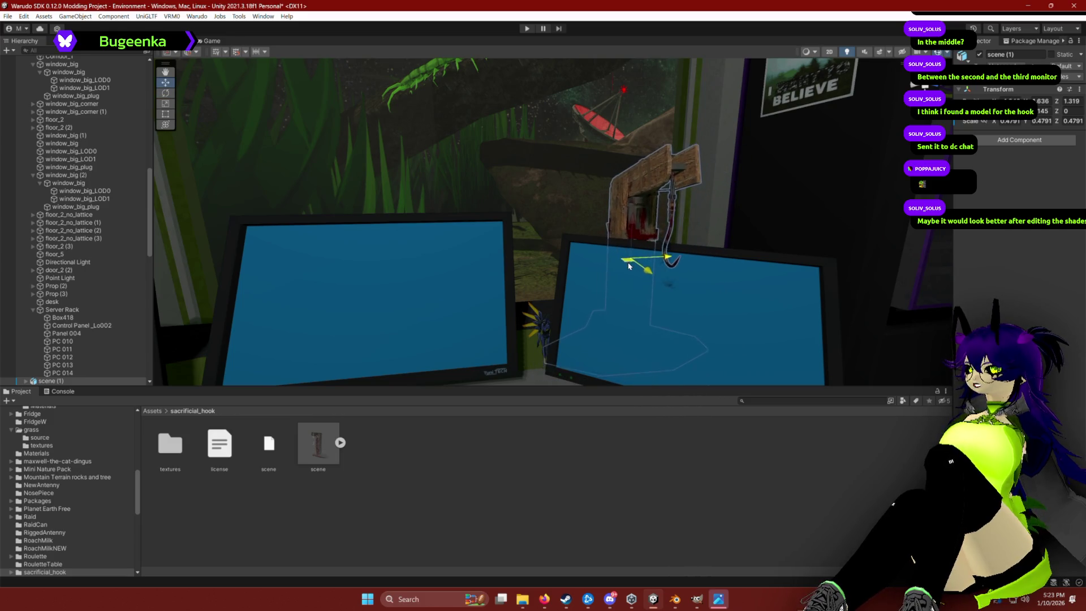
pyautogui.moveTo(526, 266); pyautogui.dragTo(600, 262)
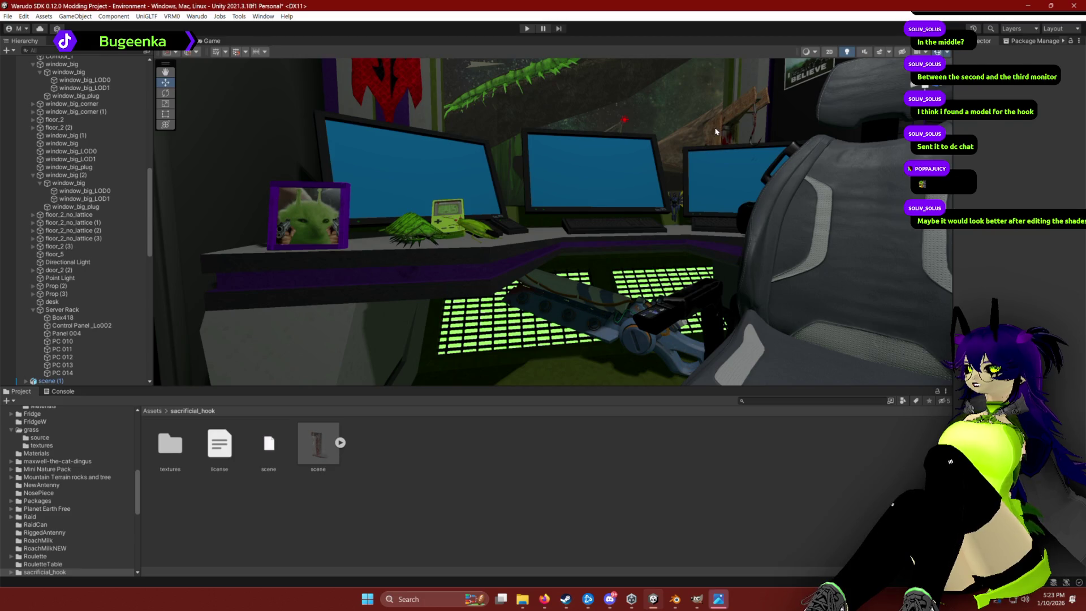
# Move the hook between the first two monitors.
pyautogui.click(721, 175)
pyautogui.moveTo(748, 167)
pyautogui.mouseDown()
pyautogui.moveTo(639, 144)
pyautogui.moveTo(498, 158)
pyautogui.moveTo(522, 163)
pyautogui.mouseUp()
pyautogui.press('e')
pyautogui.press('w')
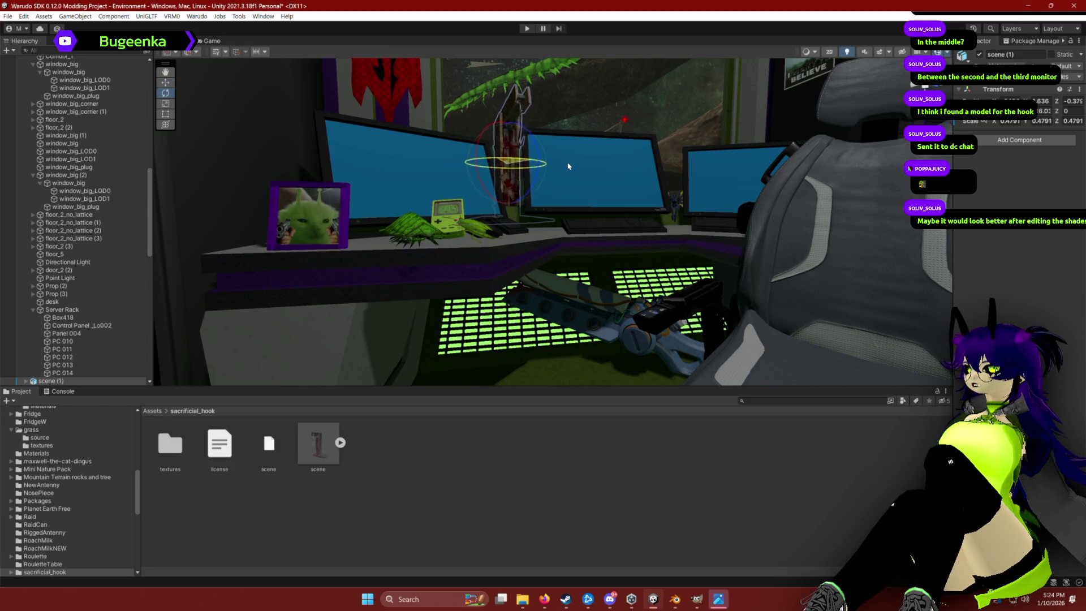
# Reposition the hook between the second and third monitors.
pyautogui.click(600, 170)
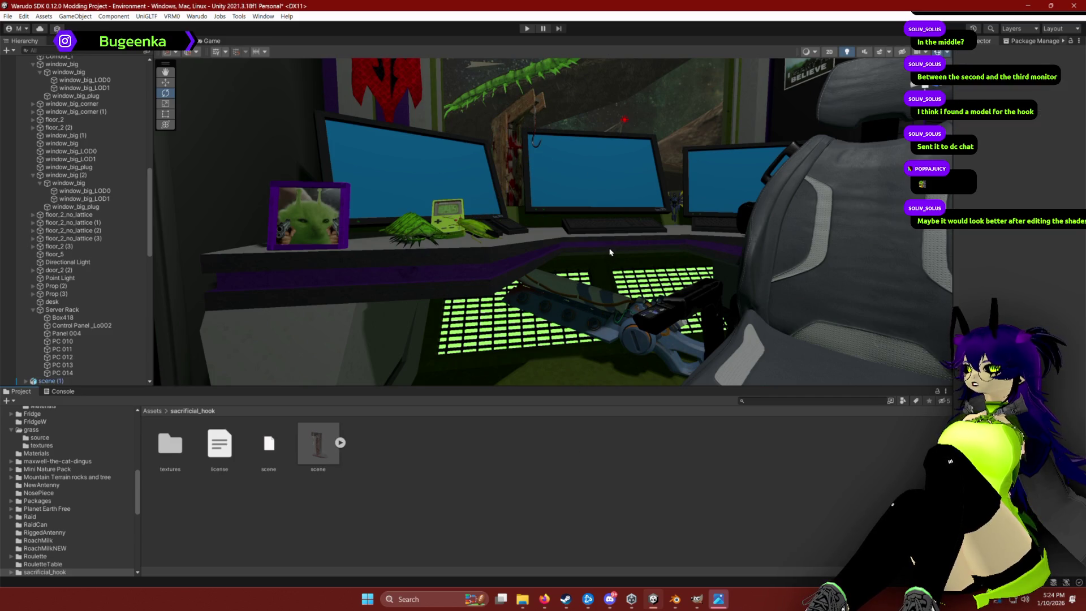
pyautogui.press('w')
pyautogui.press('f')
pyautogui.click(500, 236)
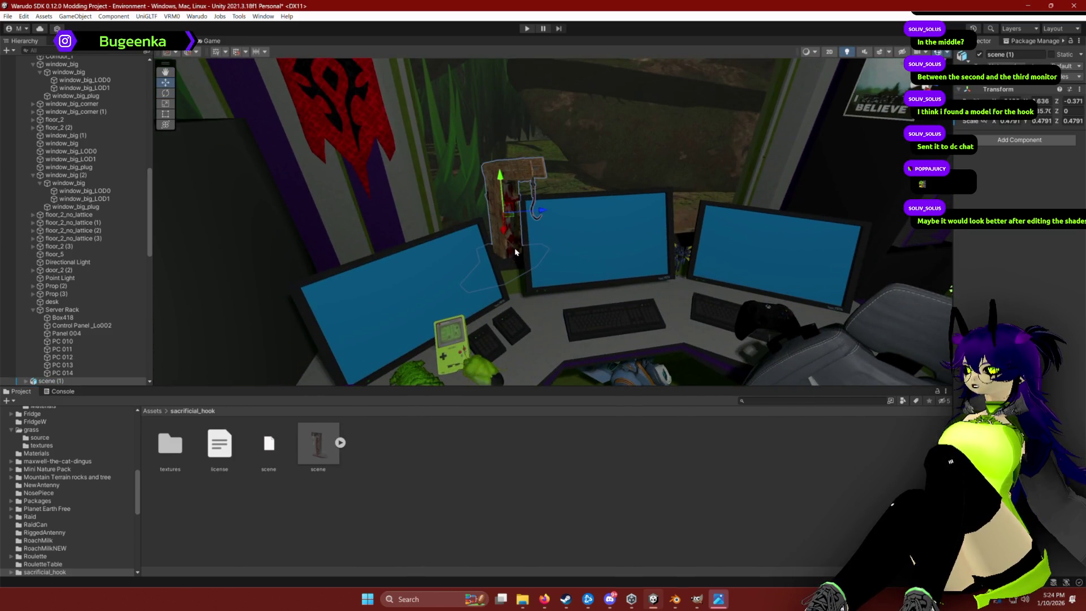
pyautogui.moveTo(520, 213); pyautogui.dragTo(702, 208)
pyautogui.press('e')
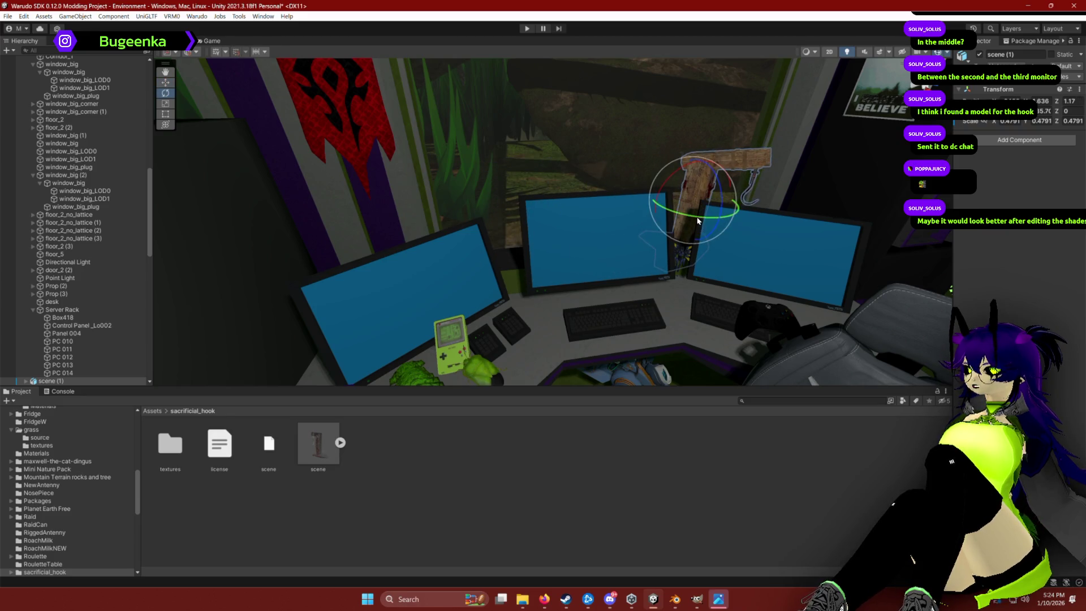
pyautogui.moveTo(644, 235)
pyautogui.mouseDown()
pyautogui.moveTo(621, 255)
pyautogui.moveTo(647, 238)
pyautogui.moveTo(640, 216)
pyautogui.mouseUp()
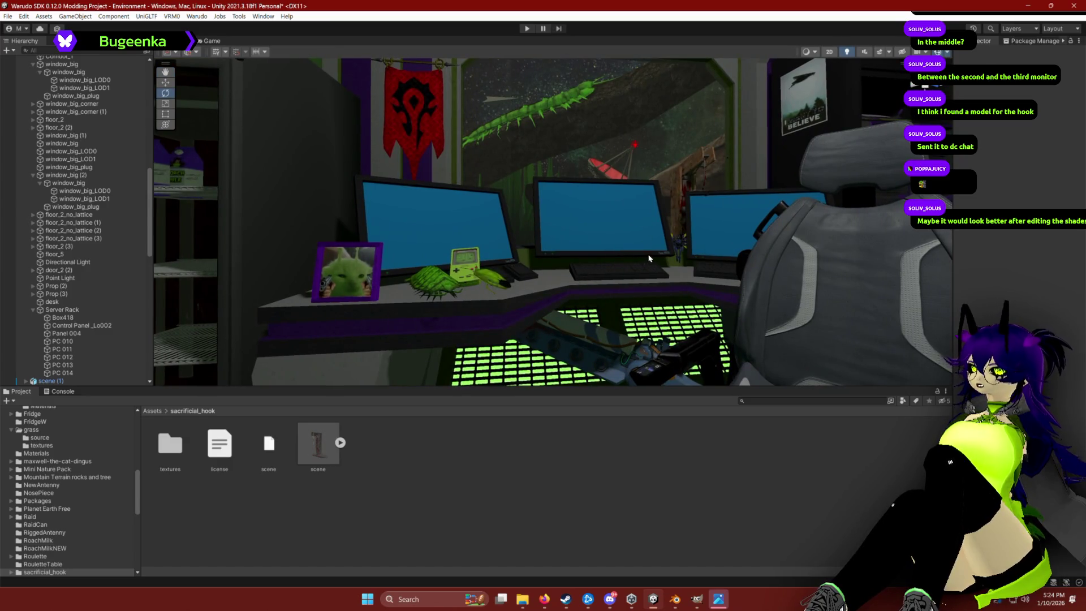
# Reselect the hook by the monitors and shift it slightly along its depth axis.
pyautogui.click(678, 208)
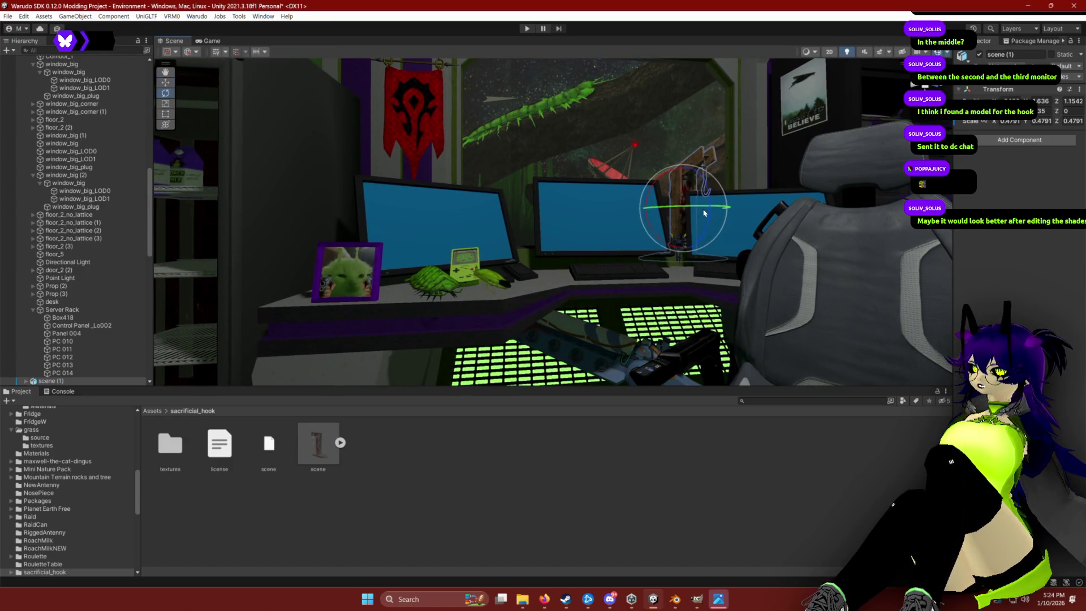
pyautogui.press('w')
pyautogui.click(697, 202)
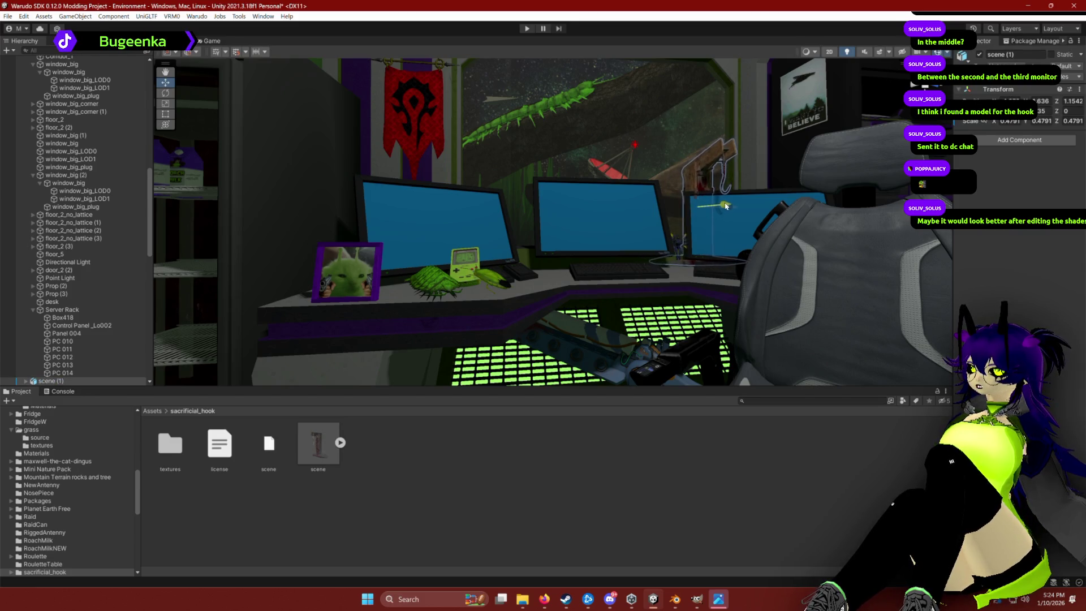
pyautogui.click(686, 304)
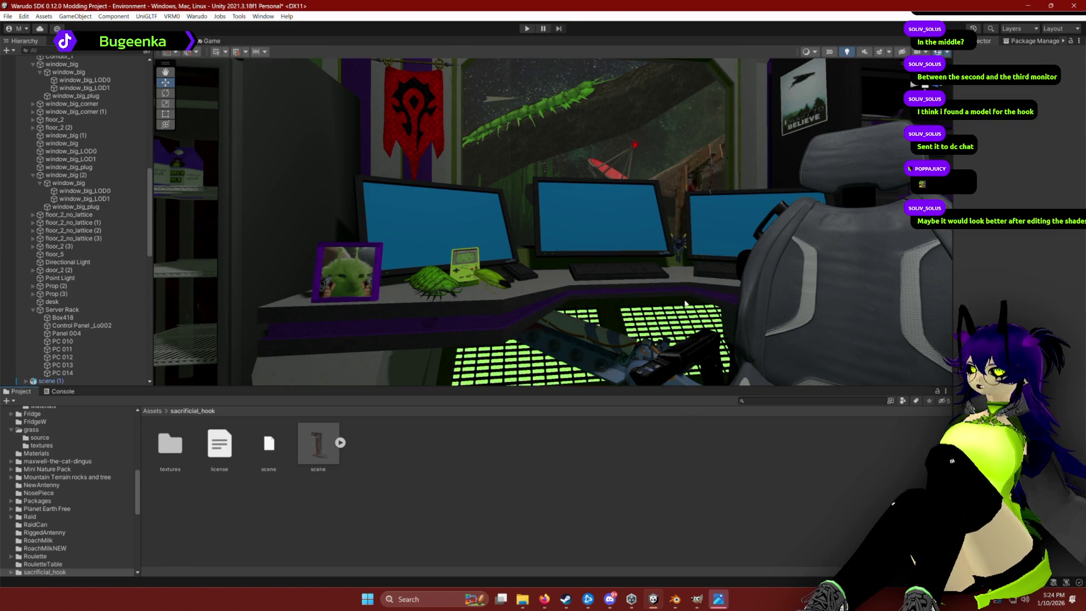
pyautogui.click(692, 178)
pyautogui.press('e')
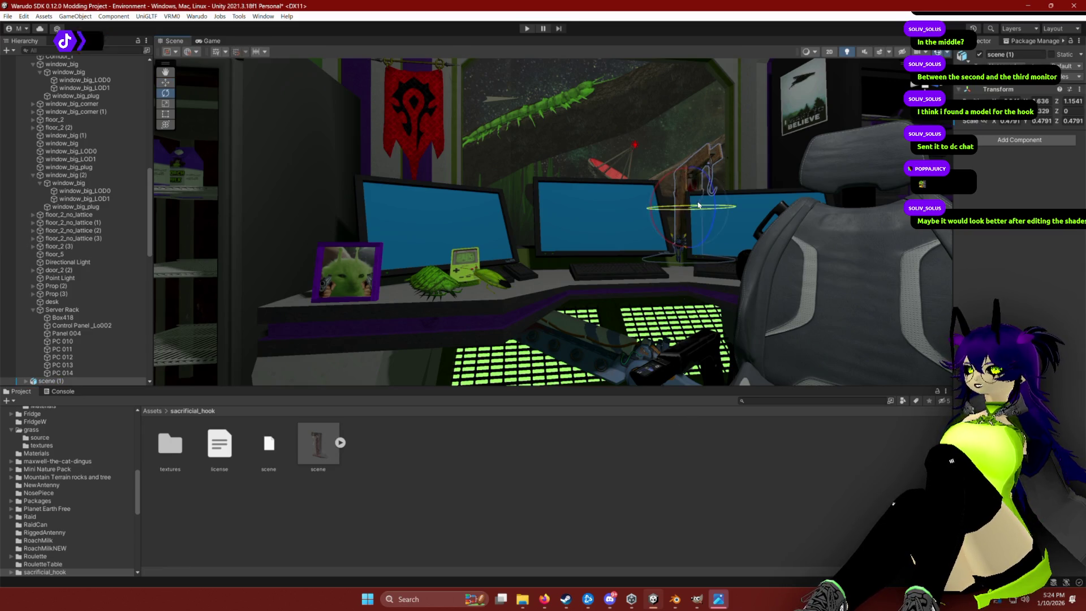
pyautogui.click(659, 454)
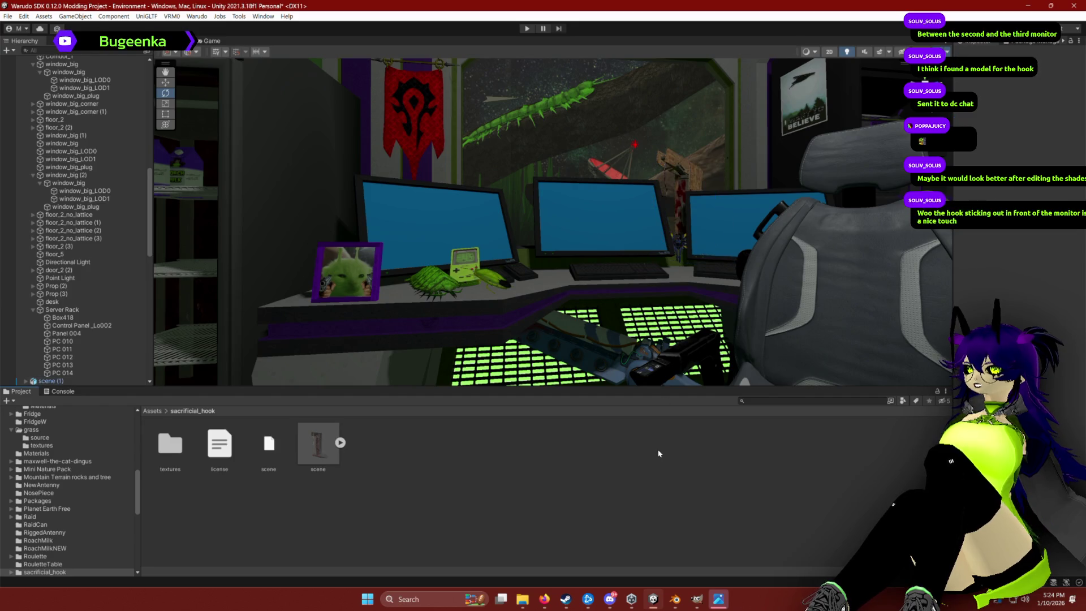
pyautogui.click(684, 189)
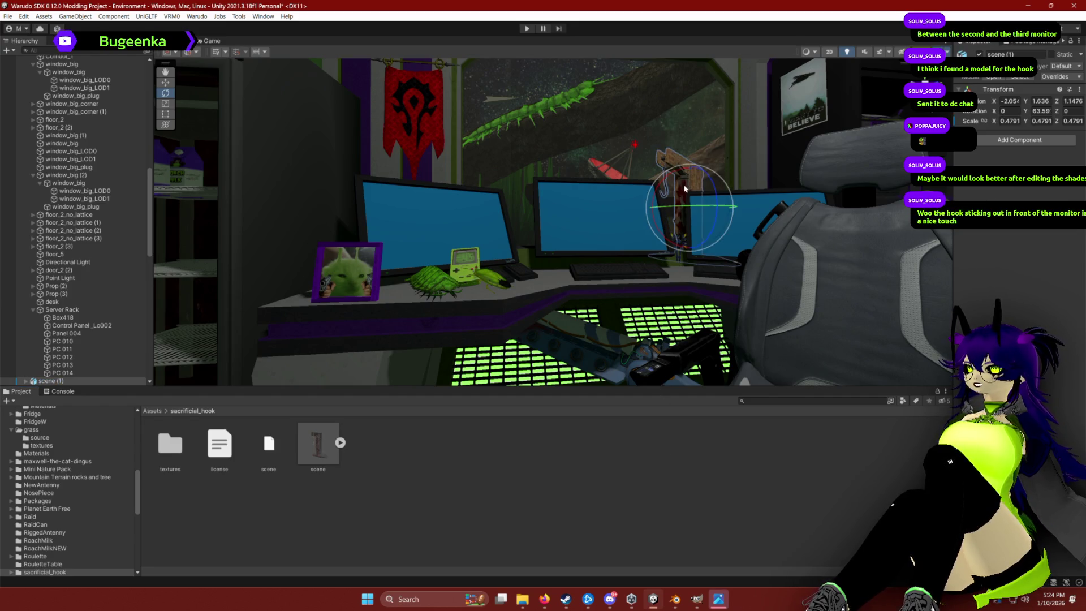
pyautogui.press('w')
pyautogui.moveTo(727, 213)
pyautogui.mouseDown()
pyautogui.moveTo(687, 275)
pyautogui.moveTo(586, 167)
pyautogui.mouseUp()
# Turn the hook slightly around its vertical axis and view it from behind the chair.
pyautogui.click(587, 166)
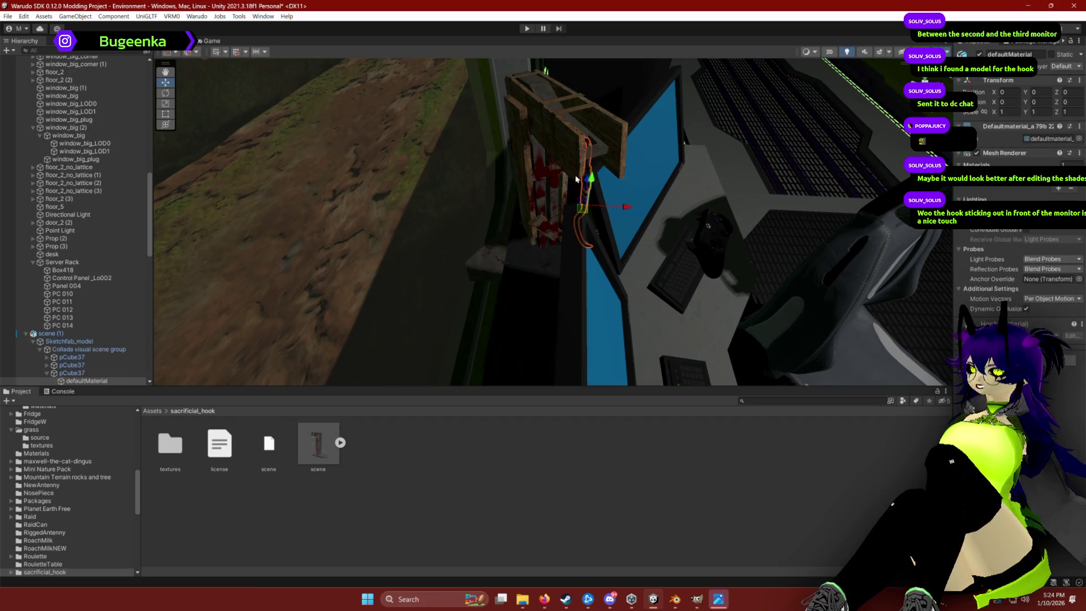
pyautogui.press('e')
pyautogui.moveTo(568, 196)
pyautogui.mouseDown()
pyautogui.moveTo(632, 211)
pyautogui.moveTo(611, 230)
pyautogui.mouseUp()
pyautogui.scroll(-8, 517, 240)
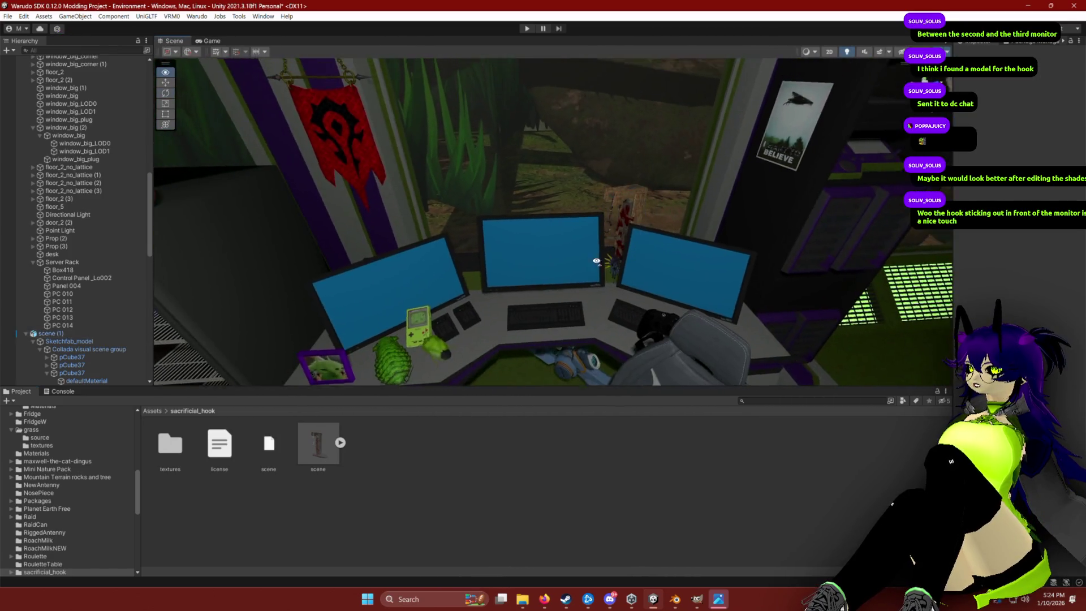
pyautogui.moveTo(596, 261); pyautogui.dragTo(599, 199)
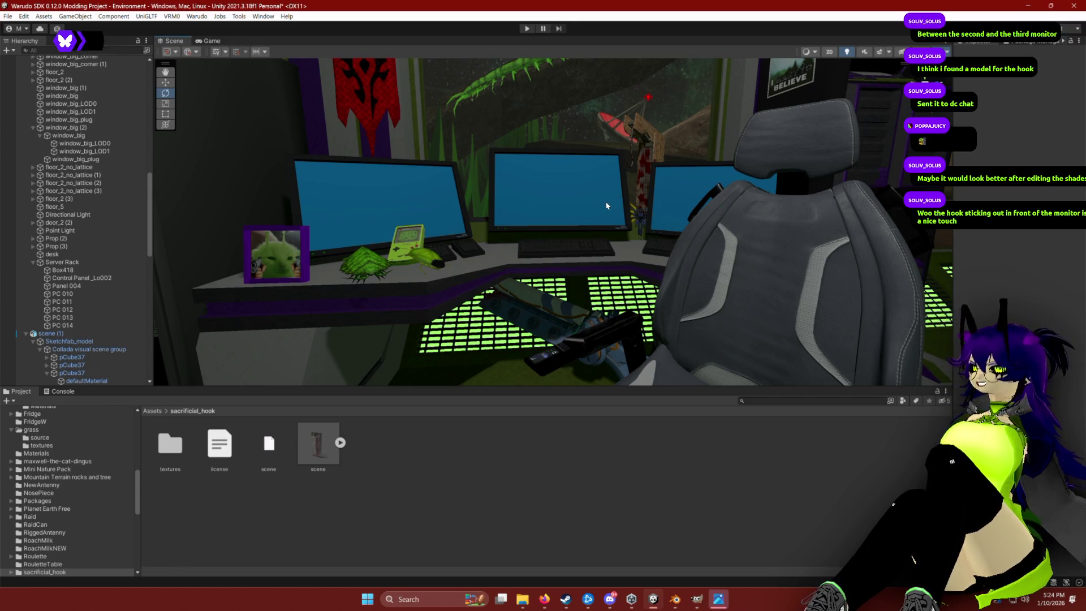
pyautogui.moveTo(613, 232); pyautogui.dragTo(651, 190)
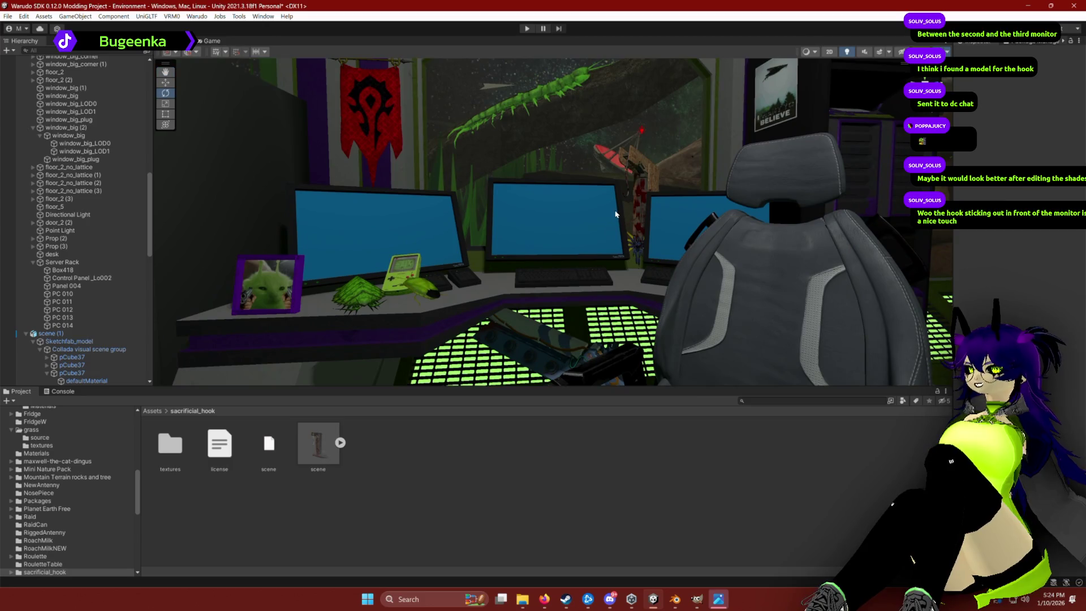
# Slide the hook rightward toward the right-hand monitor.
pyautogui.click(652, 190)
pyautogui.press('w')
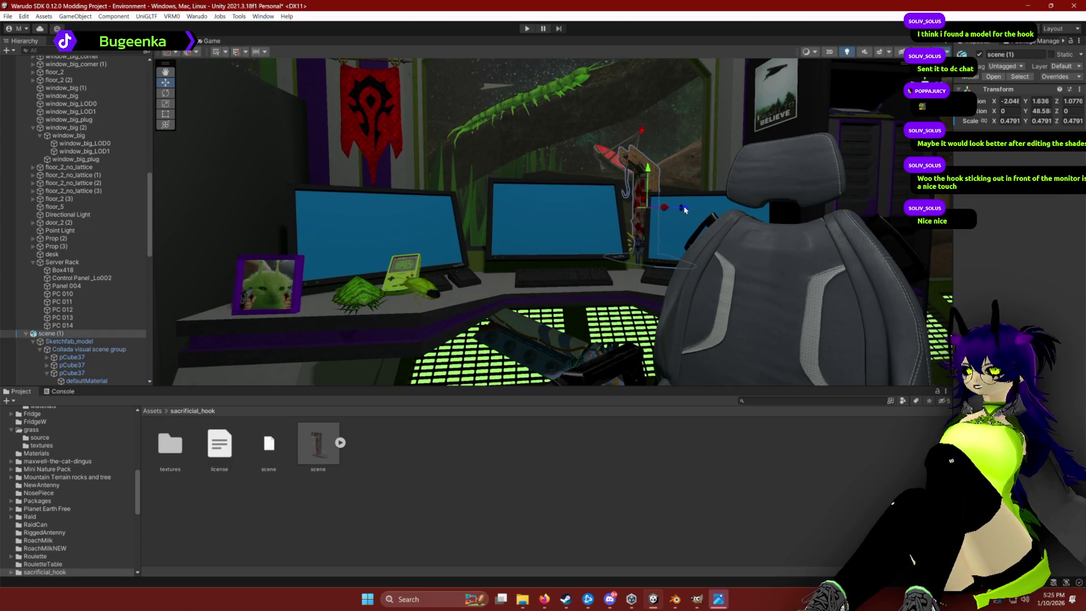
pyautogui.moveTo(664, 208); pyautogui.dragTo(695, 209)
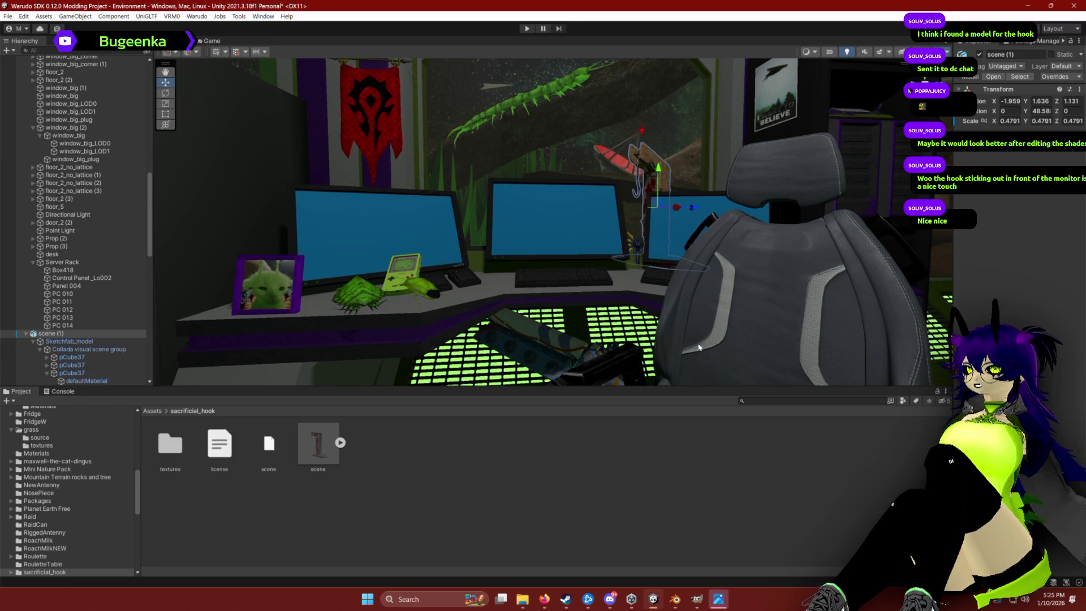
pyautogui.click(706, 430)
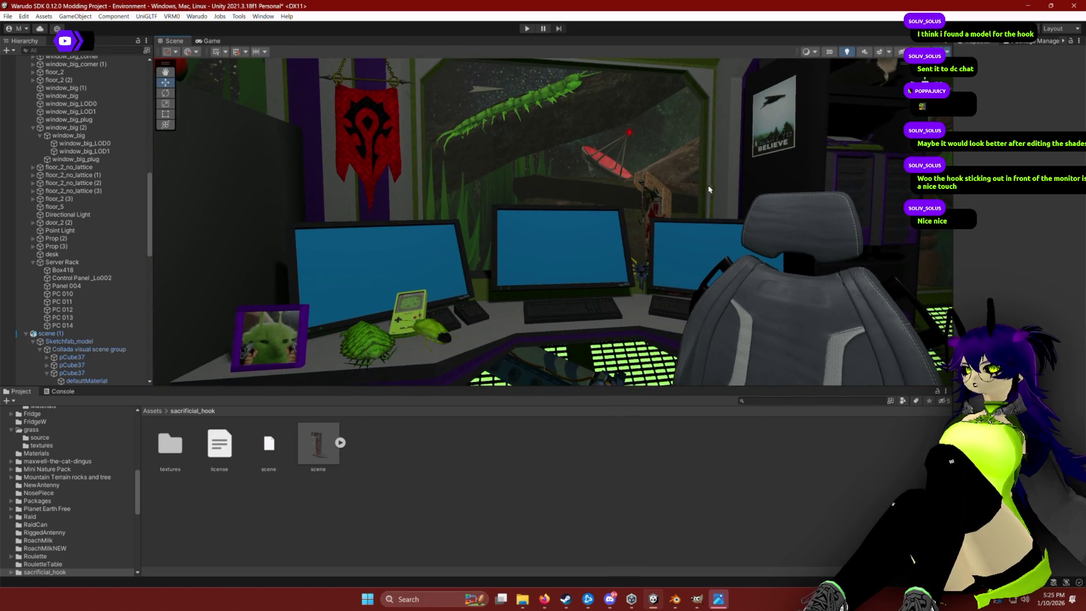
pyautogui.click(660, 177)
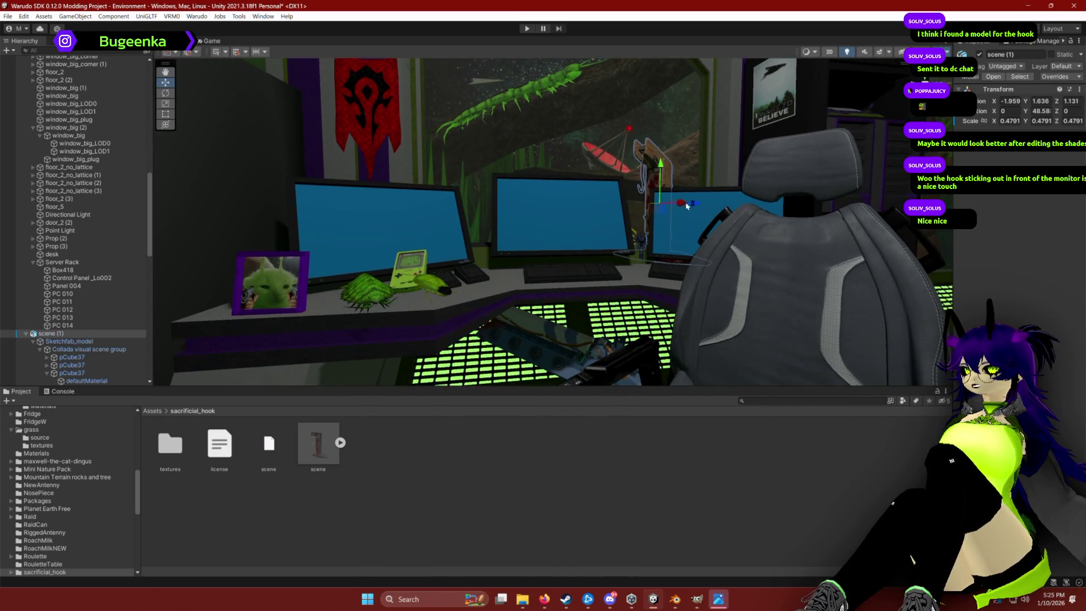
pyautogui.moveTo(696, 206); pyautogui.dragTo(733, 208)
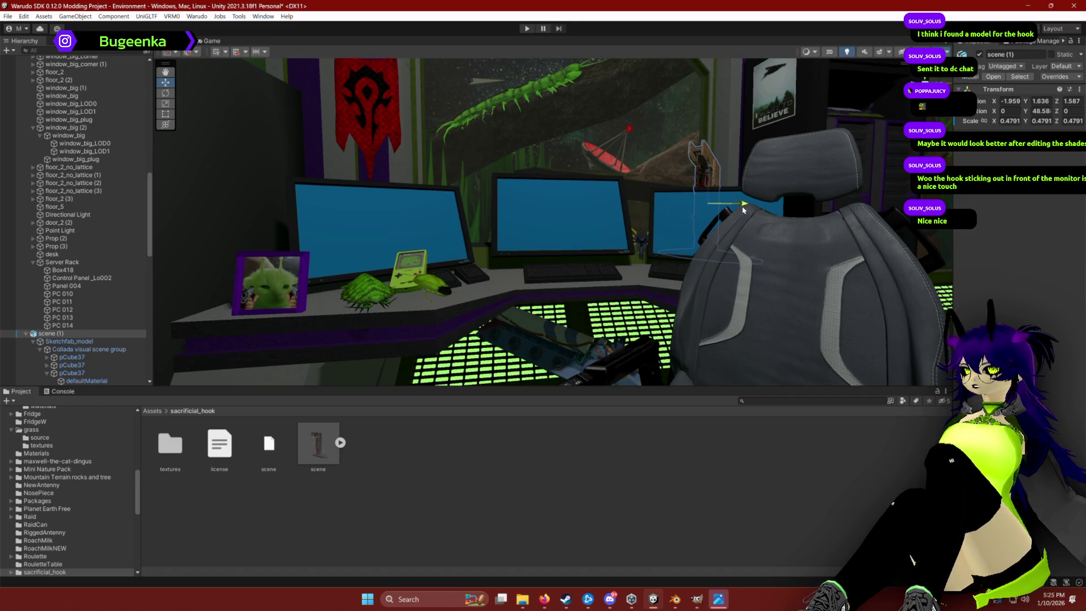
# Place the hook in front of the monitor at X -1.751, Z 1.666, checking from a level view.
pyautogui.press('f')
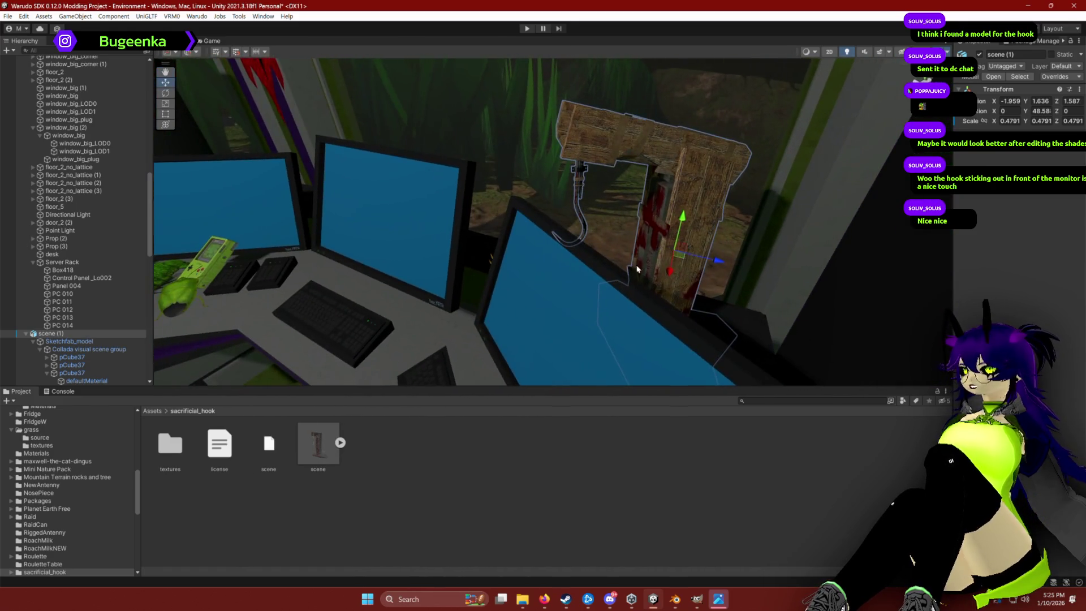
pyautogui.moveTo(689, 258)
pyautogui.mouseDown()
pyautogui.moveTo(682, 271)
pyautogui.moveTo(704, 313)
pyautogui.mouseUp()
pyautogui.scroll(-5, 622, 254)
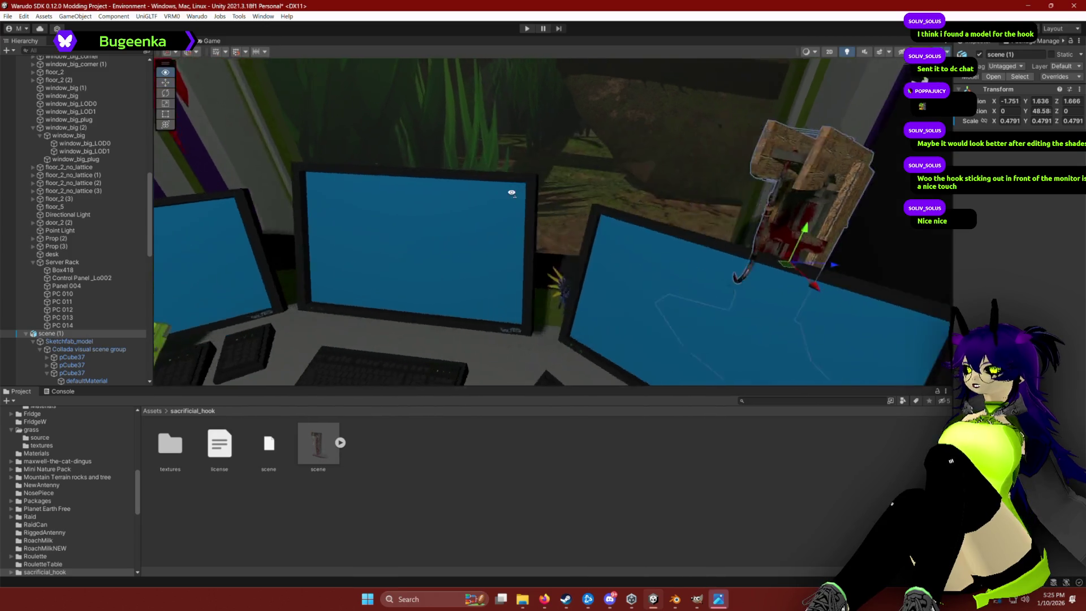
pyautogui.click(655, 458)
pyautogui.moveTo(623, 238)
pyautogui.mouseDown()
pyautogui.moveTo(621, 216)
pyautogui.moveTo(706, 183)
pyautogui.mouseUp()
pyautogui.click(749, 153)
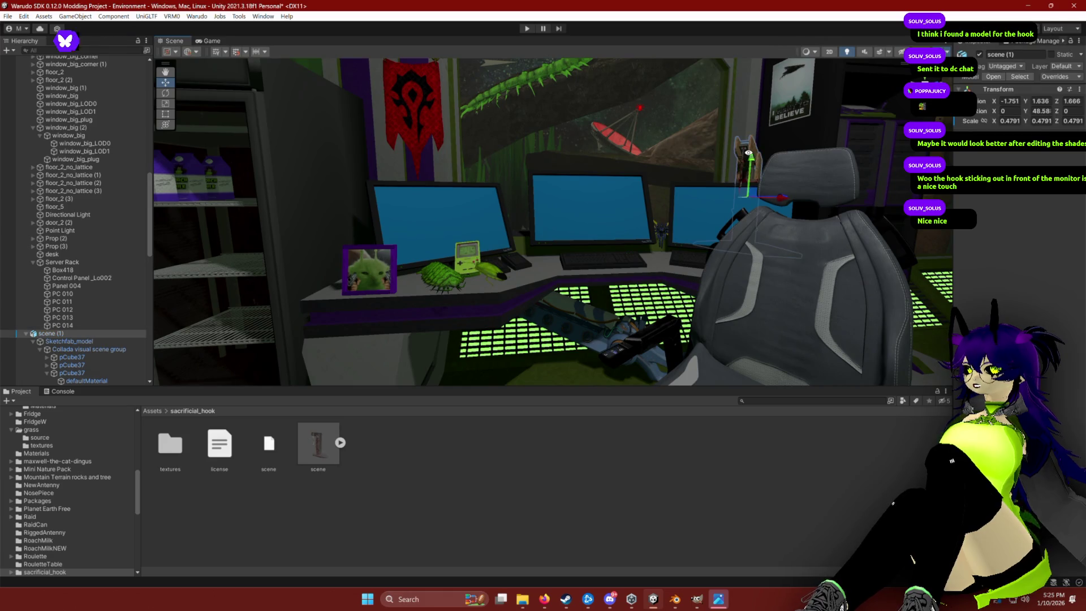
pyautogui.moveTo(749, 153)
pyautogui.mouseDown()
pyautogui.moveTo(650, 163)
pyautogui.moveTo(672, 167)
pyautogui.mouseUp()
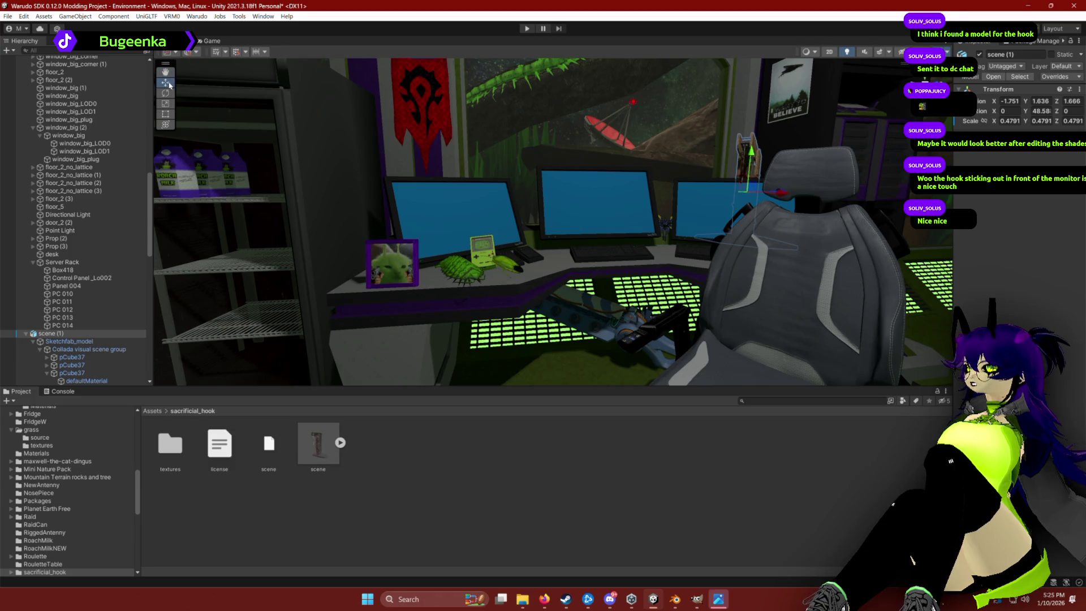
# Rotate the hook further on its Y axis and frame it hanging over the right-hand monitor.
pyautogui.press('e')
pyautogui.moveTo(753, 193)
pyautogui.mouseDown()
pyautogui.moveTo(708, 194)
pyautogui.moveTo(653, 397)
pyautogui.mouseUp()
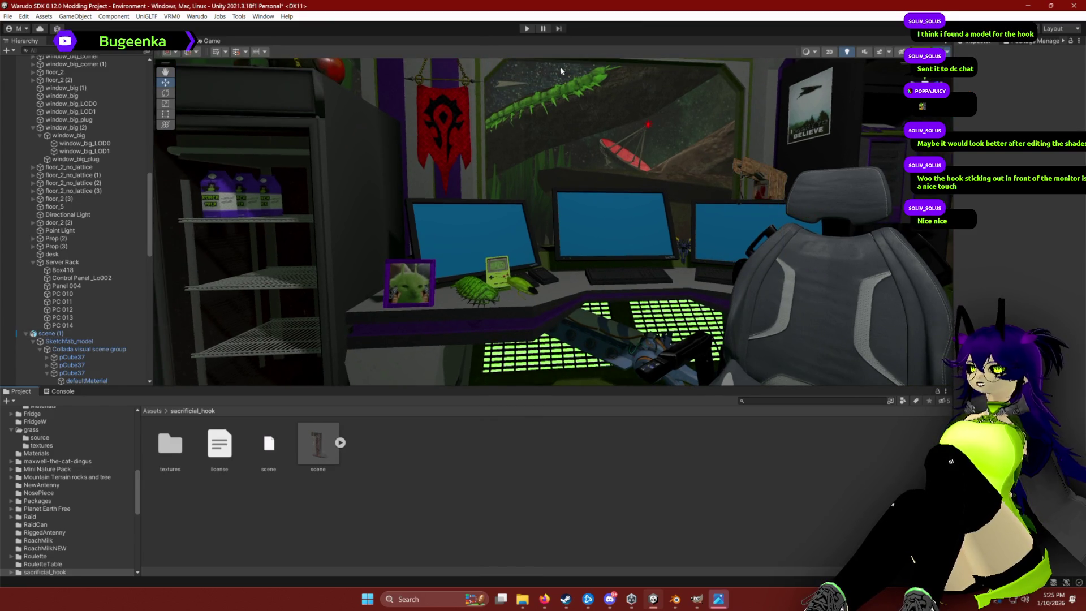
pyautogui.moveTo(529, 119); pyautogui.dragTo(539, 88)
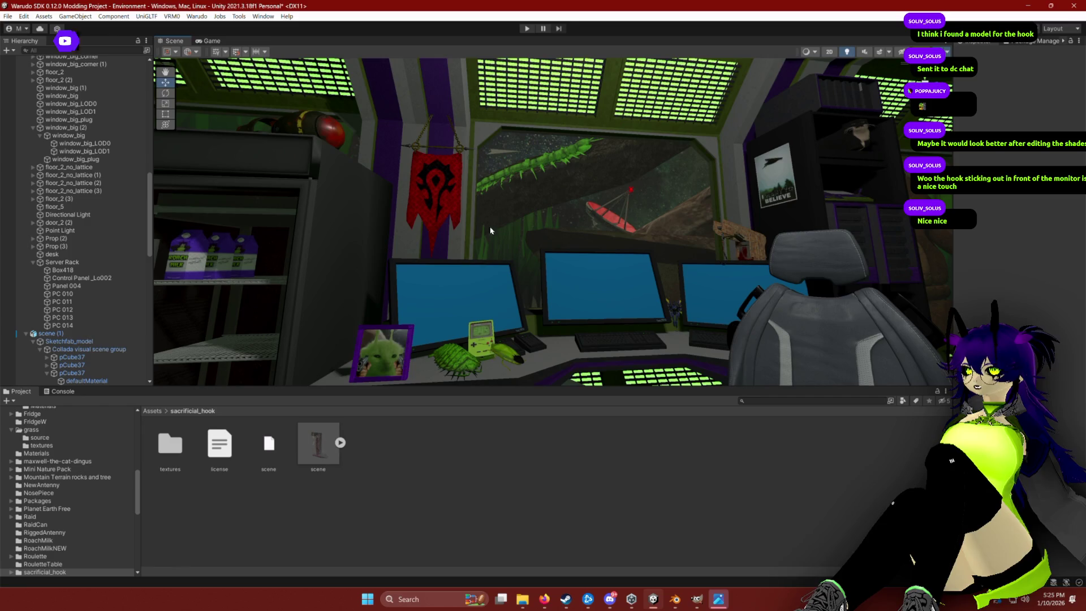
pyautogui.moveTo(656, 240); pyautogui.dragTo(650, 261)
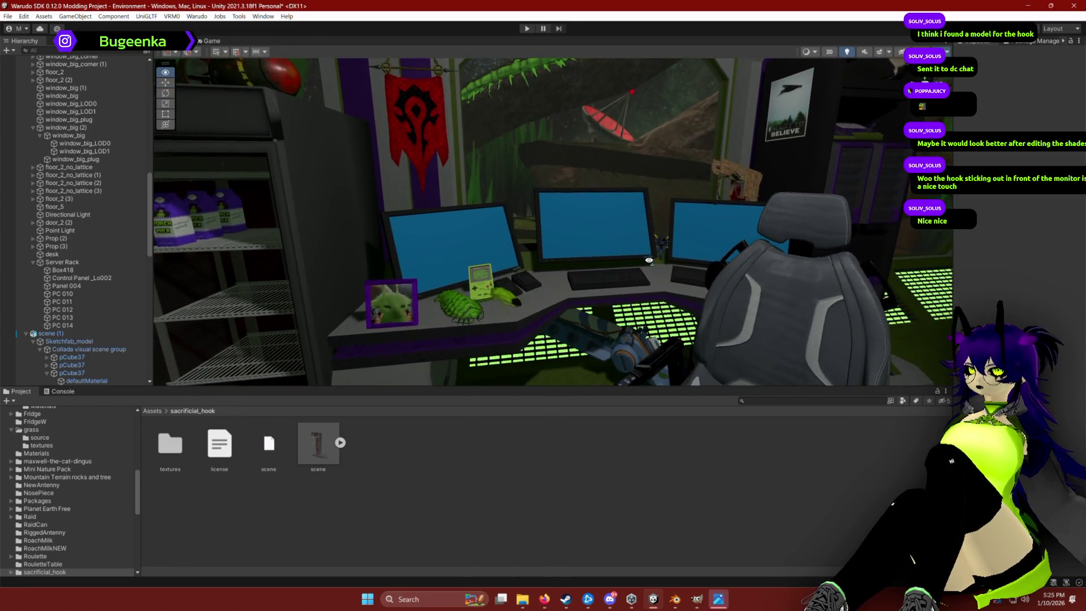
pyautogui.moveTo(757, 196)
pyautogui.mouseDown()
pyautogui.moveTo(722, 181)
pyautogui.moveTo(704, 226)
pyautogui.moveTo(708, 266)
pyautogui.moveTo(578, 268)
pyautogui.moveTo(641, 282)
pyautogui.mouseUp()
pyautogui.click(578, 226)
pyautogui.press('e')
pyautogui.moveTo(626, 310)
pyautogui.mouseDown()
pyautogui.moveTo(635, 277)
pyautogui.moveTo(512, 230)
pyautogui.moveTo(476, 194)
pyautogui.moveTo(474, 163)
pyautogui.moveTo(372, 261)
pyautogui.mouseUp()
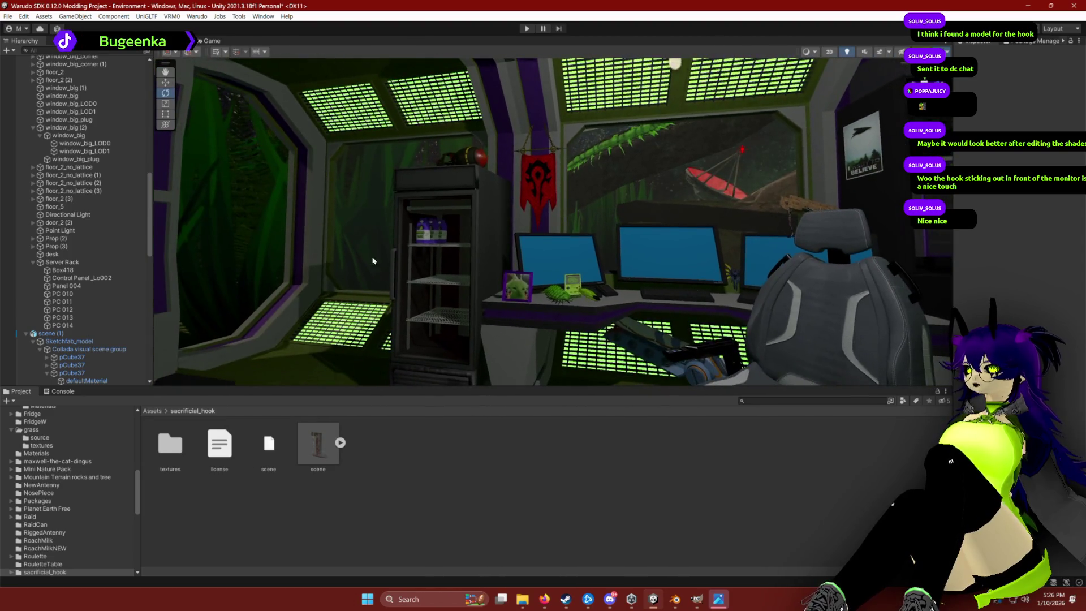
pyautogui.moveTo(506, 250); pyautogui.dragTo(596, 221)
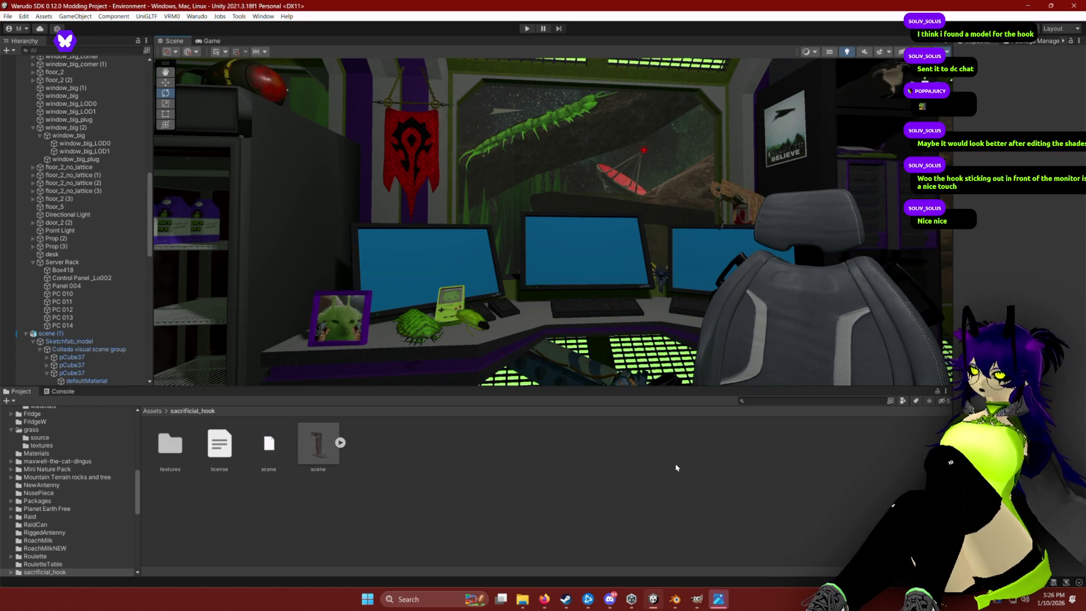
pyautogui.press('f')
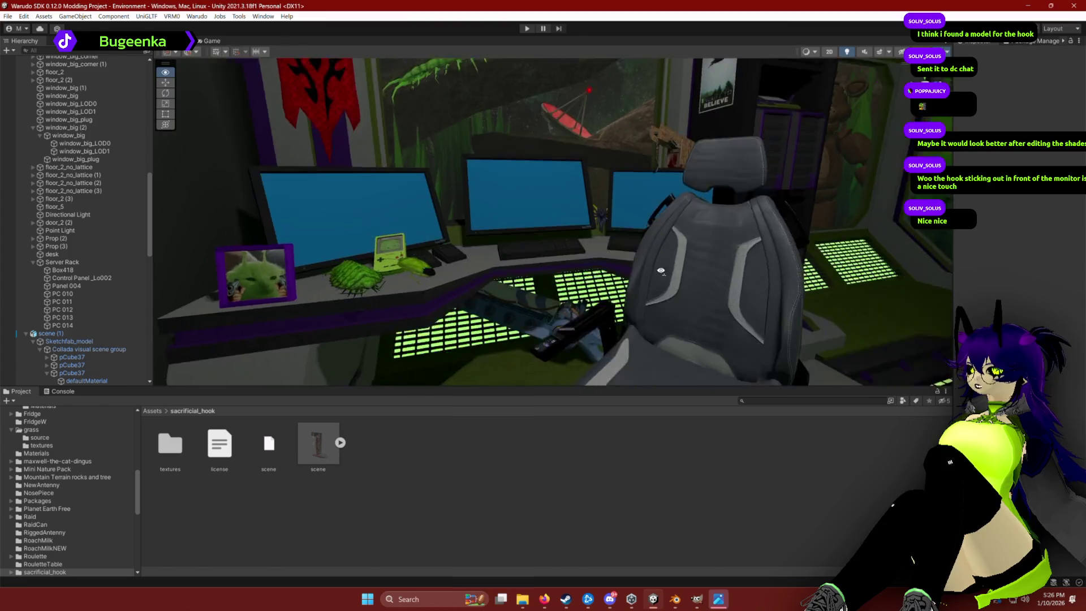
pyautogui.scroll(15, 109, 255)
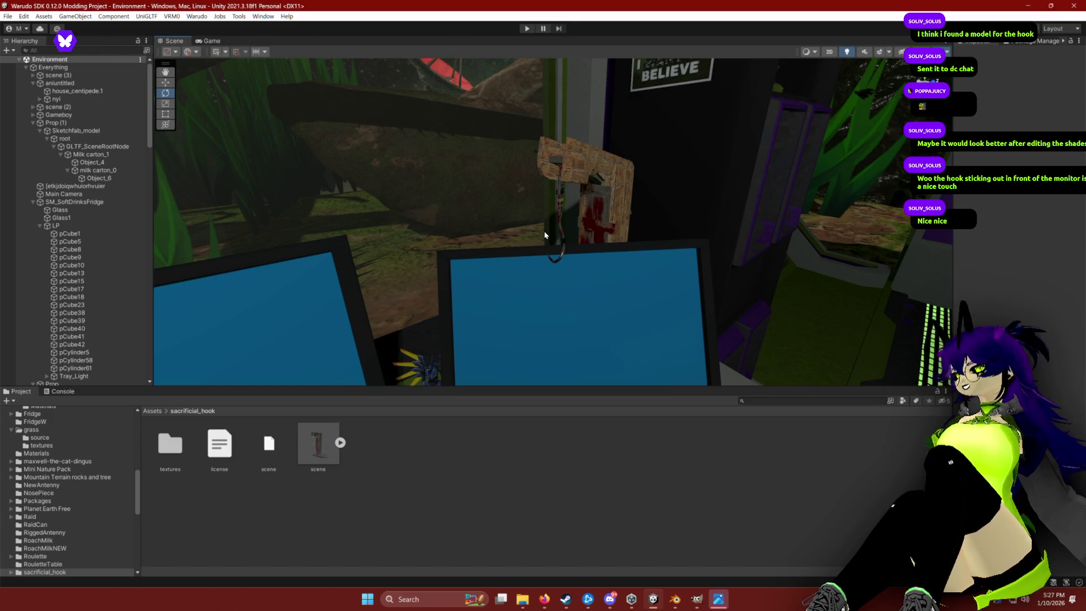
pyautogui.scroll(5, 545, 235)
pyautogui.moveTo(469, 247); pyautogui.dragTo(493, 243)
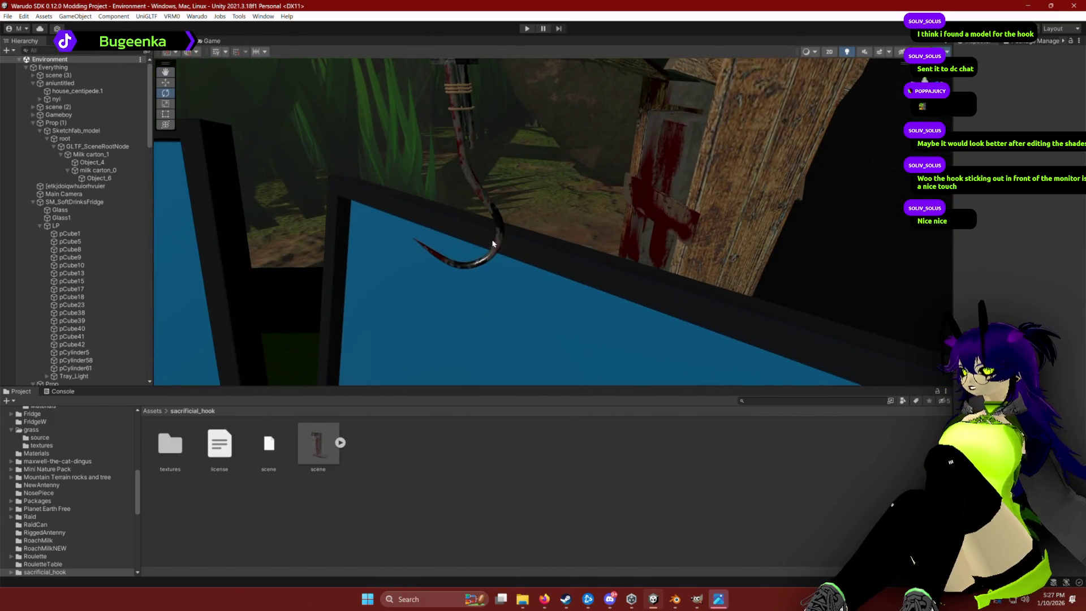
pyautogui.moveTo(463, 179)
pyautogui.mouseDown()
pyautogui.moveTo(427, 169)
pyautogui.moveTo(543, 194)
pyautogui.moveTo(496, 189)
pyautogui.moveTo(648, 196)
pyautogui.moveTo(663, 160)
pyautogui.mouseUp()
pyautogui.moveTo(663, 160)
pyautogui.mouseDown()
pyautogui.moveTo(592, 184)
pyautogui.moveTo(538, 182)
pyautogui.moveTo(593, 200)
pyautogui.moveTo(597, 180)
pyautogui.mouseUp()
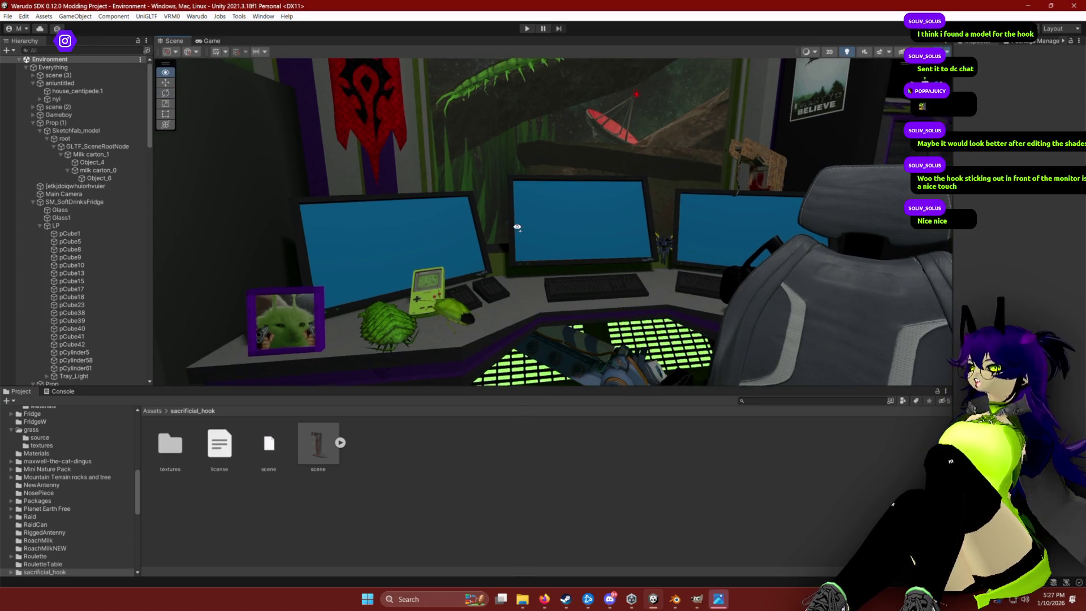
pyautogui.click(344, 311)
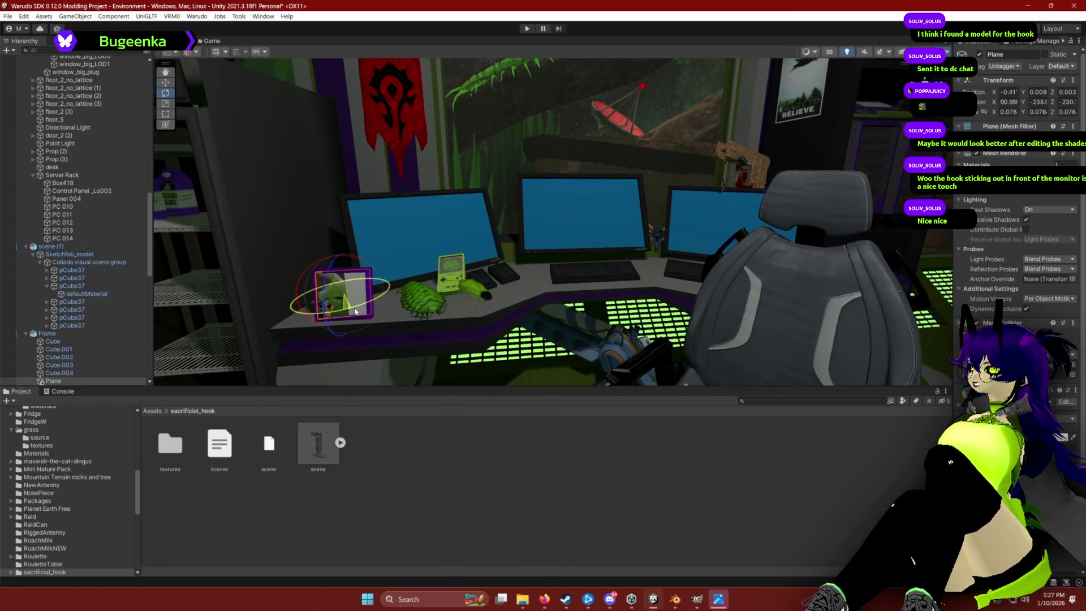
pyautogui.click(54, 336)
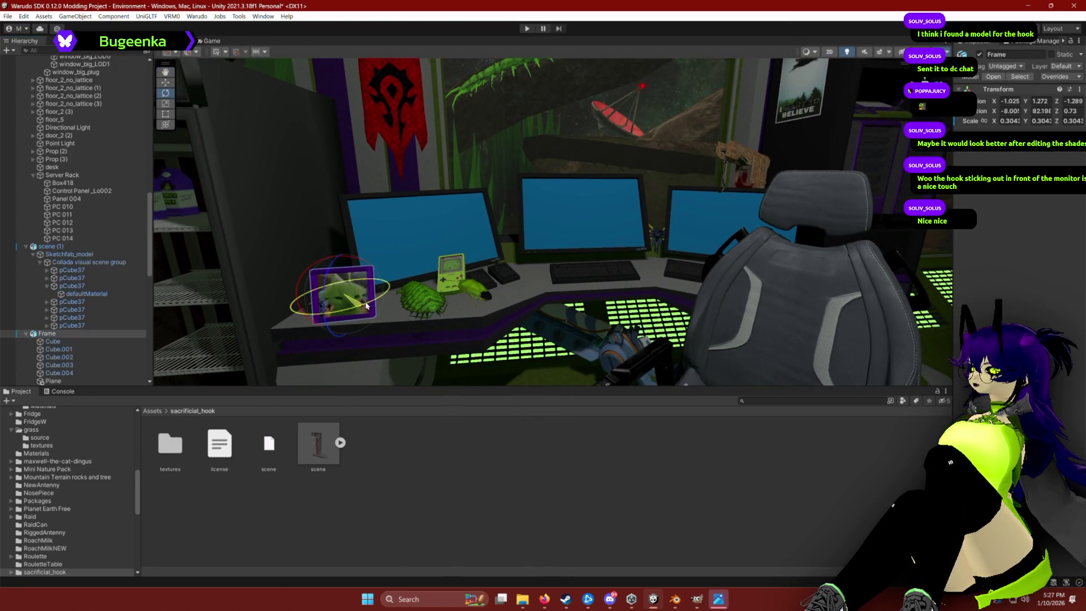
pyautogui.click(554, 558)
pyautogui.moveTo(566, 294)
pyautogui.mouseDown()
pyautogui.moveTo(575, 287)
pyautogui.moveTo(468, 317)
pyautogui.moveTo(546, 365)
pyautogui.moveTo(546, 334)
pyautogui.moveTo(460, 376)
pyautogui.mouseUp()
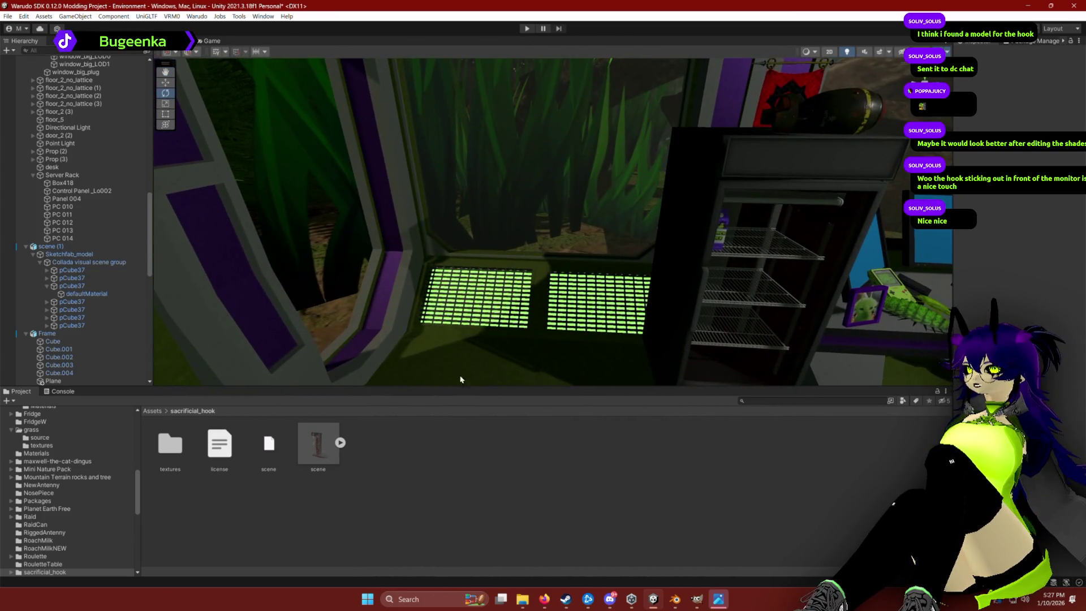
pyautogui.scroll(3, 544, 270)
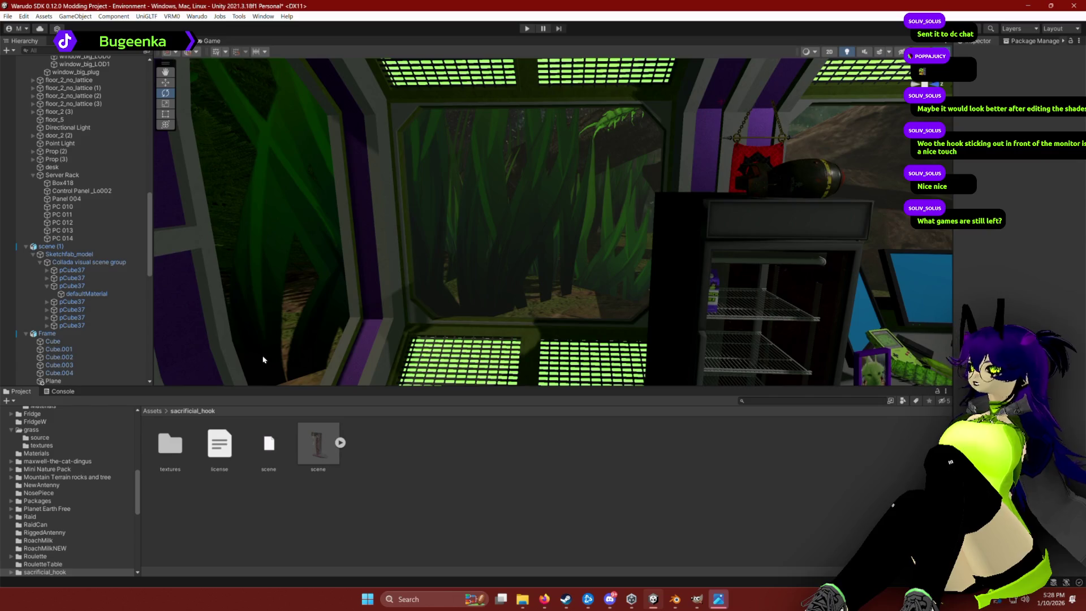
# Select mann_s_1 and set its Position to 0, 0, 0.
pyautogui.scroll(-5, 263, 359)
pyautogui.scroll(-10, 85, 283)
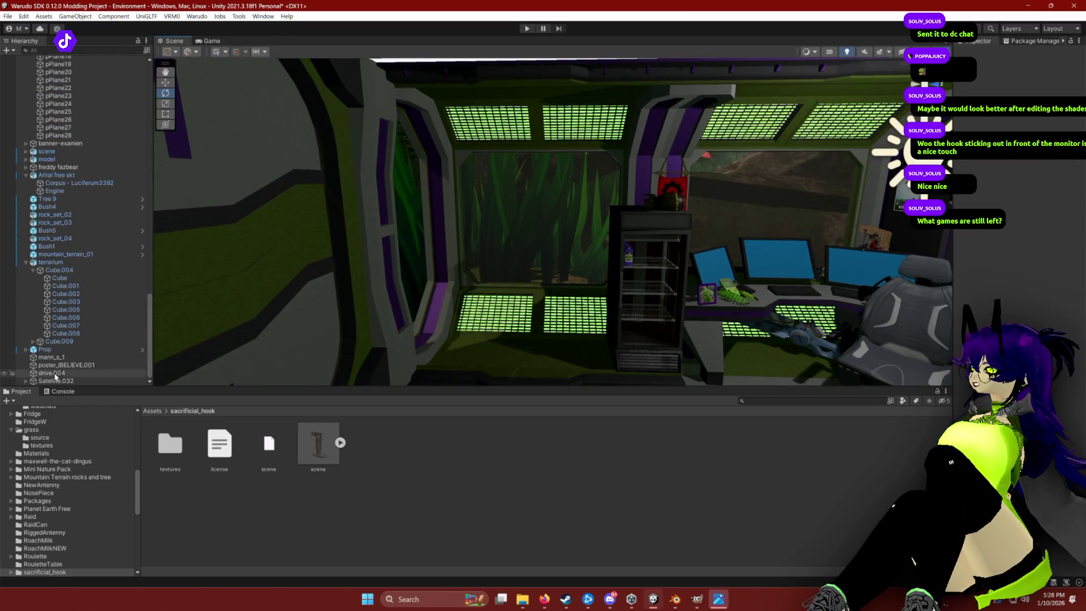
pyautogui.click(52, 357)
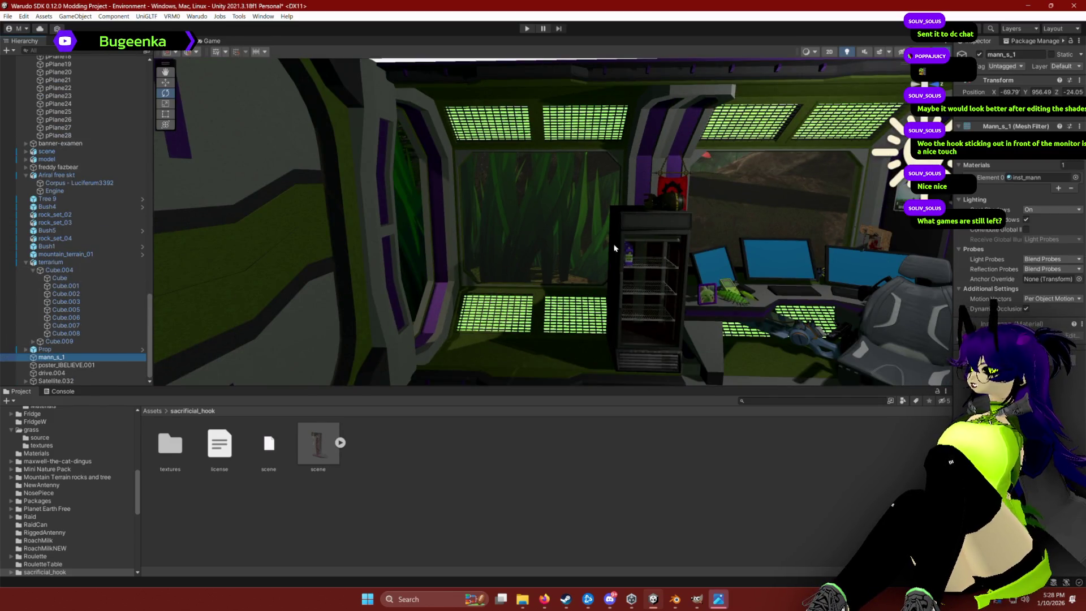
pyautogui.click(1010, 92)
pyautogui.write('0')
pyautogui.press('Tab')
pyautogui.write('0')
pyautogui.press('Tab')
pyautogui.write('0')
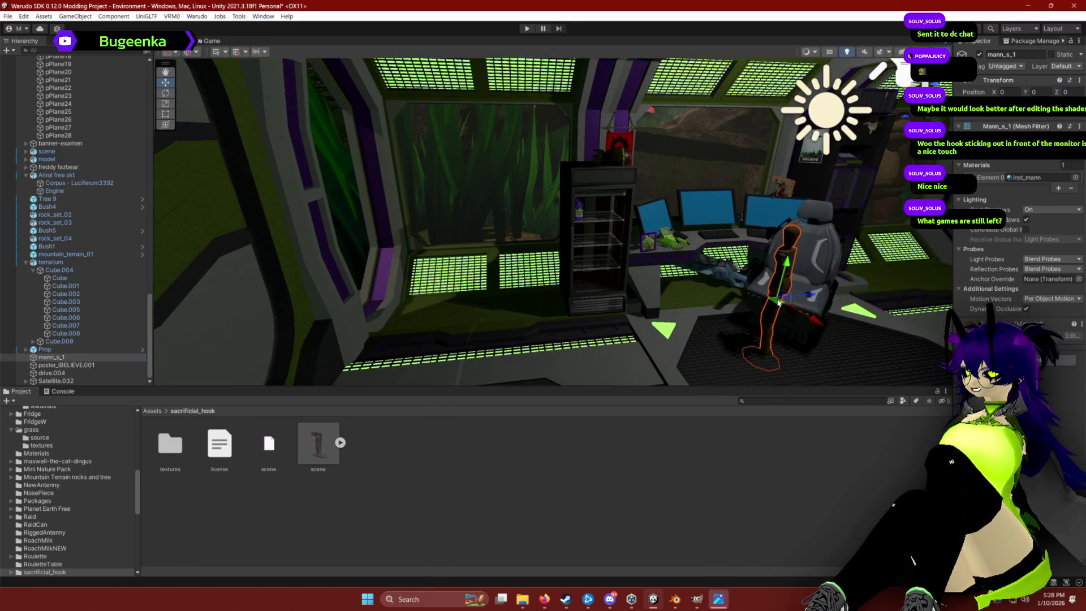
# Place, scale and rotate the mannequin to stand on the floor beside the fridge.
pyautogui.moveTo(778, 308)
pyautogui.mouseDown()
pyautogui.moveTo(520, 259)
pyautogui.moveTo(521, 165)
pyautogui.moveTo(519, 214)
pyautogui.moveTo(541, 276)
pyautogui.mouseUp()
pyautogui.press('w')
pyautogui.press('r')
pyautogui.press('w')
pyautogui.press('r')
pyautogui.press('w')
pyautogui.press('e')
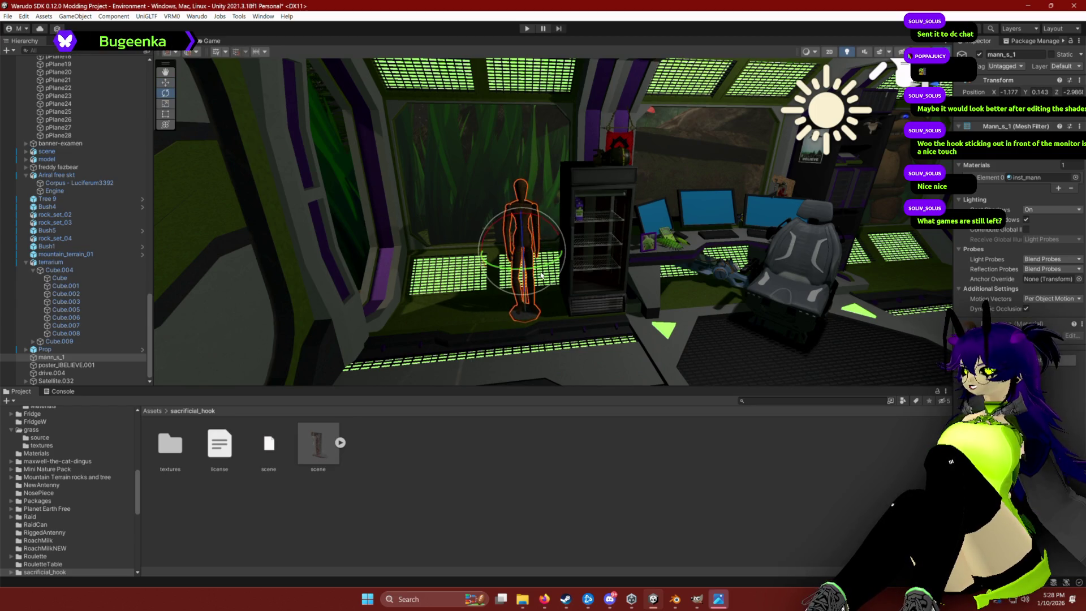
pyautogui.click(600, 434)
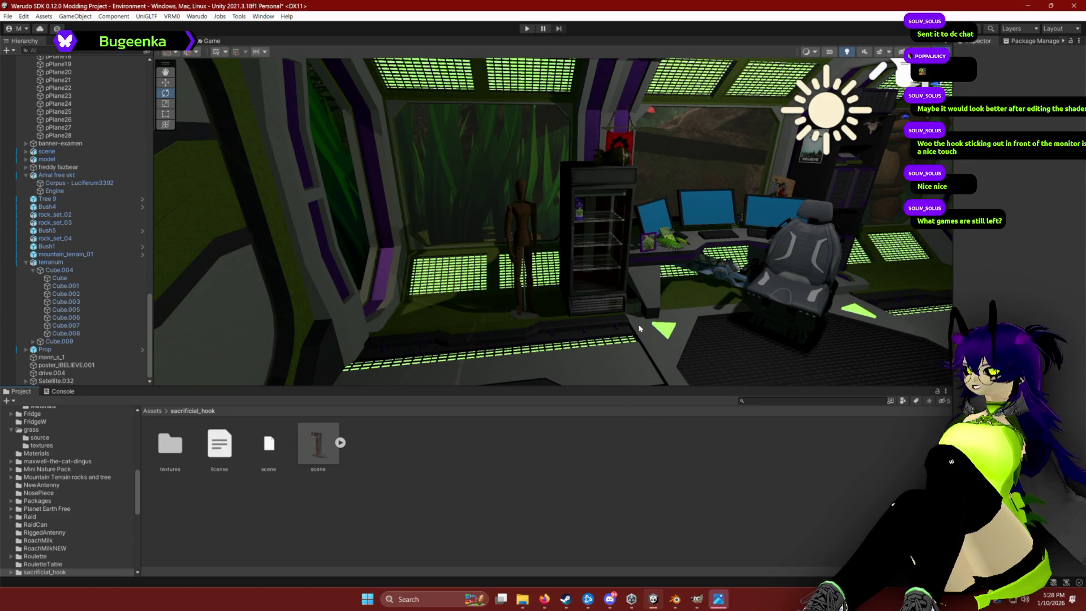
# Select drive.004 and zero its position, framing it in view.
pyautogui.doubleClick(57, 372)
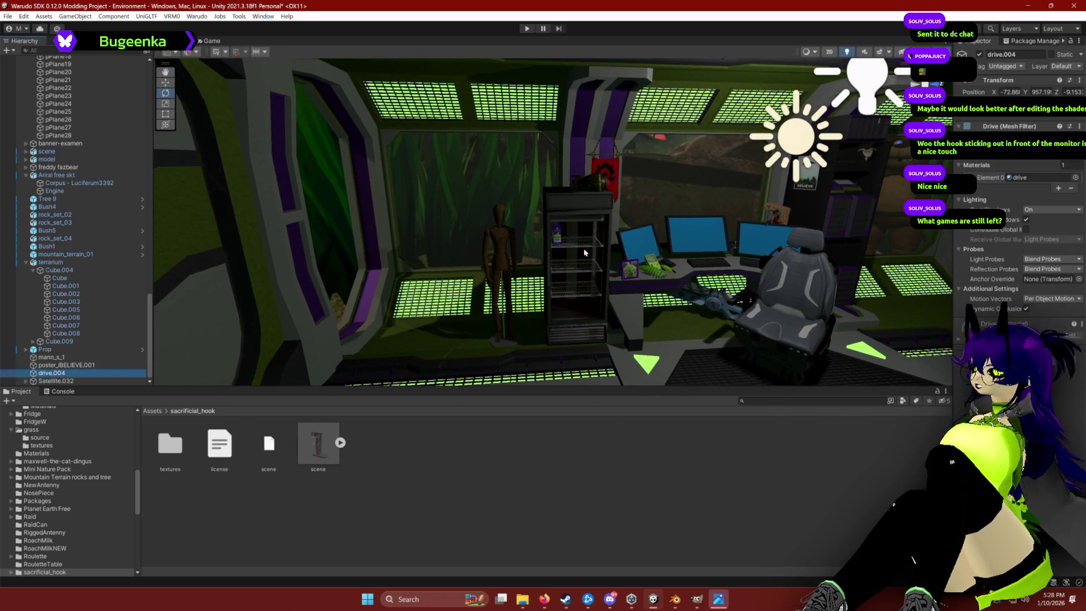
pyautogui.write('0')
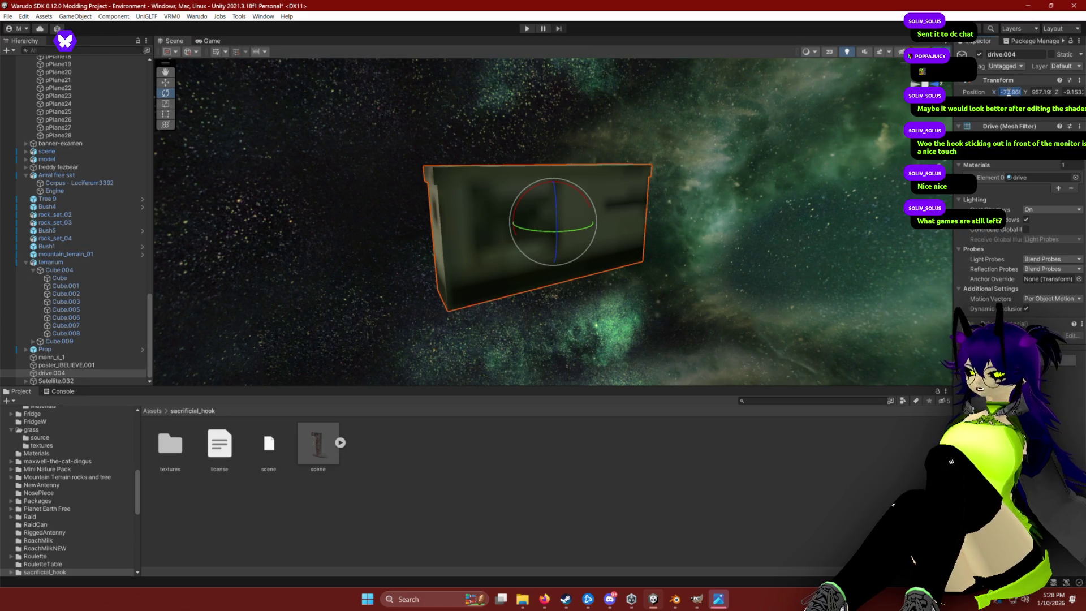
pyautogui.press('Tab')
pyautogui.write('0')
pyautogui.press('Tab')
pyautogui.write('0')
pyautogui.press('Return')
pyautogui.press('f')
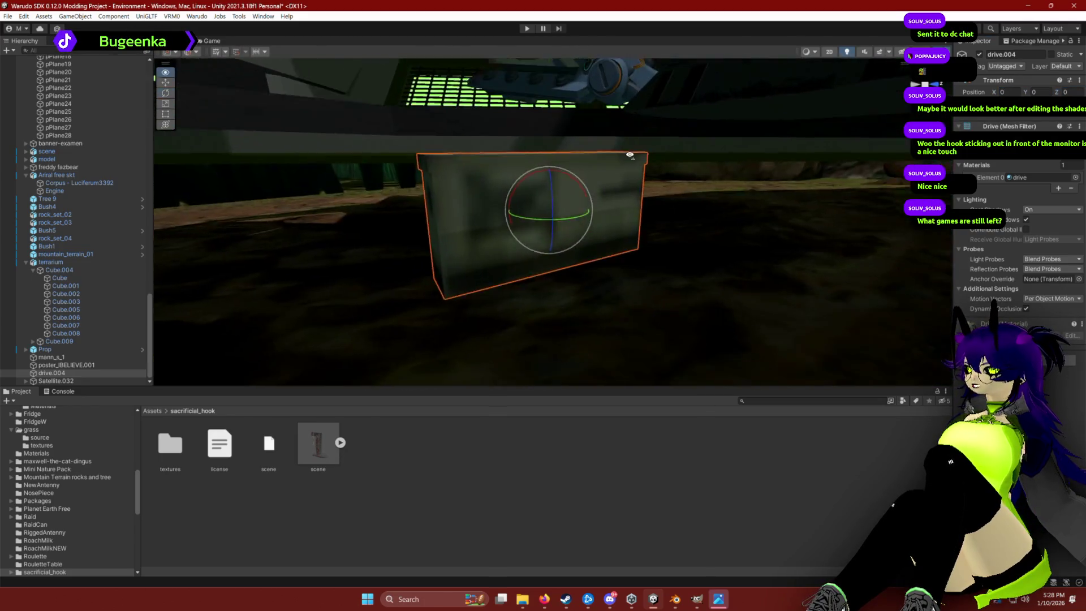
# Move drive.004 onto the desk beside the middle keyboard, below the monitors.
pyautogui.press('w')
pyautogui.moveTo(546, 339)
pyautogui.mouseDown()
pyautogui.moveTo(549, 125)
pyautogui.moveTo(649, 236)
pyautogui.mouseUp()
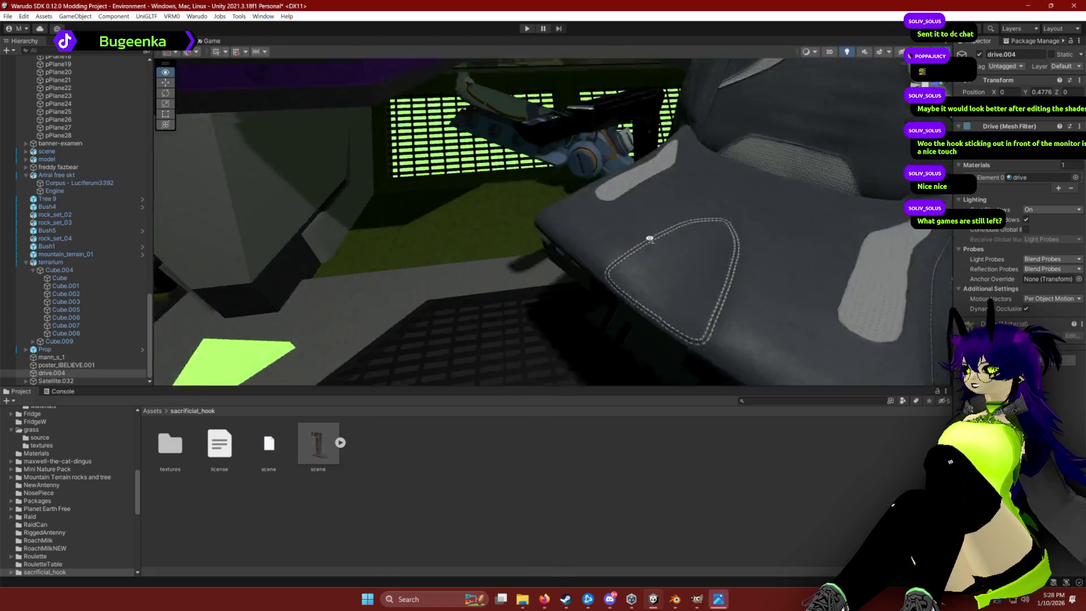
pyautogui.scroll(-5, 623, 286)
pyautogui.moveTo(562, 208)
pyautogui.mouseDown()
pyautogui.moveTo(555, 90)
pyautogui.moveTo(560, 119)
pyautogui.mouseUp()
pyautogui.scroll(3, 594, 97)
pyautogui.moveTo(549, 310)
pyautogui.mouseDown()
pyautogui.moveTo(525, 202)
pyautogui.moveTo(512, 194)
pyautogui.moveTo(503, 263)
pyautogui.moveTo(489, 232)
pyautogui.mouseUp()
pyautogui.press('e')
pyautogui.press('w')
pyautogui.click(582, 436)
# Nudge the mann_s_1 mannequin slightly along the floor beside the fridge.
pyautogui.moveTo(582, 339); pyautogui.dragTo(593, 192)
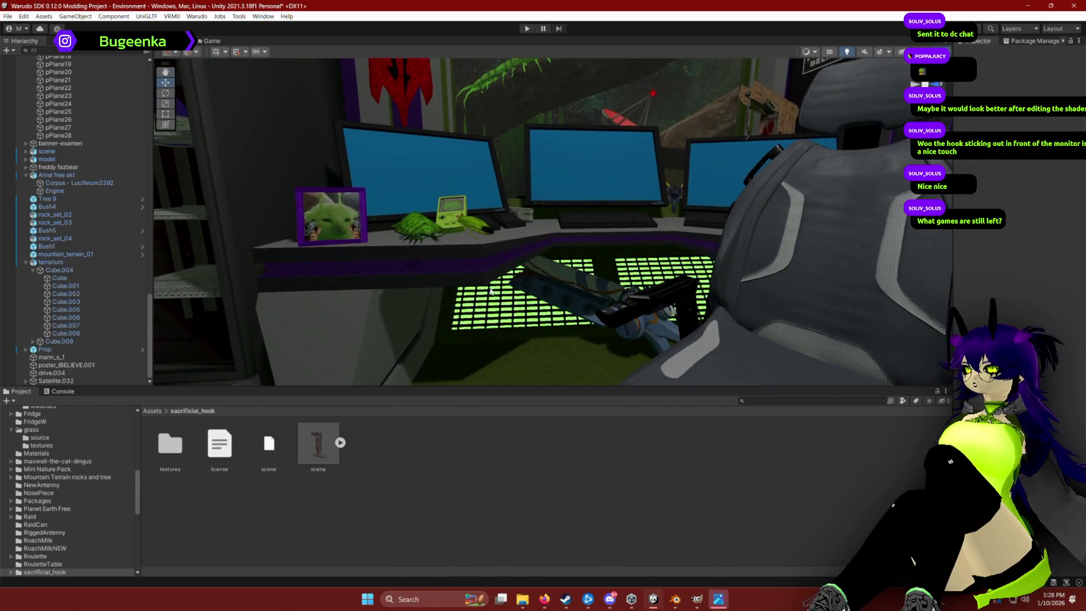
pyautogui.click(52, 357)
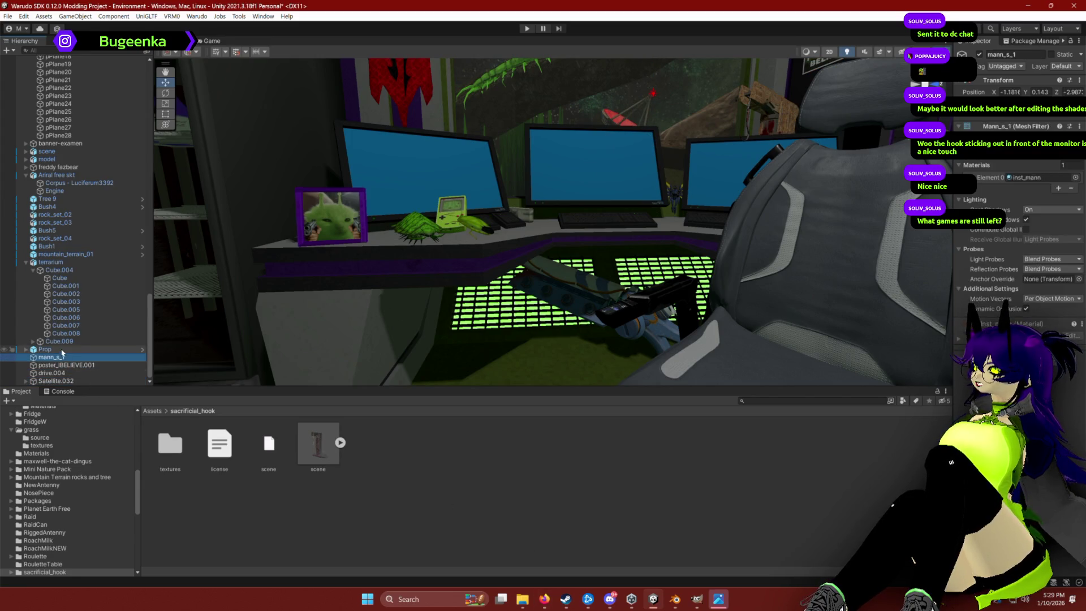
pyautogui.click(461, 308)
pyautogui.click(592, 536)
pyautogui.scroll(-5, 529, 273)
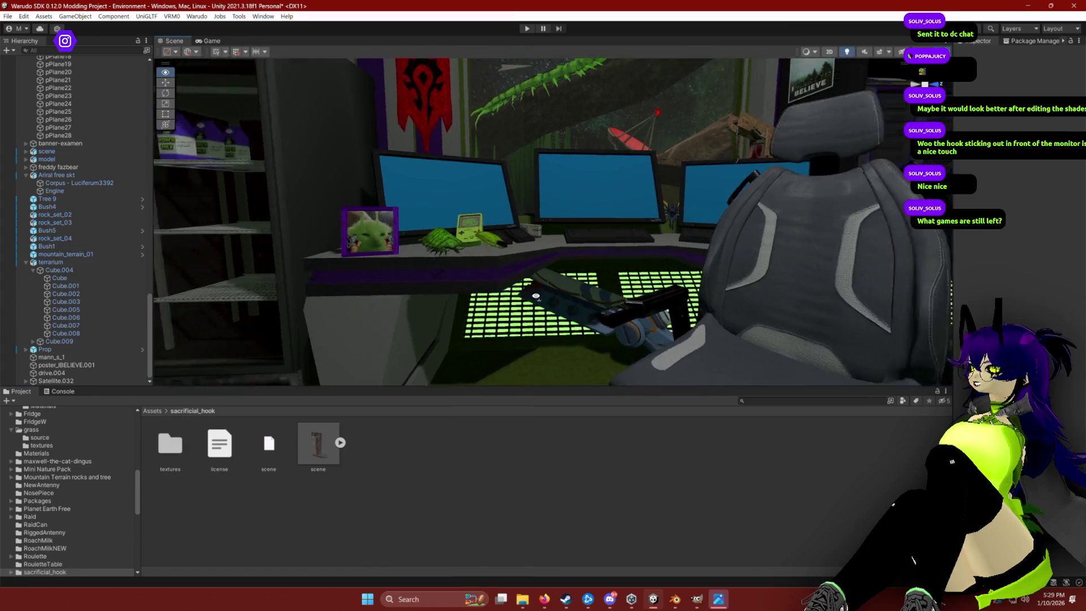
pyautogui.moveTo(529, 273); pyautogui.dragTo(175, 228)
pyautogui.click(198, 214)
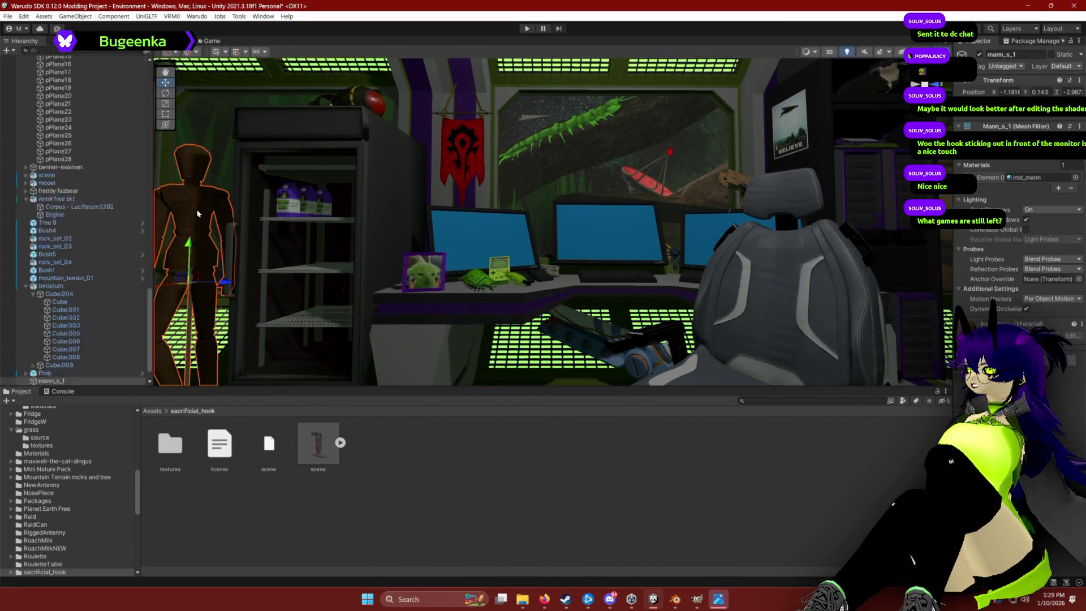
pyautogui.moveTo(202, 295); pyautogui.dragTo(212, 287)
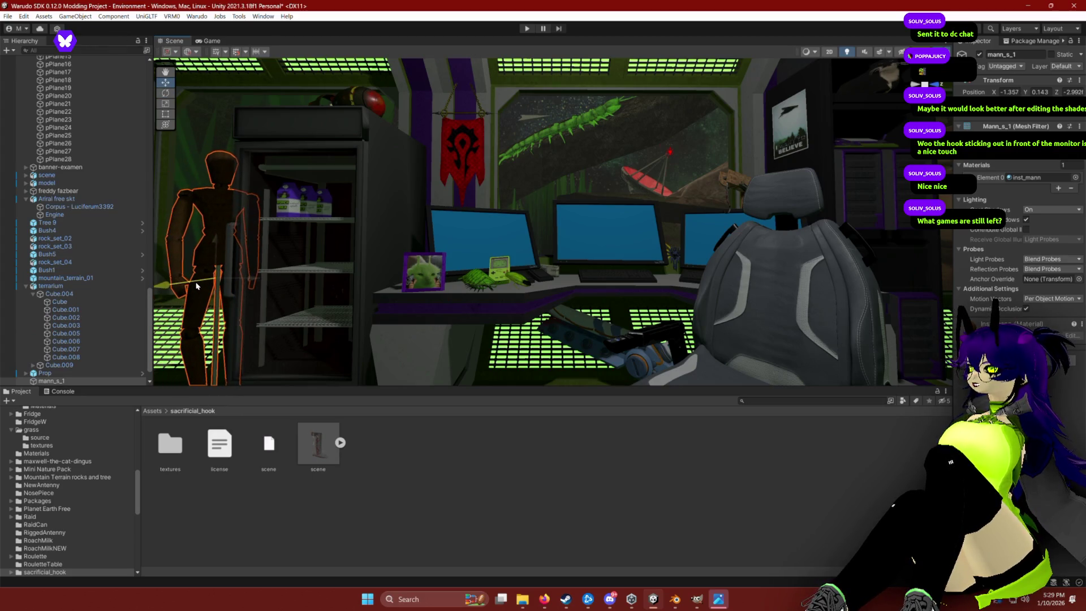
pyautogui.click(512, 497)
pyautogui.scroll(5, 543, 323)
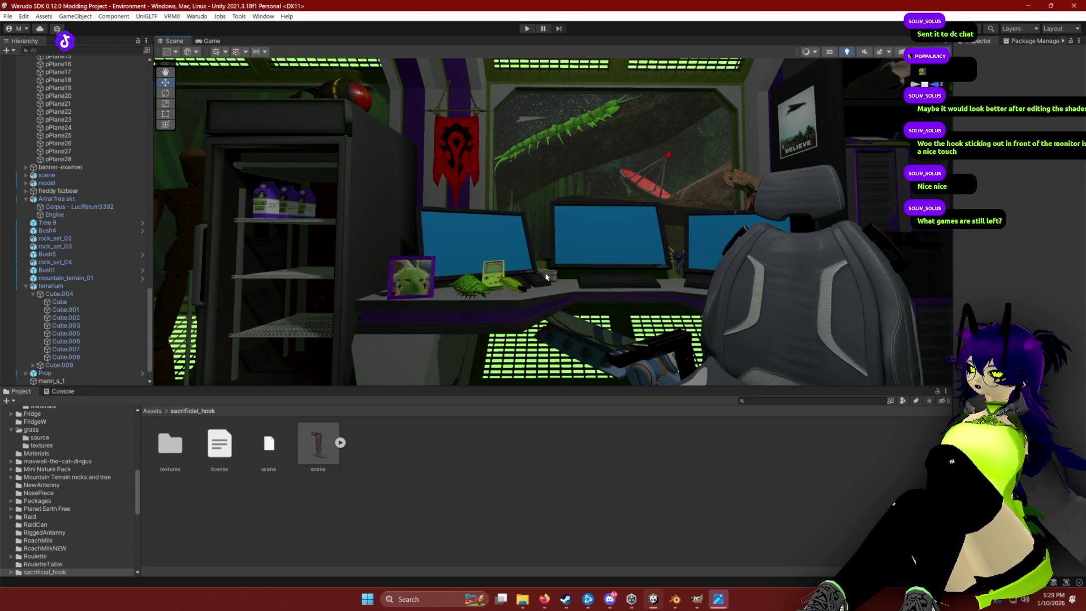
pyautogui.press('super+Tab')
# Search Sketchfab for '7 days to die' showing only downloadable models, then return to Unity.
pyautogui.press('Right')
pyautogui.press('Right')
pyautogui.press('Return')
pyautogui.press('Escape')
pyautogui.click(398, 58)
pyautogui.hotkey('ctrl', 'a')
pyautogui.write('7')
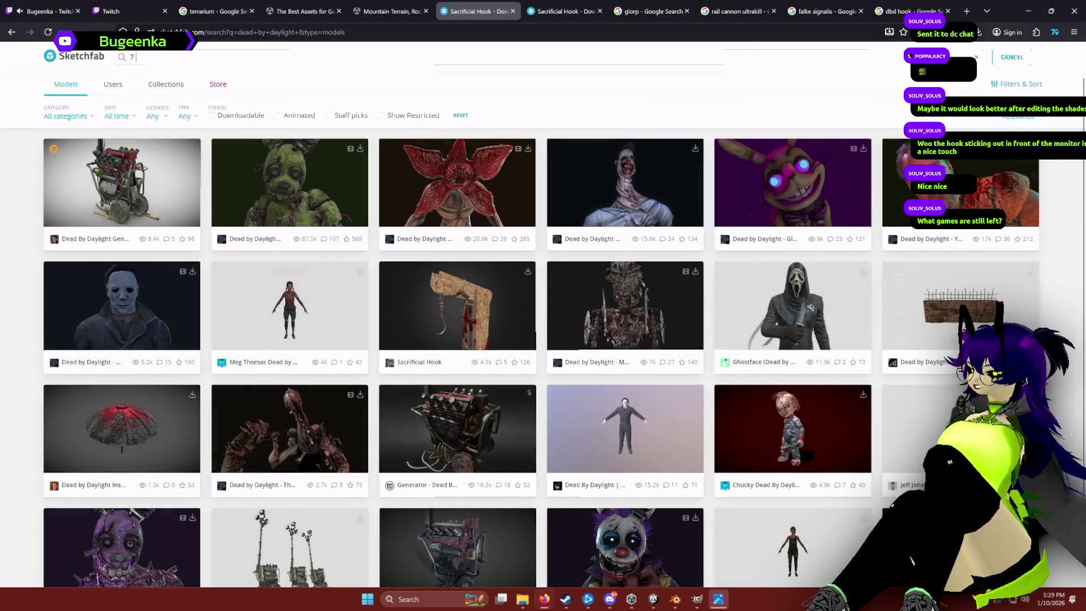
pyautogui.write(' days to die')
pyautogui.press('Return')
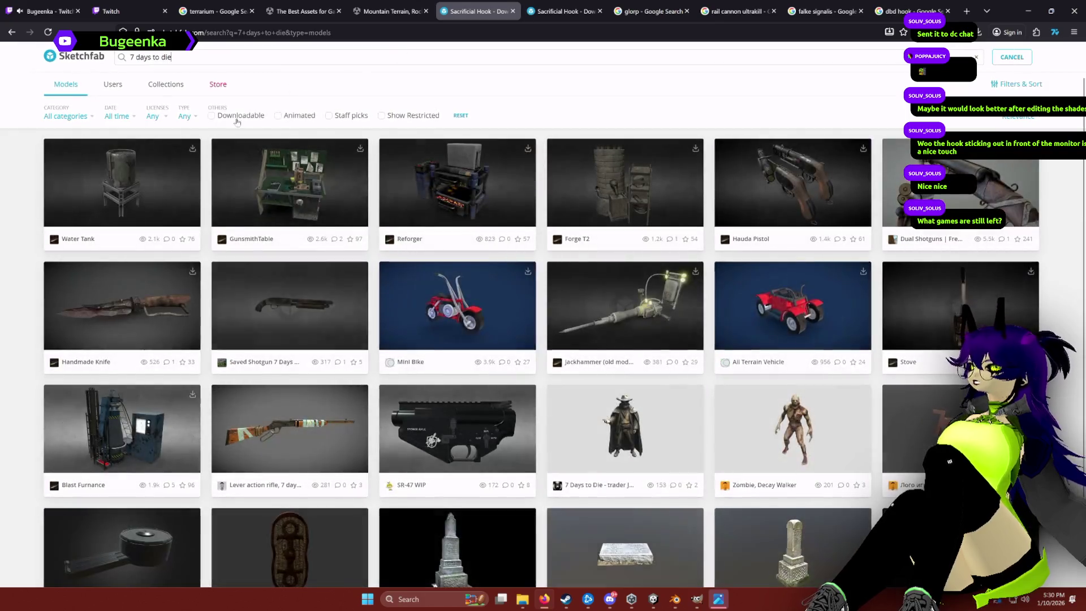
pyautogui.click(238, 115)
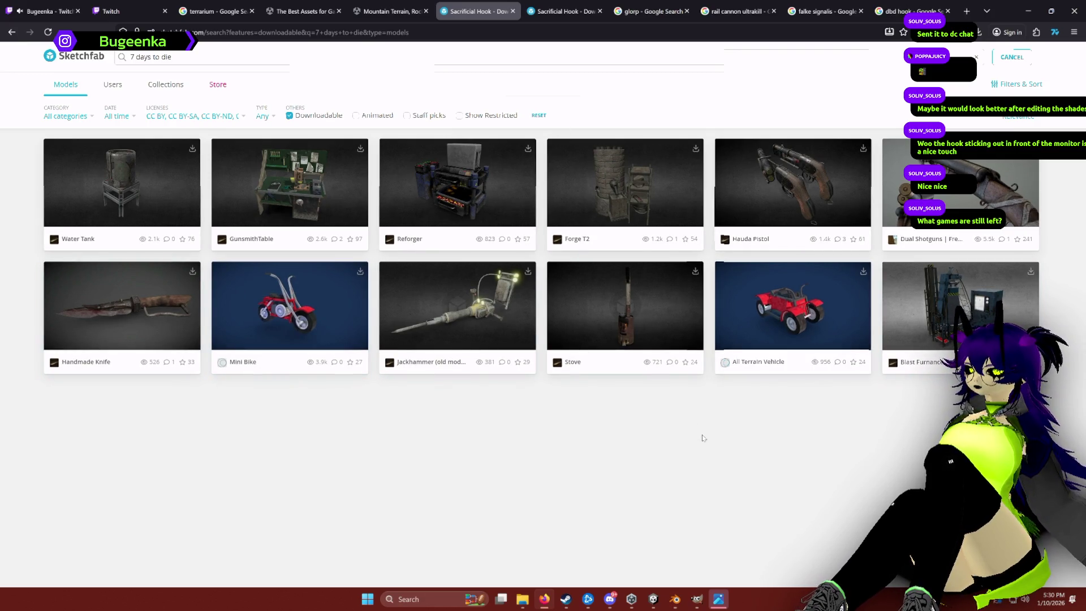
pyautogui.click(654, 599)
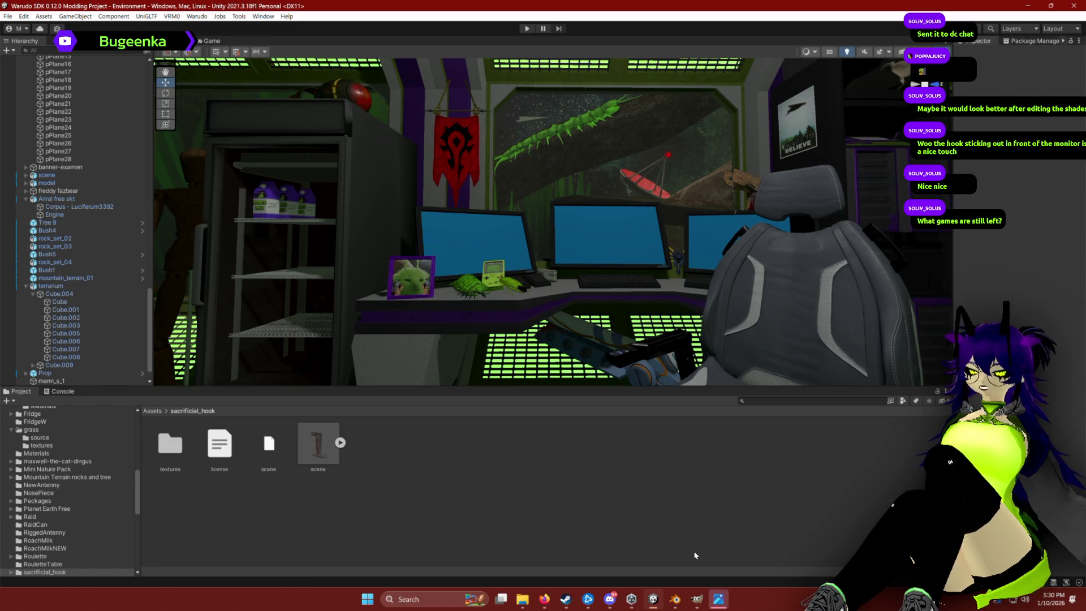
pyautogui.hotkey('alt', 'Tab')
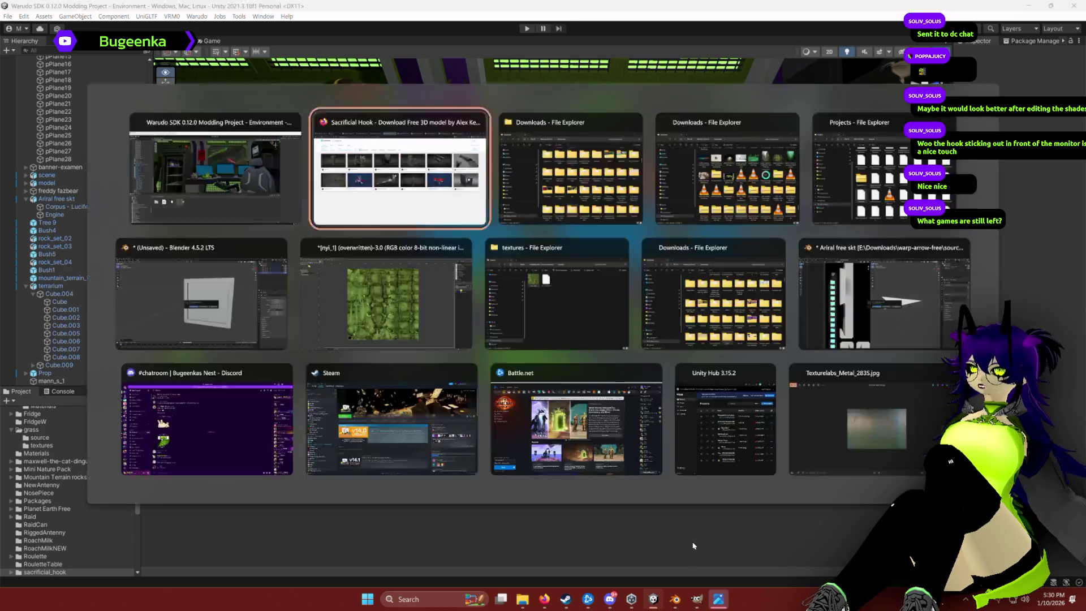
# Search Sketchfab for 'silent hill' and preview the Silent Hill Mannequin model in a new tab, then close it.
pyautogui.write('silent hill')
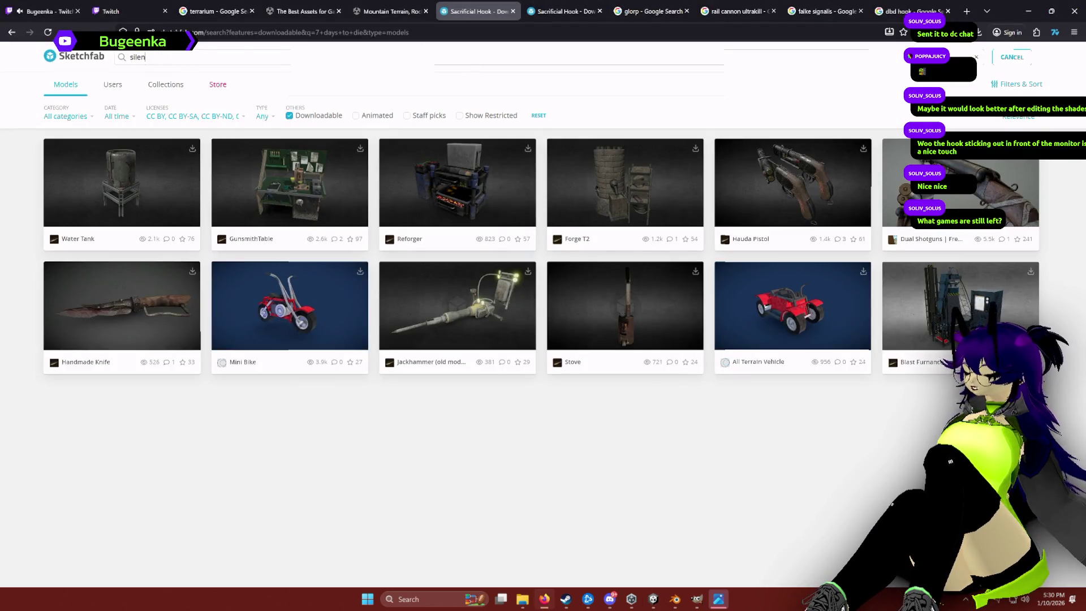
pyautogui.press('Return')
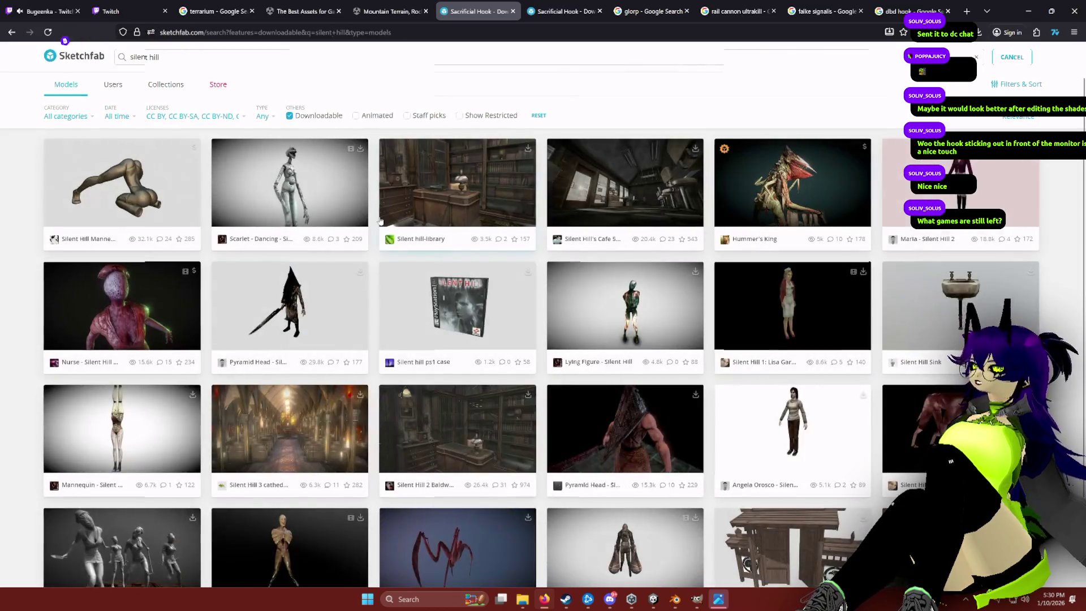
pyautogui.middleClick(115, 199)
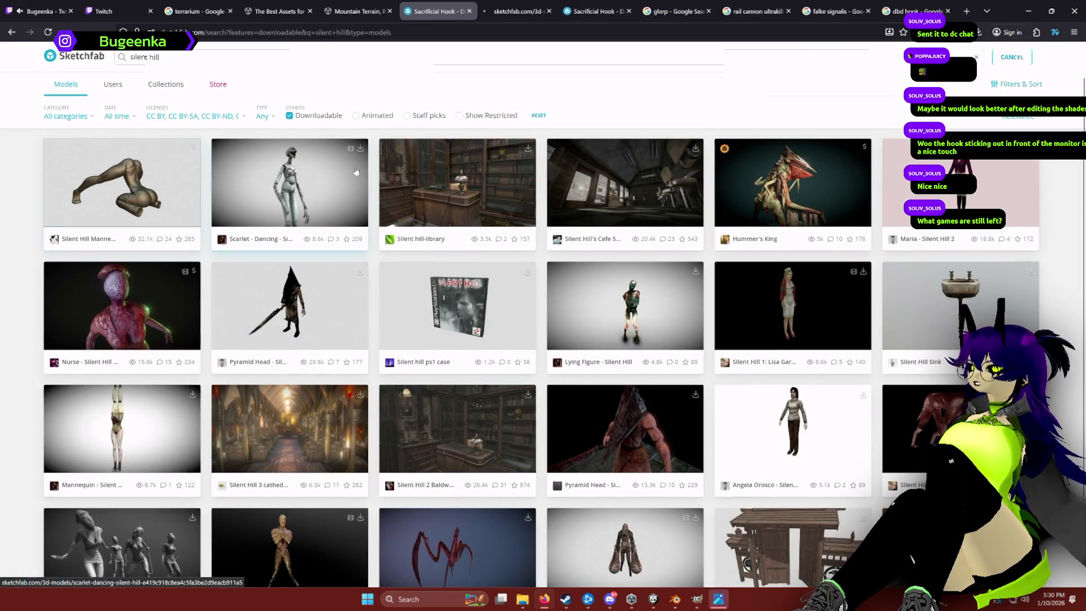
pyautogui.click(513, 8)
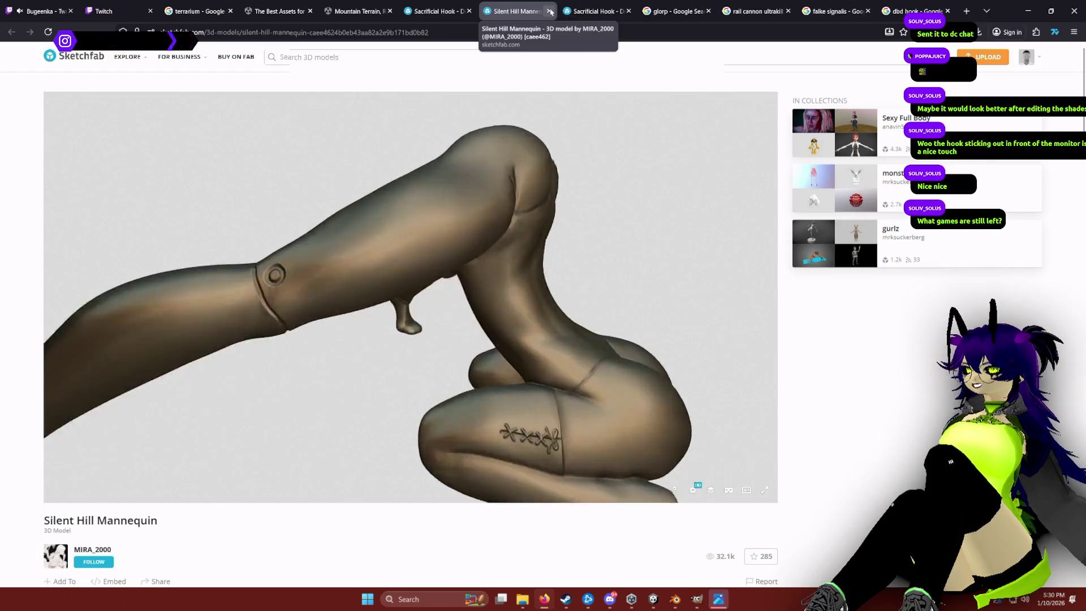
pyautogui.click(550, 10)
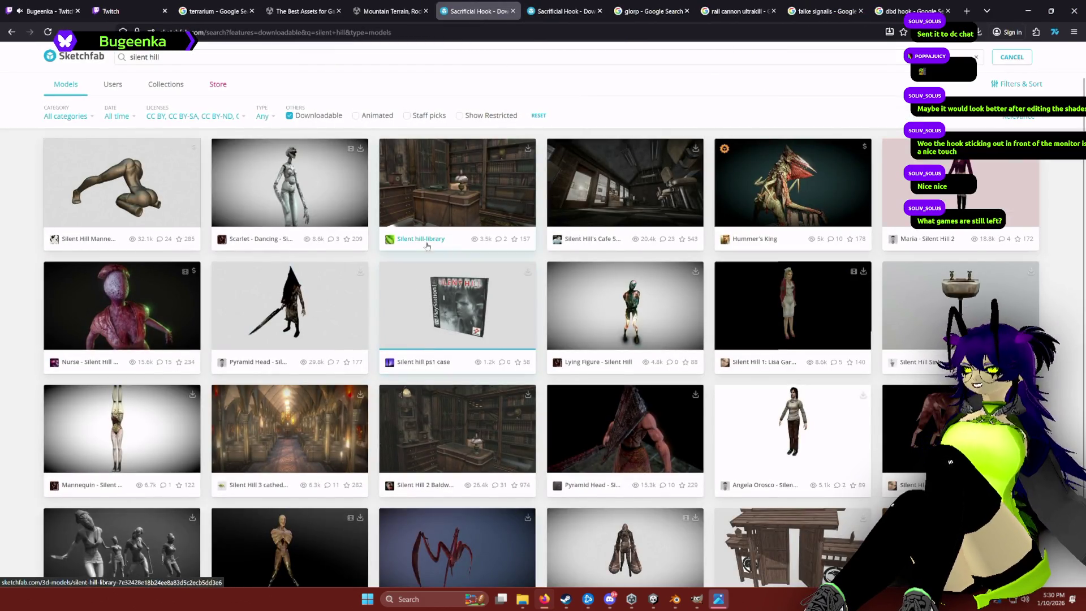
# Open the Silent Hill 1 - Cat model page, view it from the front, then return to results.
pyautogui.scroll(-2, 380, 250)
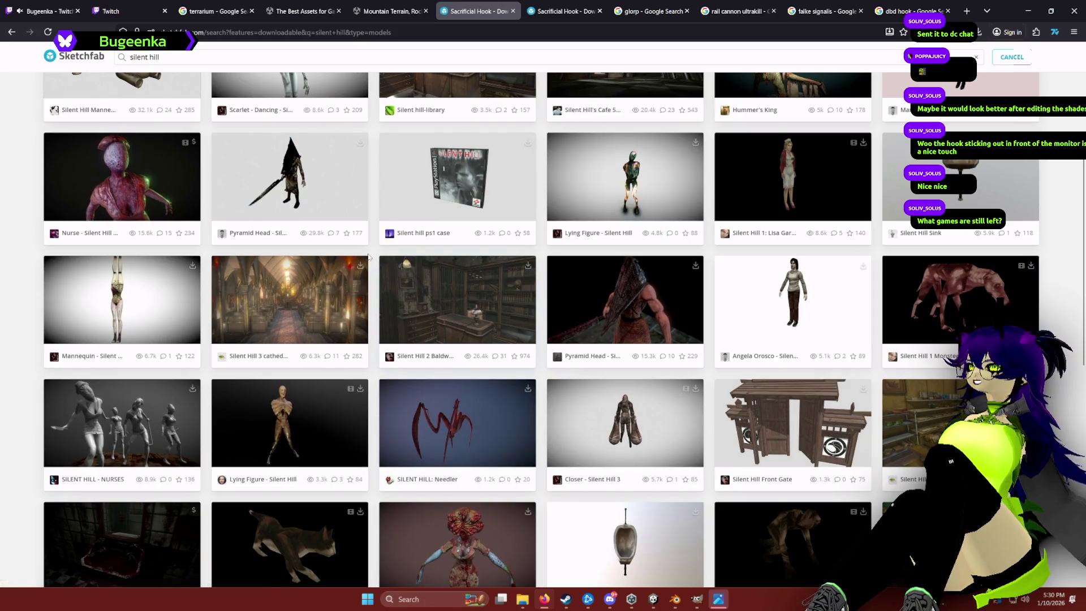
pyautogui.scroll(2, 368, 257)
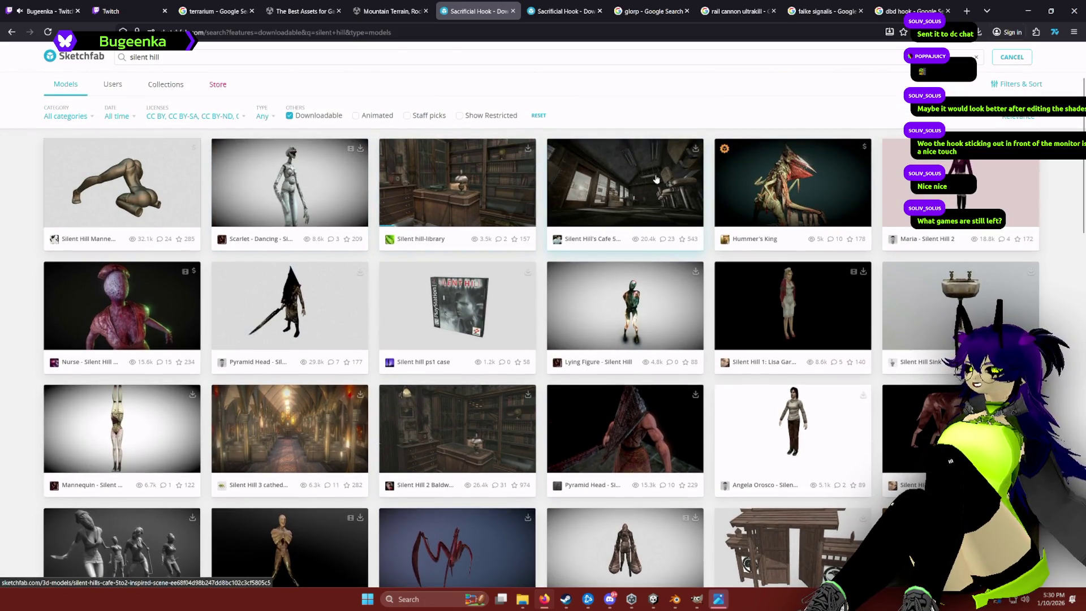
pyautogui.scroll(-3, 946, 116)
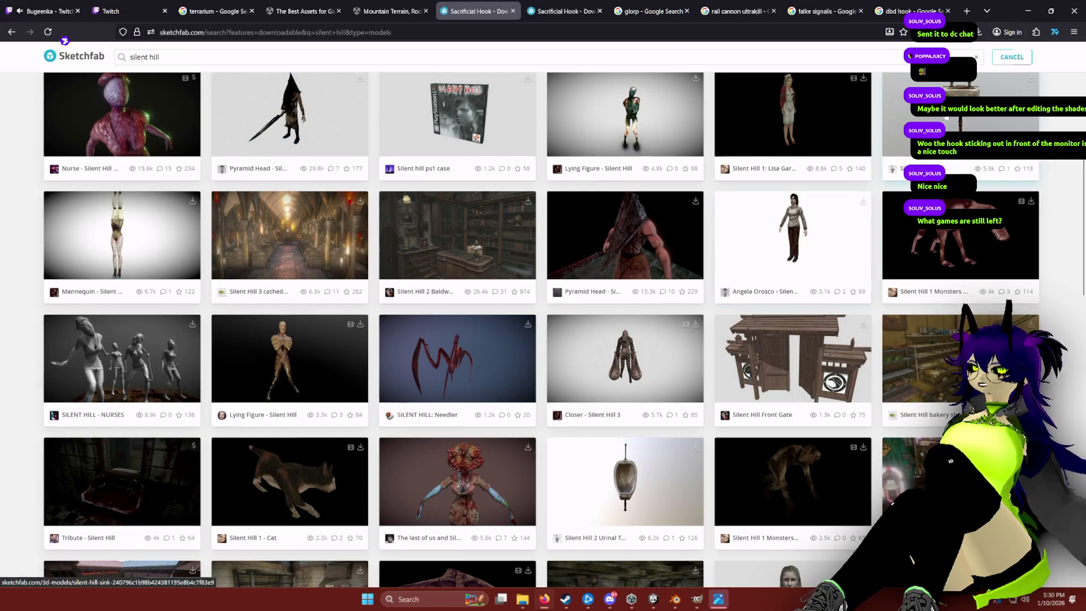
pyautogui.scroll(1, 876, 255)
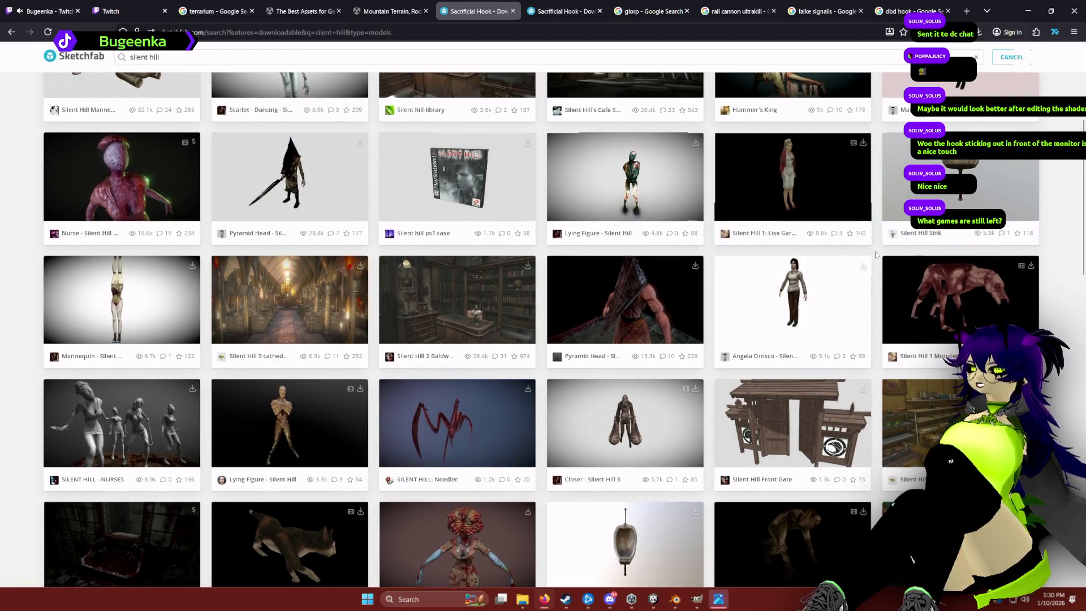
pyautogui.scroll(-2, 367, 290)
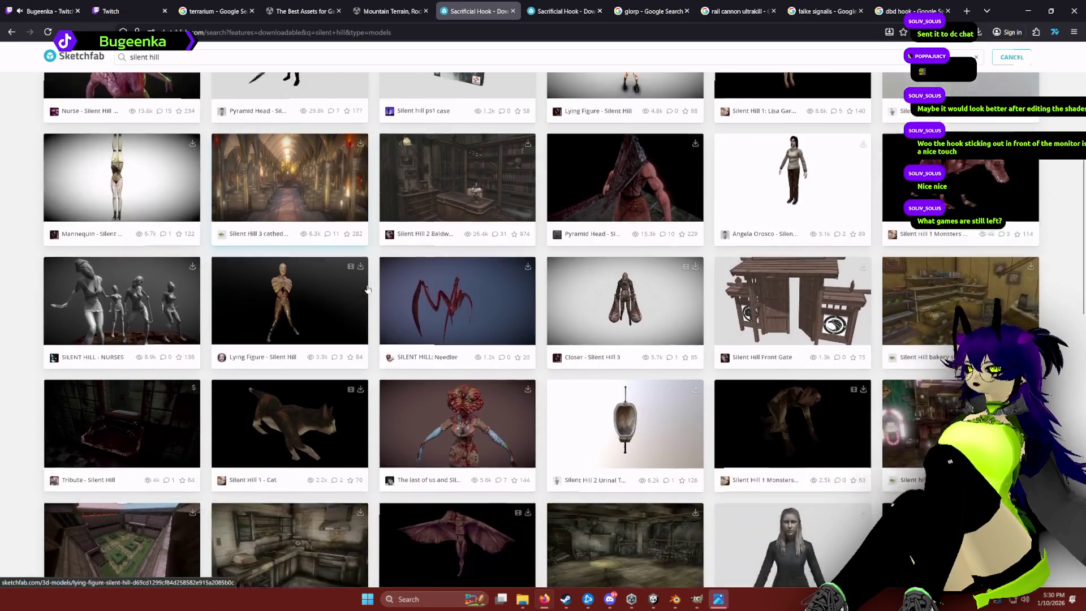
pyautogui.scroll(-1, 368, 290)
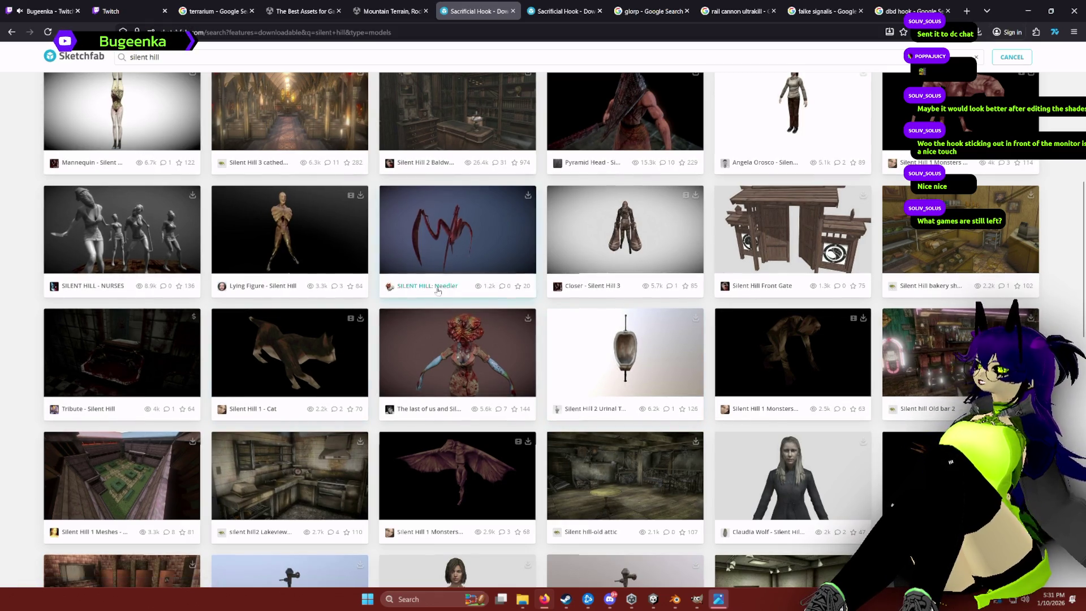
pyautogui.scroll(-2, 444, 311)
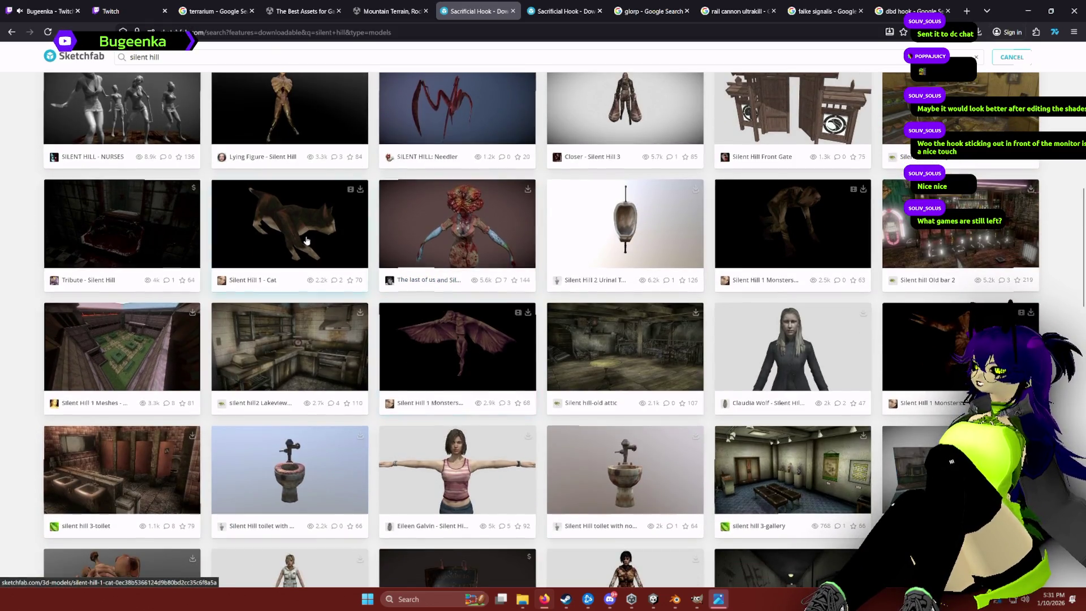
pyautogui.click(288, 226)
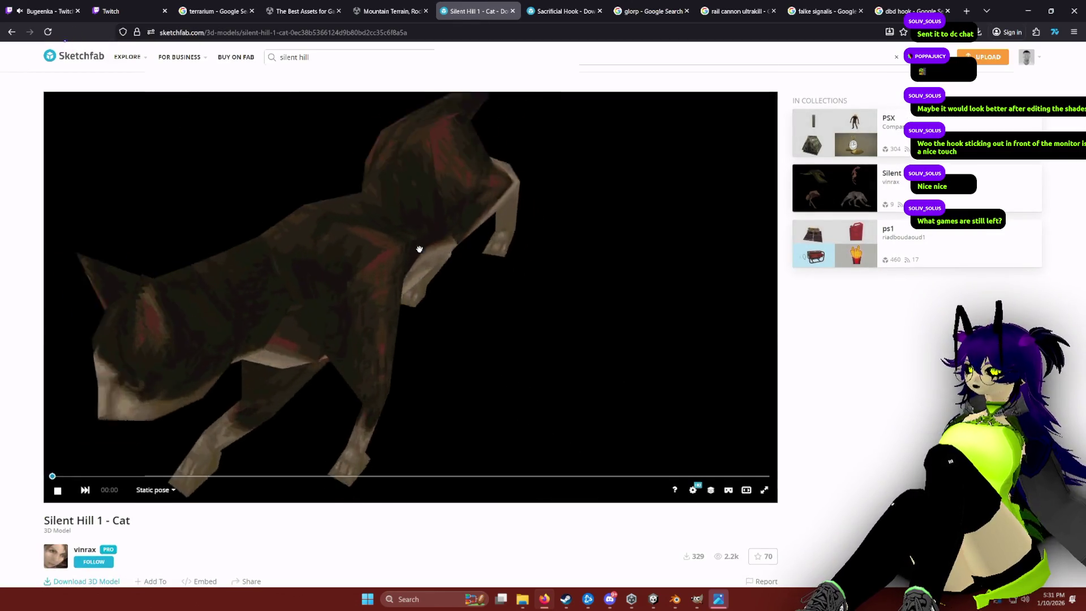
pyautogui.moveTo(479, 274)
pyautogui.mouseDown()
pyautogui.moveTo(381, 245)
pyautogui.moveTo(458, 262)
pyautogui.moveTo(407, 254)
pyautogui.mouseUp()
pyautogui.click(12, 32)
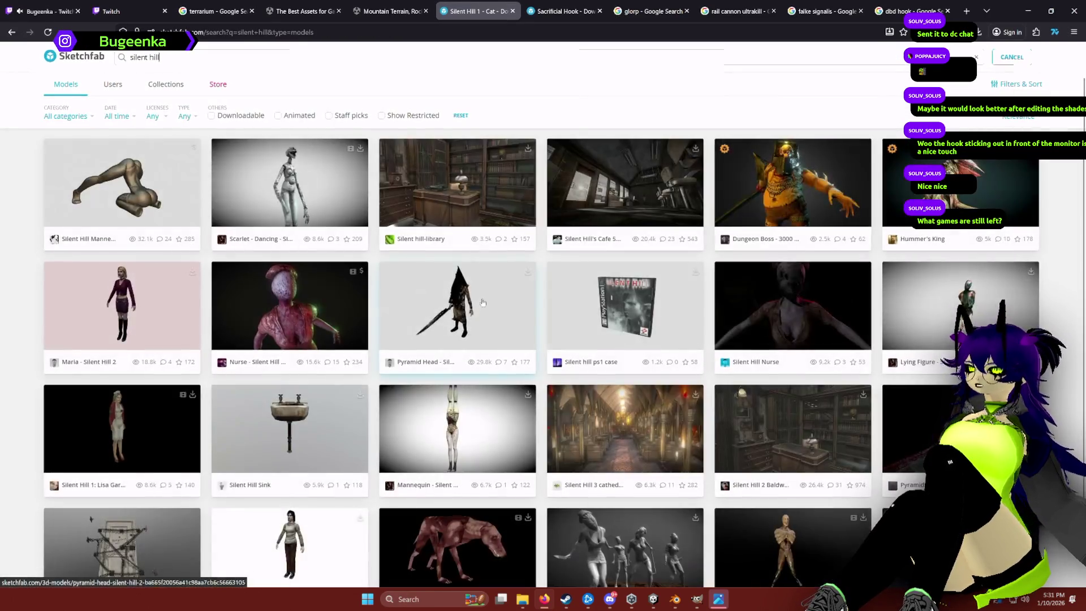
# Browse further down the silent hill results, glance at Unity, and come back to Sketchfab.
pyautogui.scroll(-5, 544, 316)
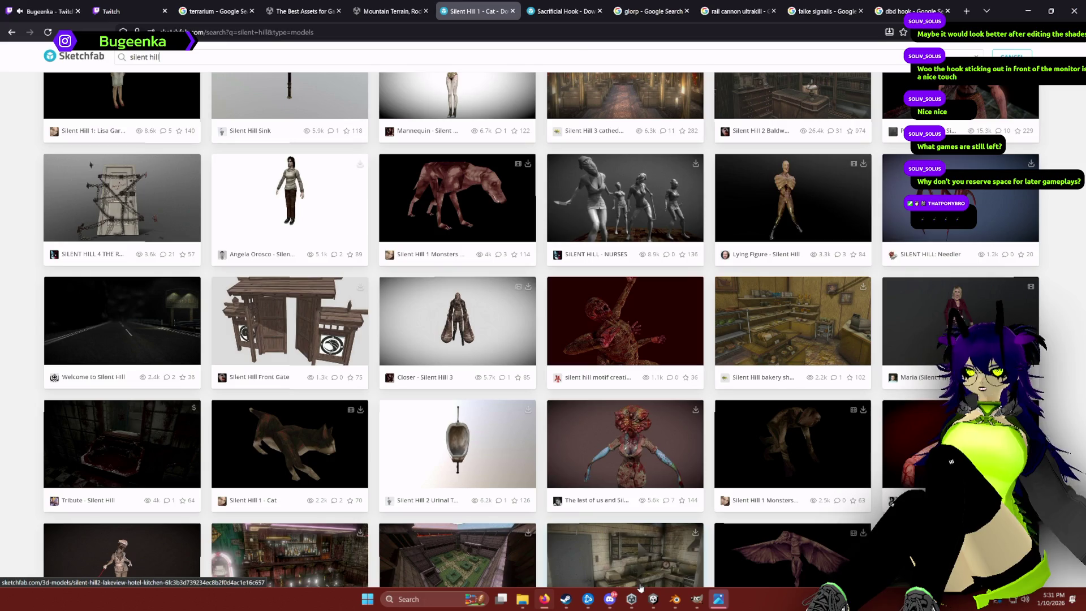
pyautogui.scroll(-3, 645, 370)
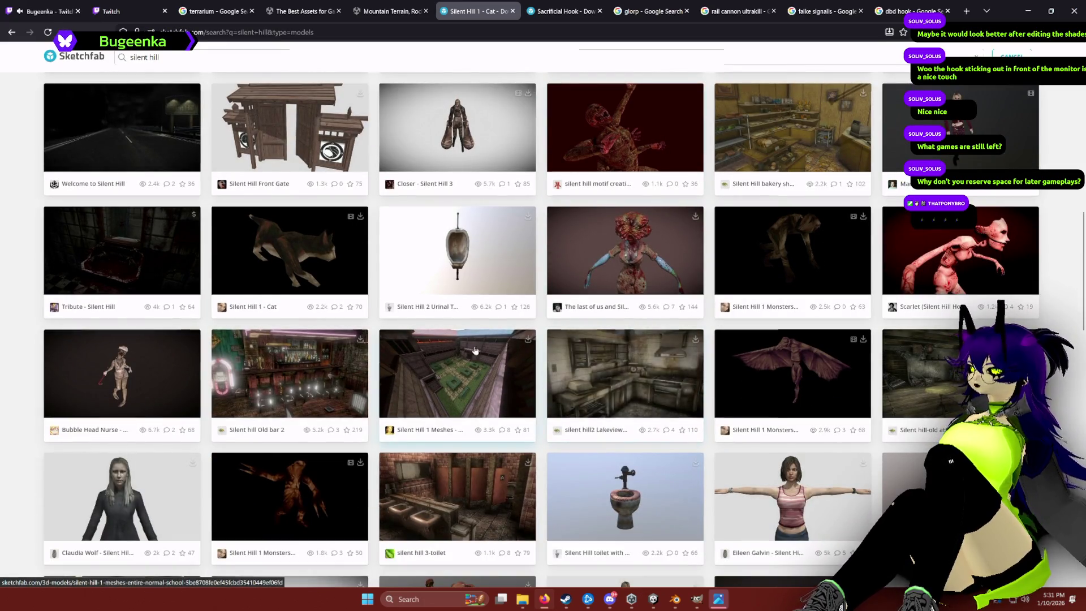
pyautogui.scroll(-4, 362, 354)
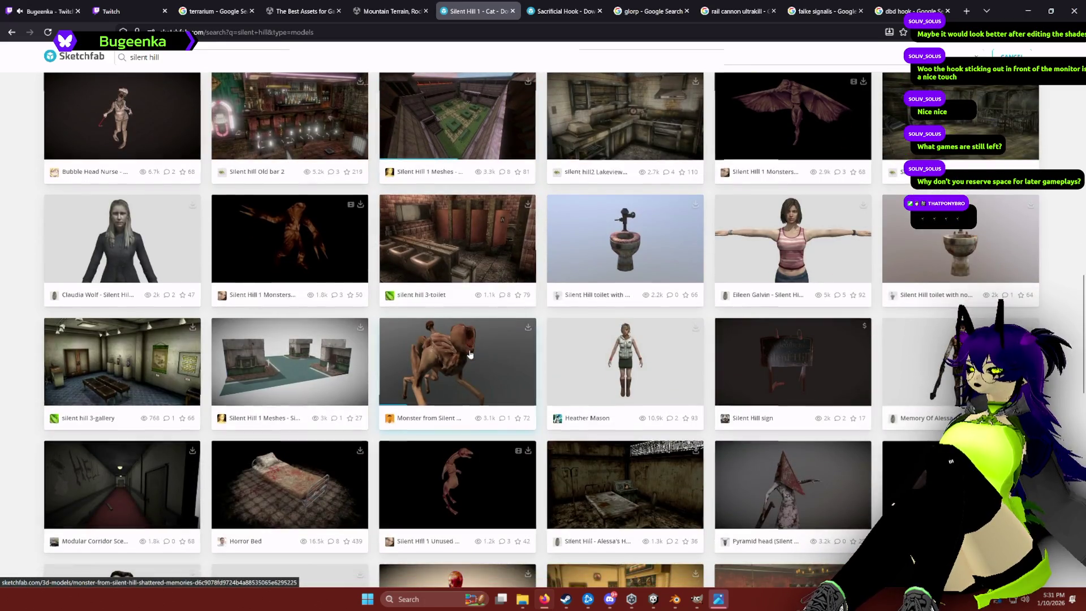
pyautogui.scroll(-4, 470, 355)
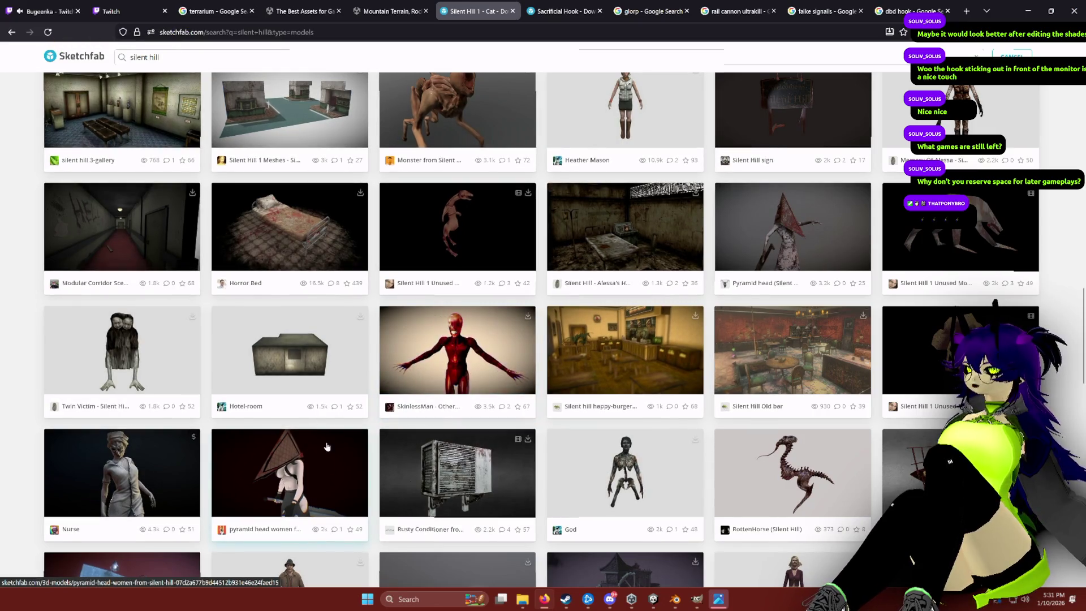
pyautogui.click(656, 602)
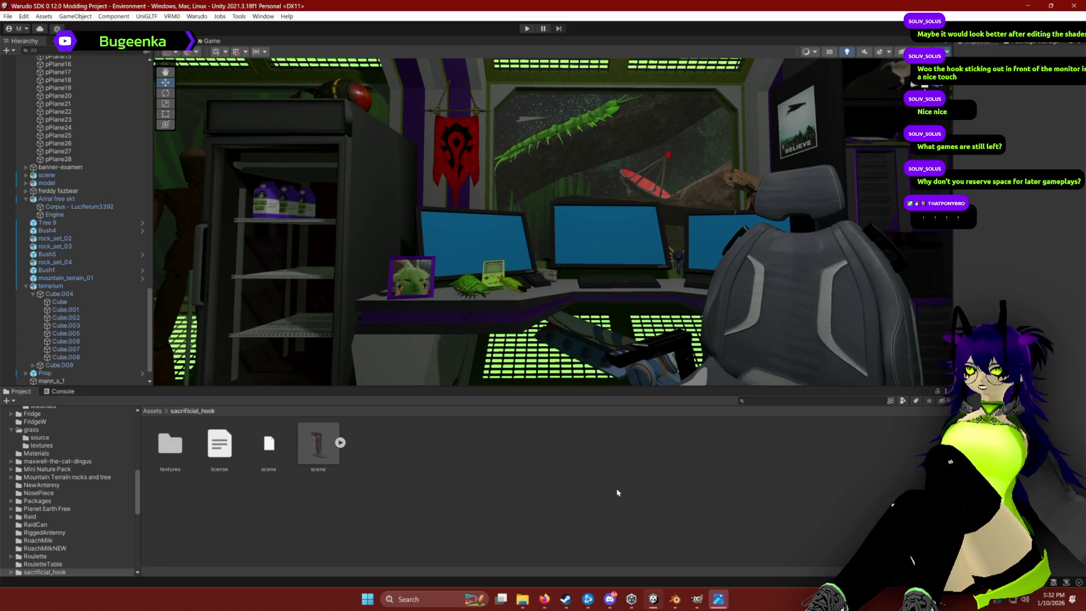
pyautogui.hotkey('alt', 'Tab')
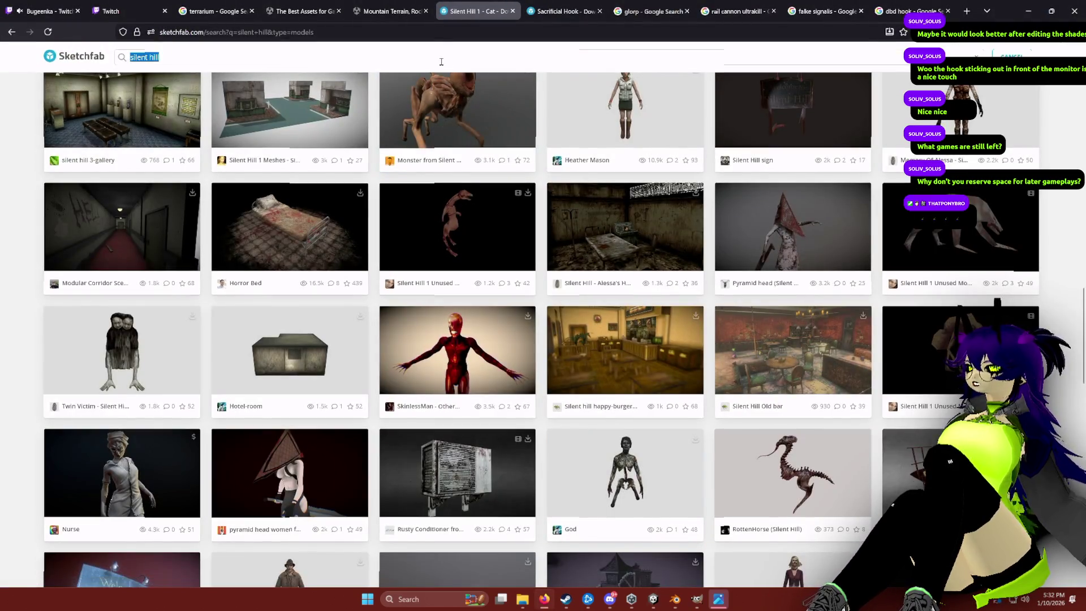
# Search 'RV there yet', then replace it with a broader 'RV' search and skim the results.
pyautogui.write('RV there yet')
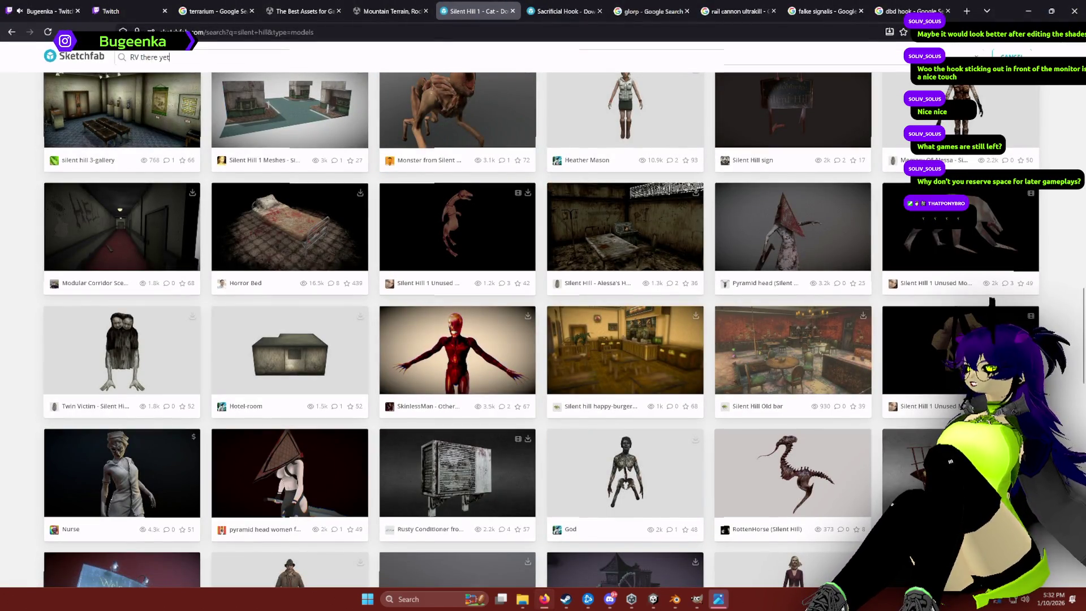
pyautogui.press('Return')
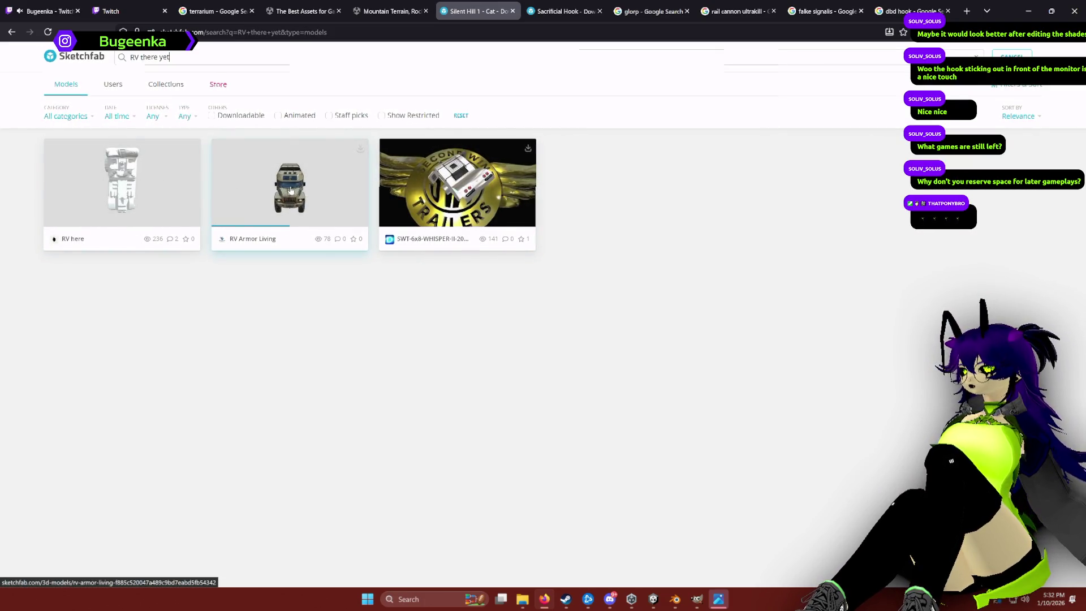
pyautogui.tripleClick(215, 56)
pyautogui.write('R')
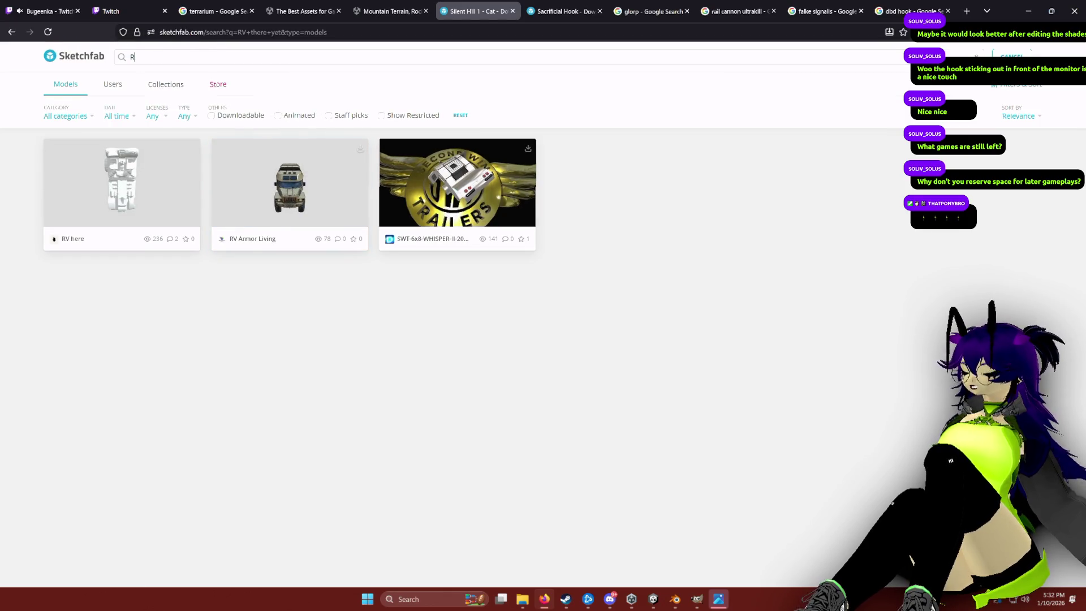
pyautogui.press('Return')
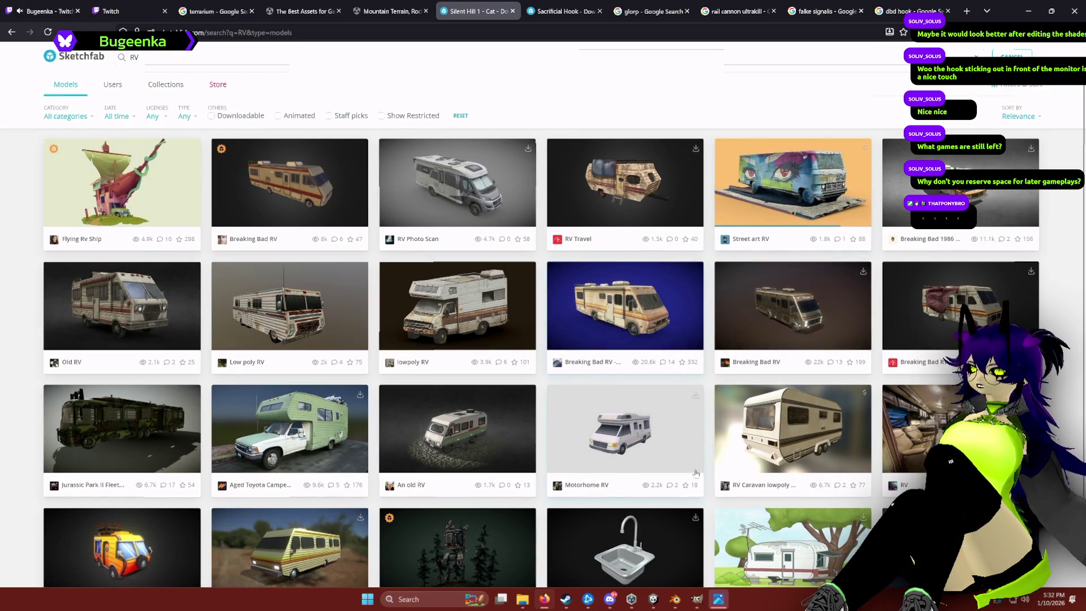
pyautogui.scroll(-4, 409, 428)
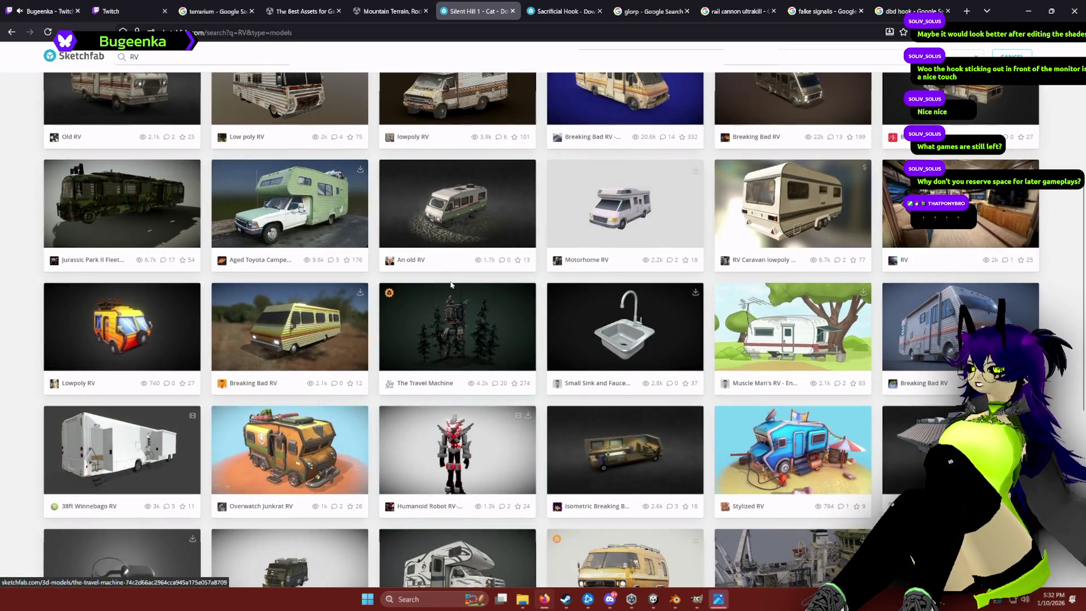
pyautogui.scroll(4, 270, 296)
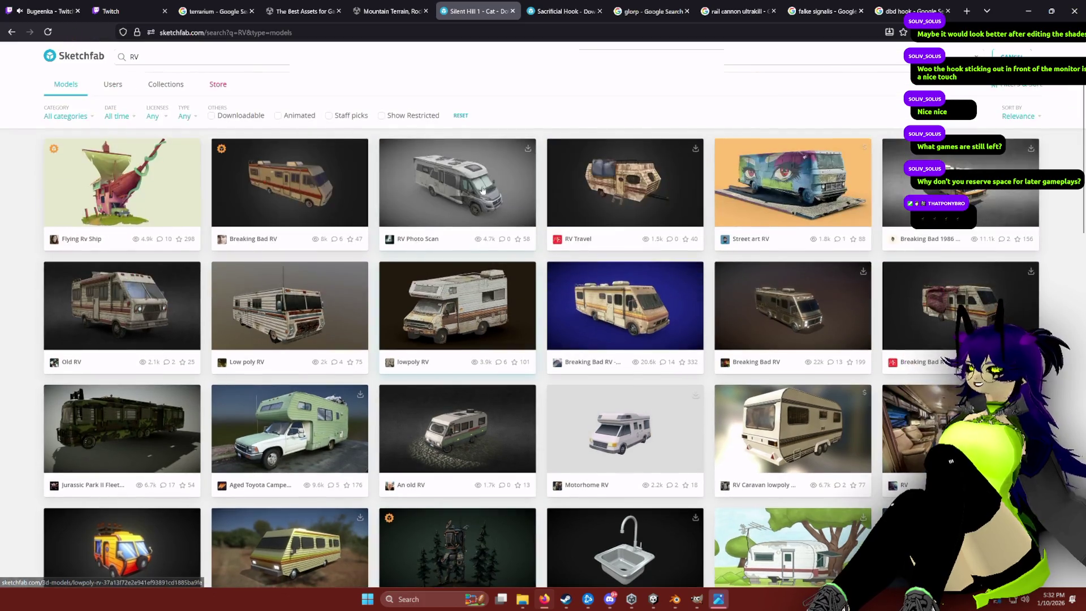
pyautogui.hotkey('alt', 'Tab')
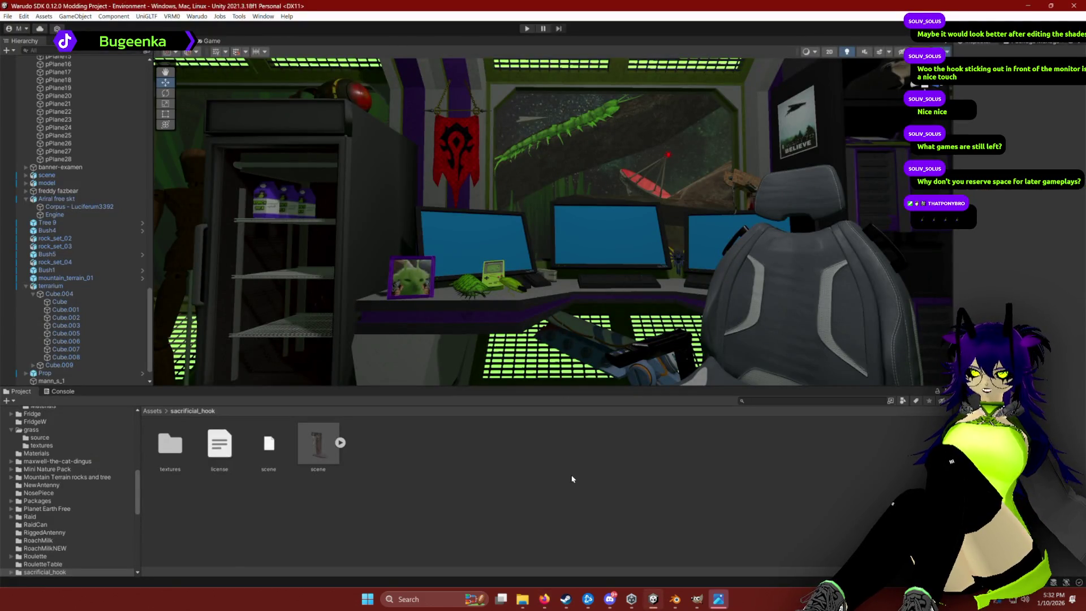
# Glance at the Unity desk scene, then start a new Firefox tab with 'signalis 3d model'.
pyautogui.hotkey('alt', 'Tab')
pyautogui.hotkey('alt', 'Tab')
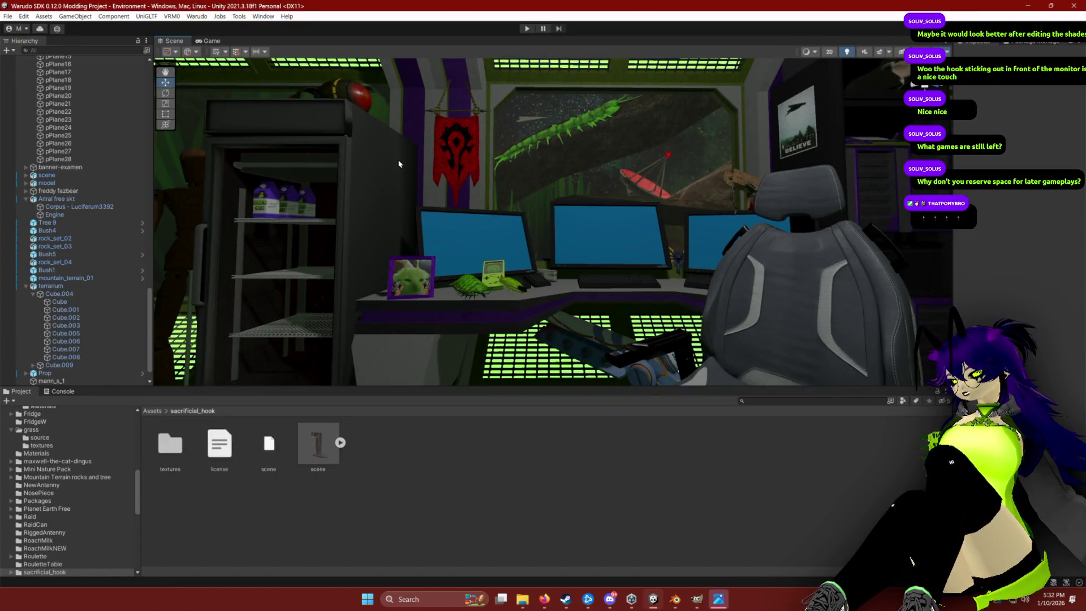
pyautogui.hotkey('alt', 'Tab')
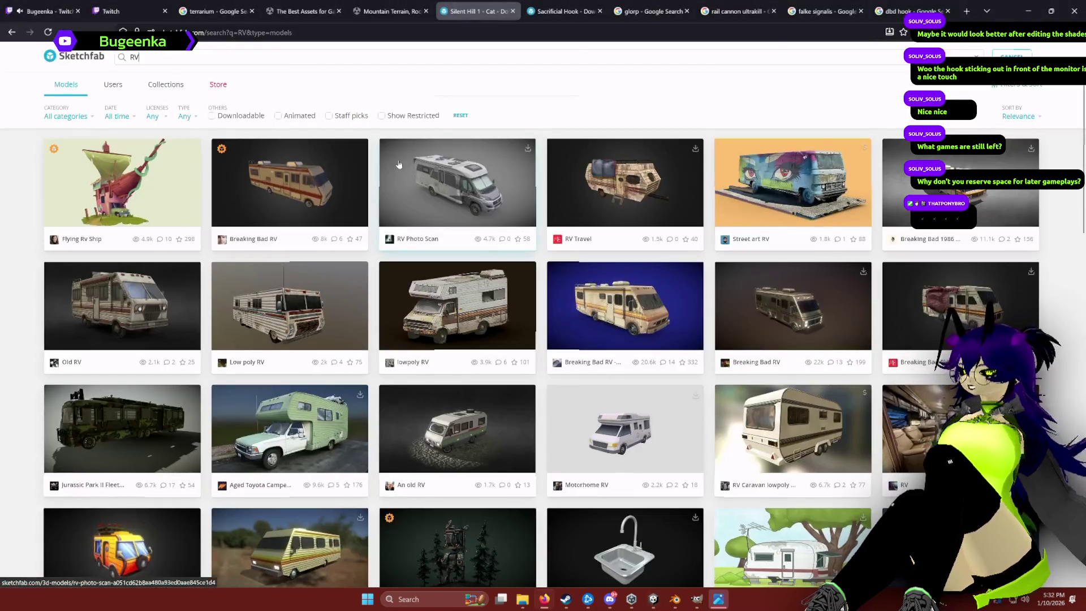
pyautogui.hotkey('ctrl', 't')
pyautogui.write('signalis 3d')
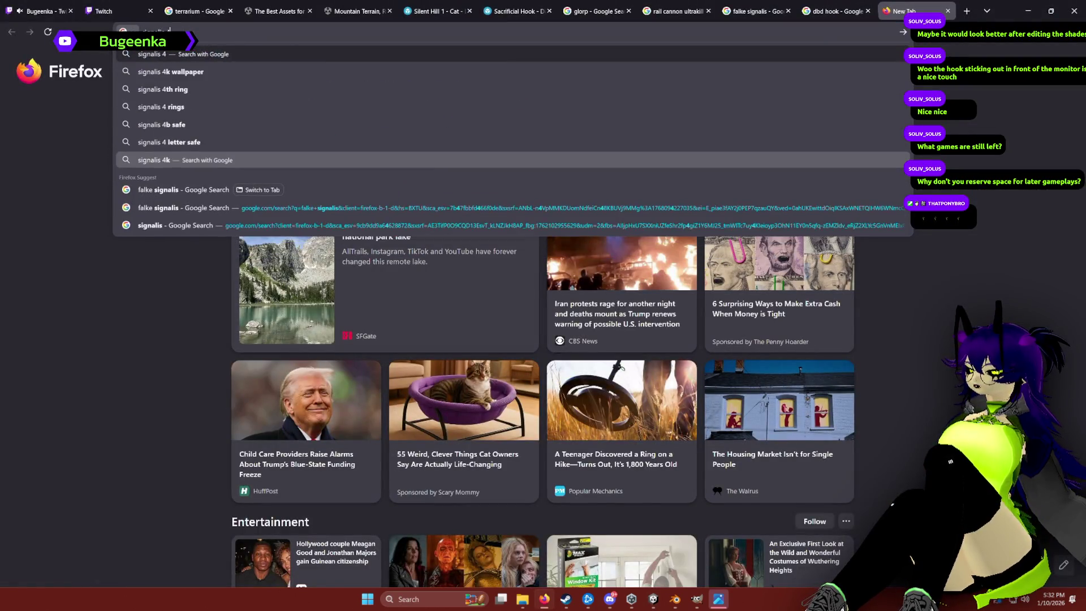
pyautogui.write(' model')
# Search the web for SIGNALIS 3D models and read the Open3DLab SIGNALIS Assets Library page.
pyautogui.press('Return')
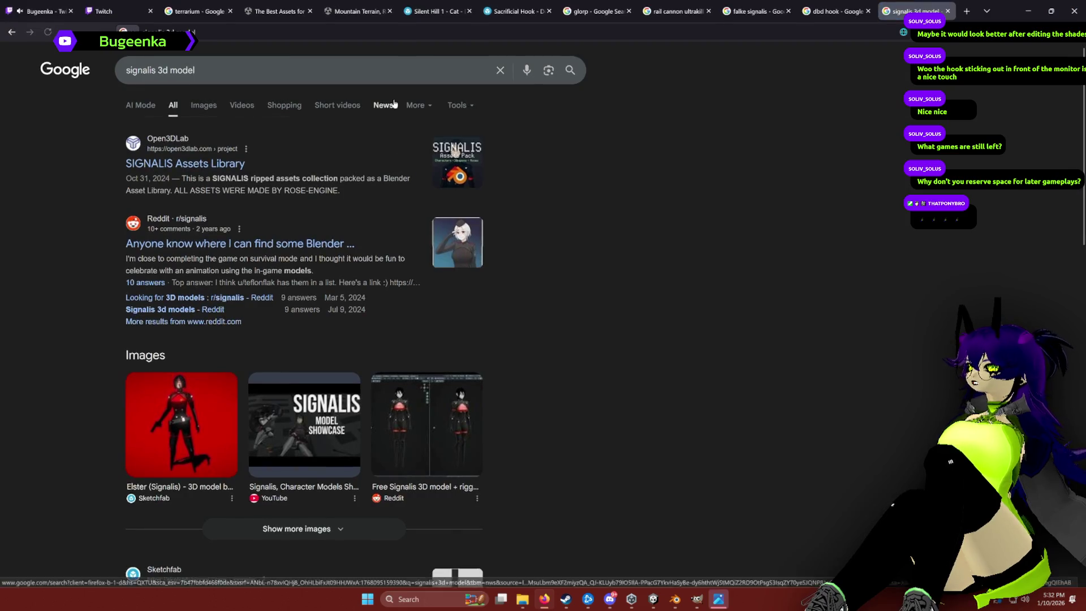
pyautogui.click(174, 163)
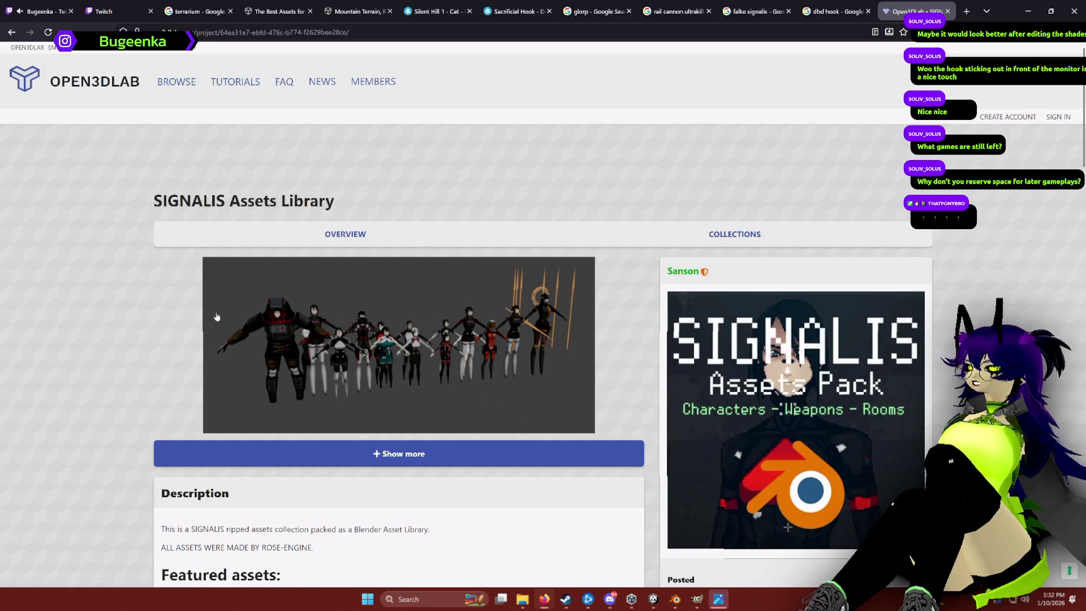
pyautogui.scroll(-4, 217, 317)
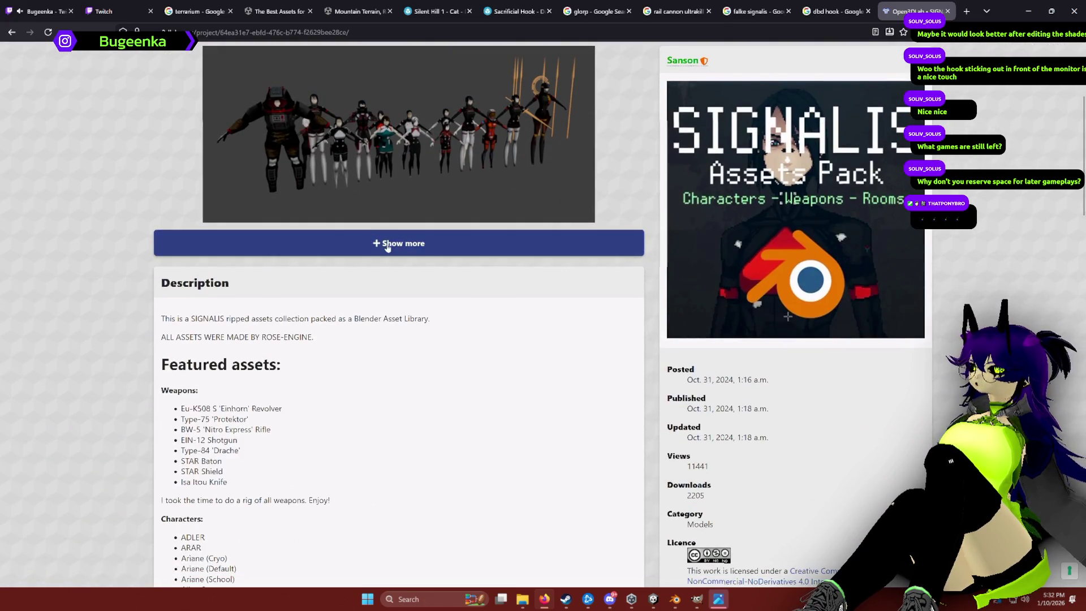
pyautogui.scroll(-10, 101, 328)
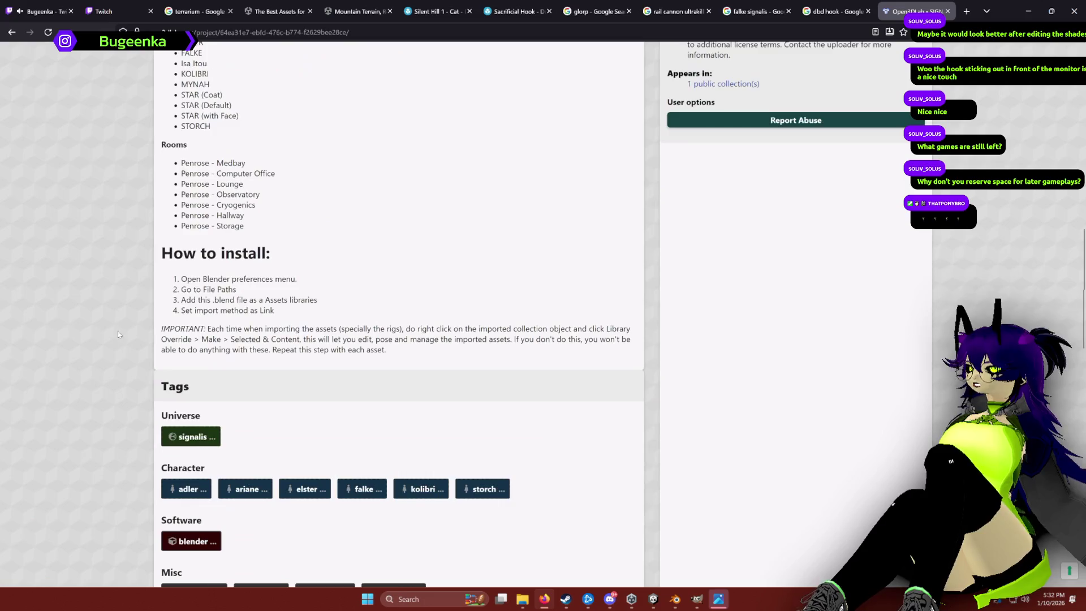
pyautogui.scroll(-4, 133, 254)
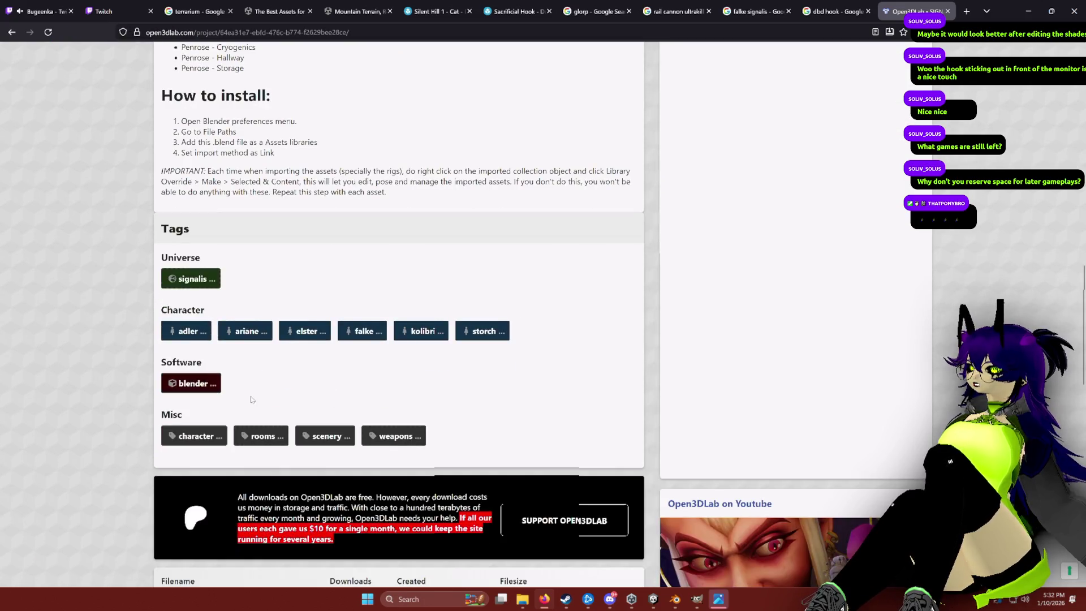
pyautogui.scroll(-5, 144, 406)
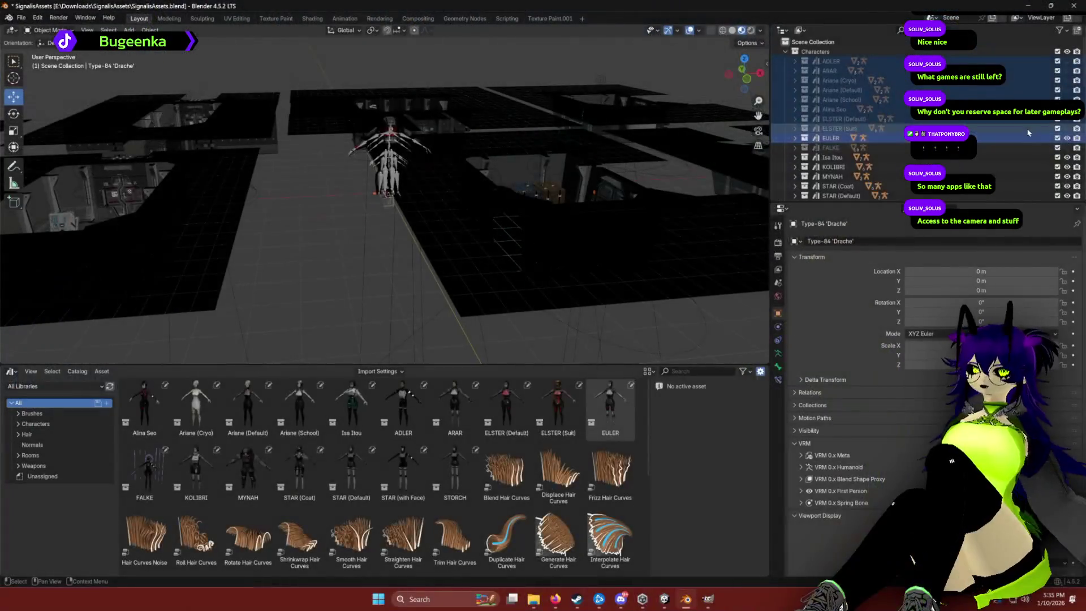
# Hide Isa Itou, KOLIBRI, MYNAH, STAR (Coat, Default, with Face) and STORCH in the Outliner.
pyautogui.click(1067, 157)
pyautogui.click(1067, 167)
pyautogui.click(1067, 177)
pyautogui.click(1067, 196)
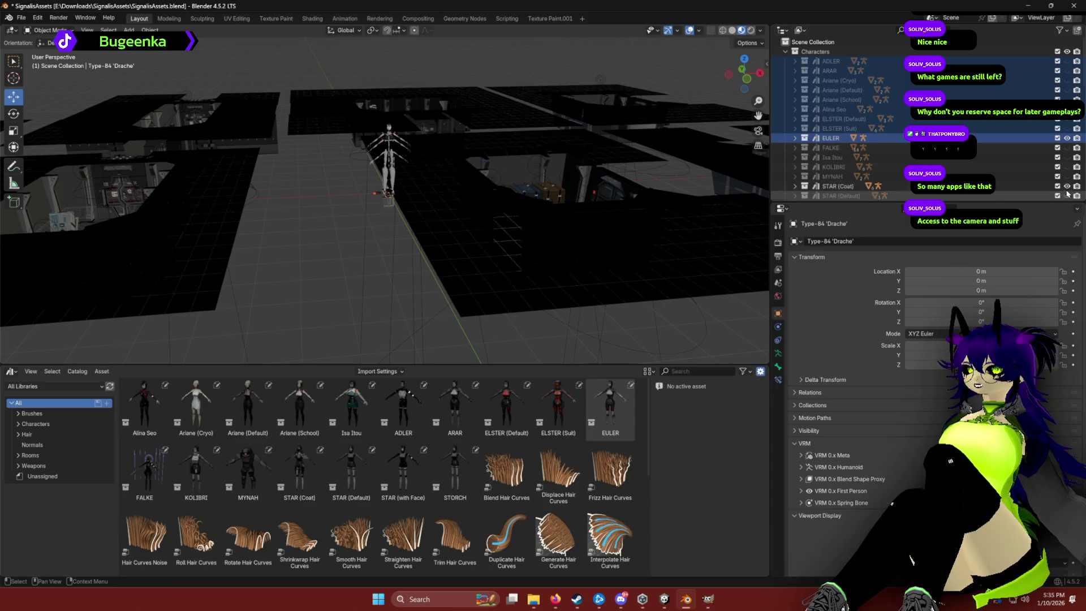
pyautogui.click(1067, 186)
pyautogui.scroll(-3, 1067, 169)
pyautogui.click(1068, 146)
pyautogui.click(1068, 156)
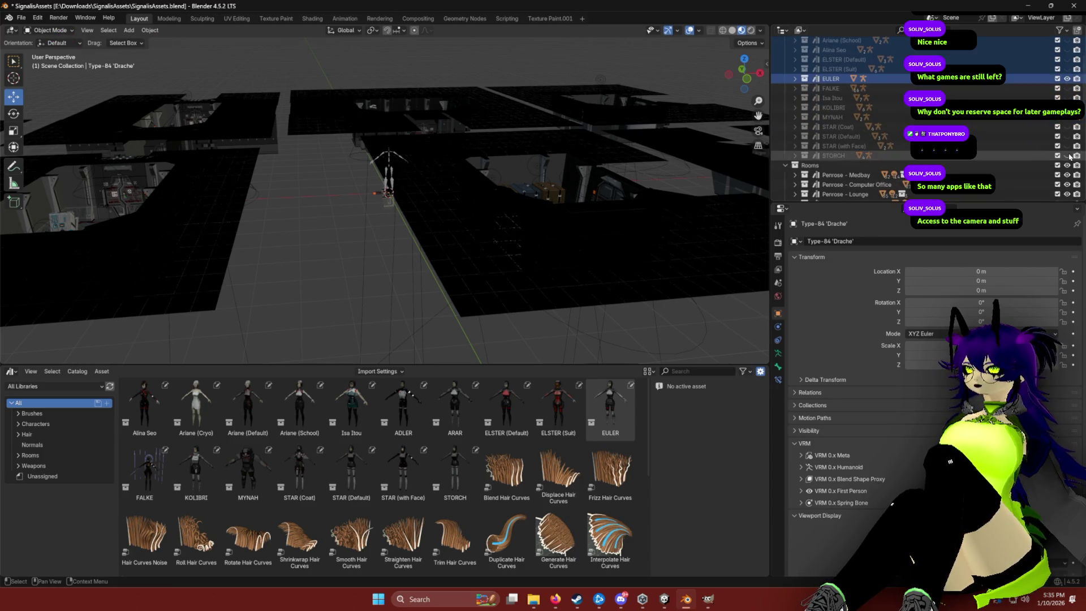
pyautogui.scroll(5, 450, 121)
pyautogui.moveTo(447, 125)
pyautogui.mouseDown()
pyautogui.moveTo(619, 102)
pyautogui.moveTo(439, 133)
pyautogui.mouseUp()
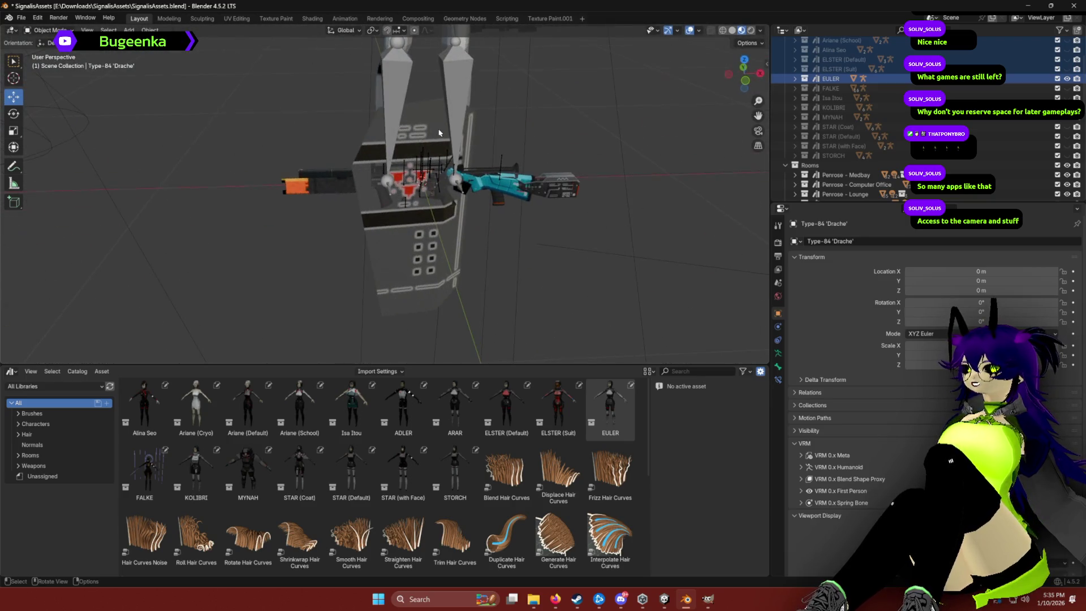
# Select the FALKE collection and armature and inspect them in isolated local view.
pyautogui.click(831, 89)
pyautogui.press('KP_Decimal')
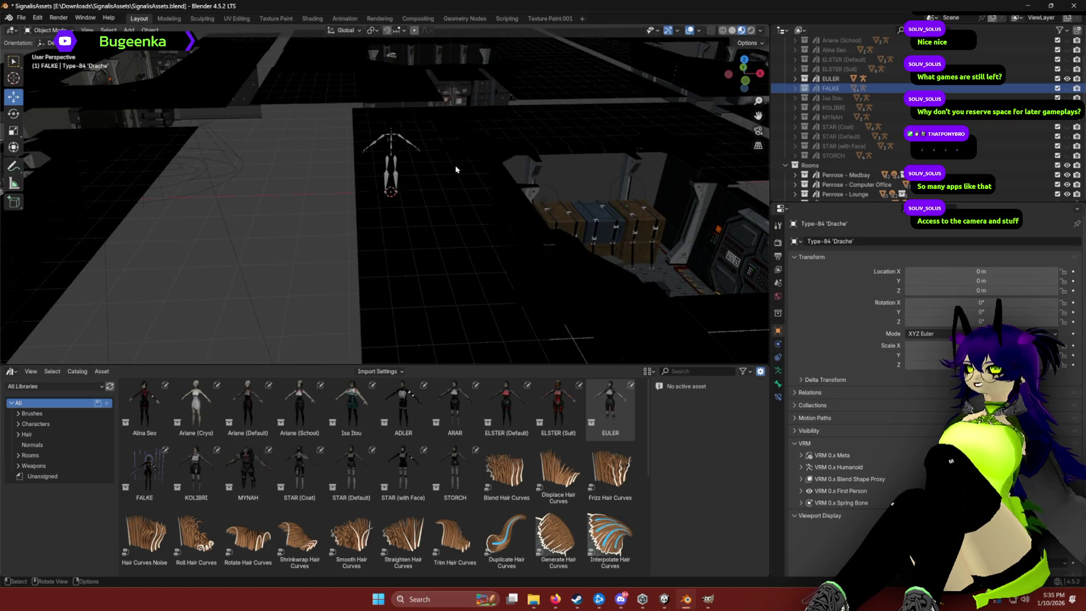
pyautogui.rightClick(401, 178)
pyautogui.press('KP_Divide')
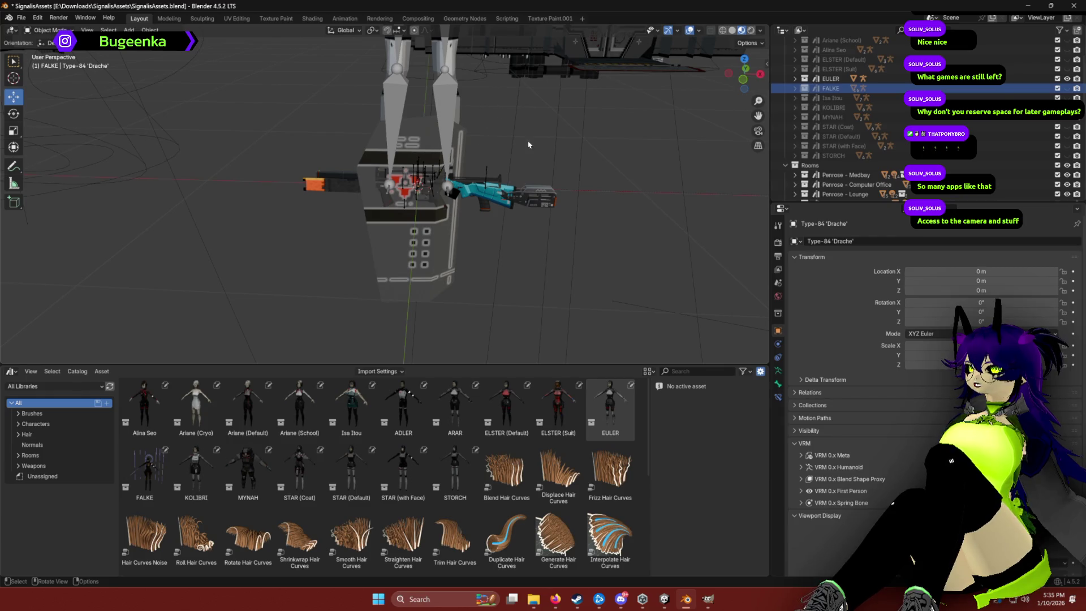
pyautogui.click(795, 88)
pyautogui.click(838, 100)
pyautogui.press('KP_Divide')
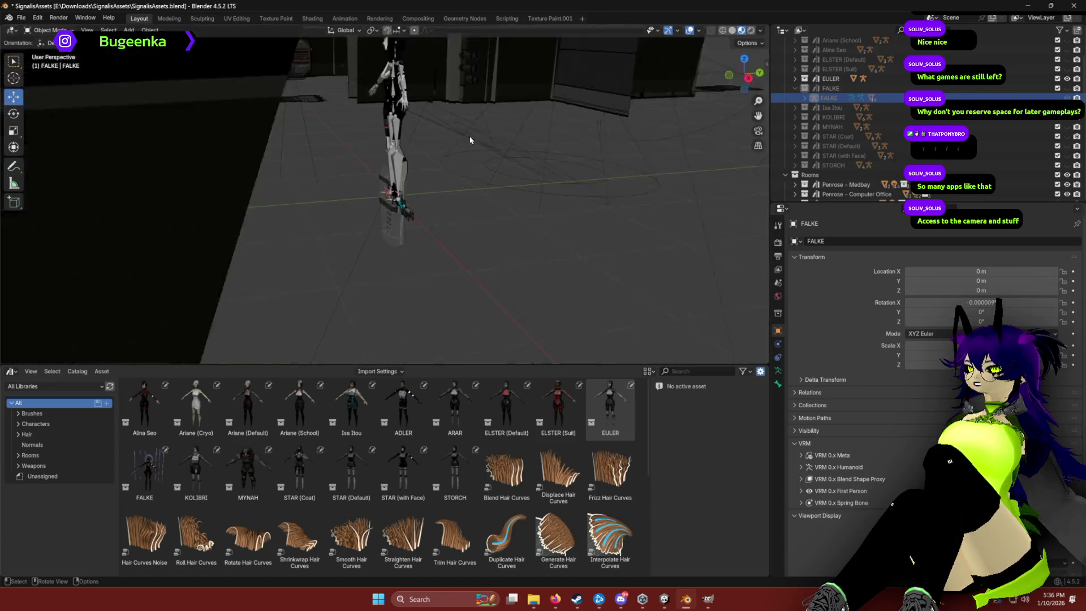
pyautogui.press('KP_Decimal')
pyautogui.press('KP_Divide')
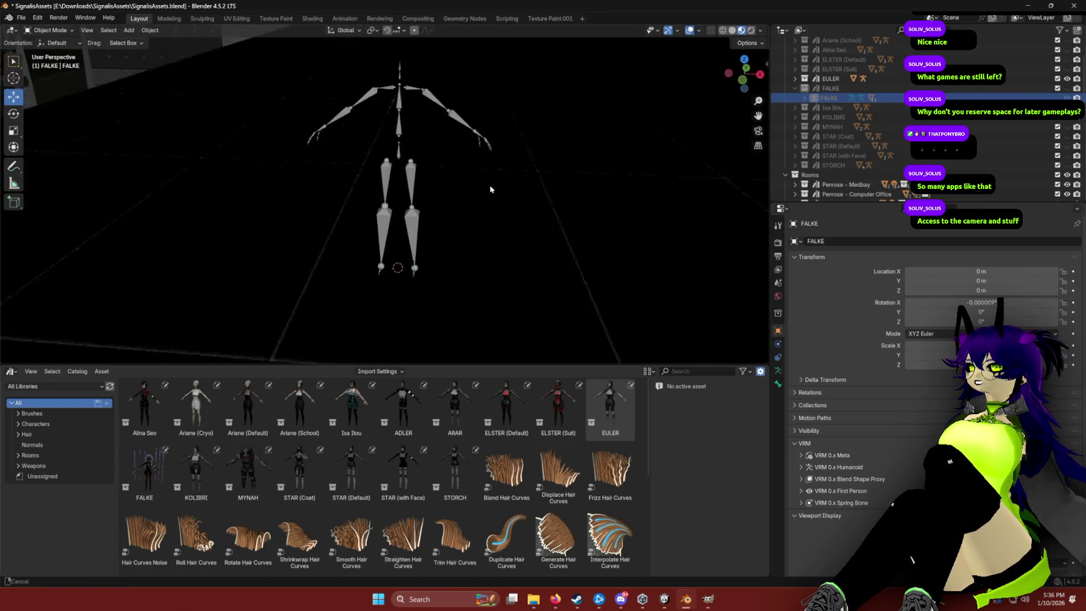
pyautogui.press('KP_Divide')
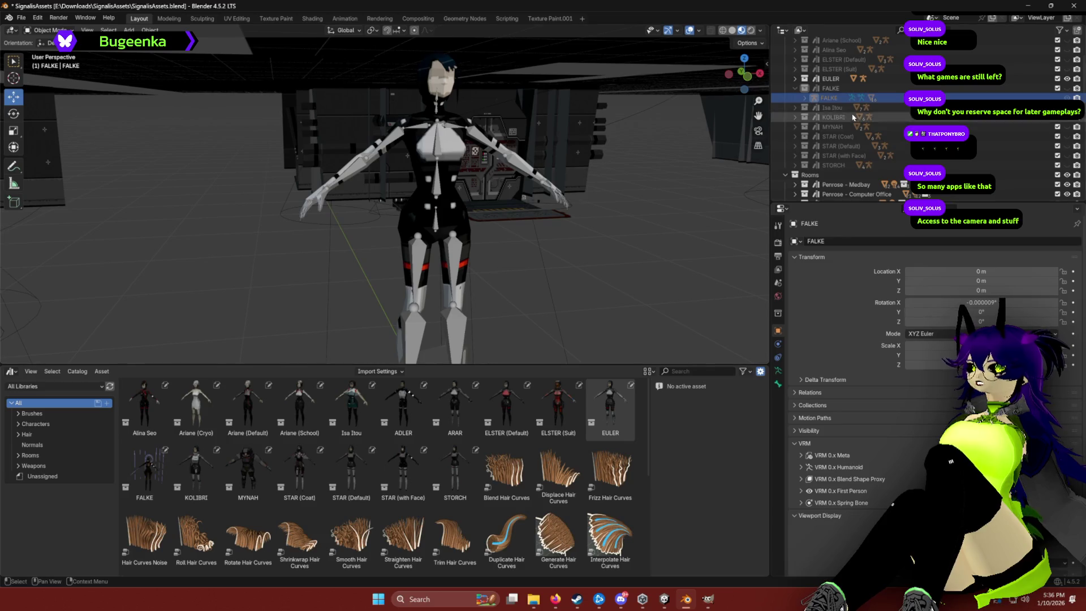
# Toggle FALKE's visibility off and on, then frame it and view from another angle.
pyautogui.click(1059, 87)
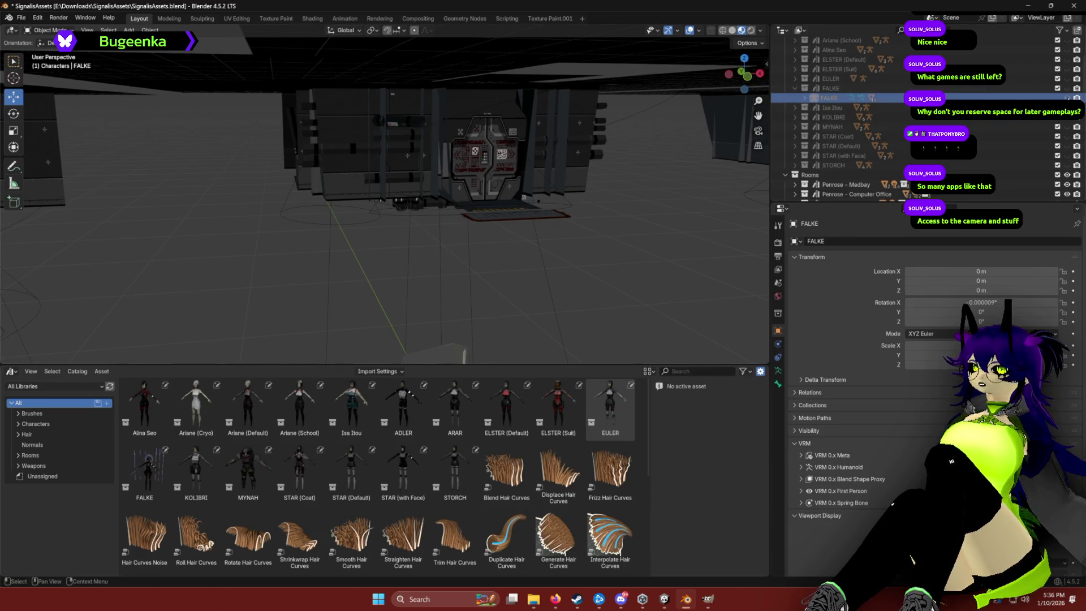
pyautogui.click(1067, 88)
pyautogui.press('KP_Decimal')
pyautogui.moveTo(626, 120)
pyautogui.mouseDown()
pyautogui.moveTo(400, 294)
pyautogui.moveTo(529, 102)
pyautogui.moveTo(438, 195)
pyautogui.mouseUp()
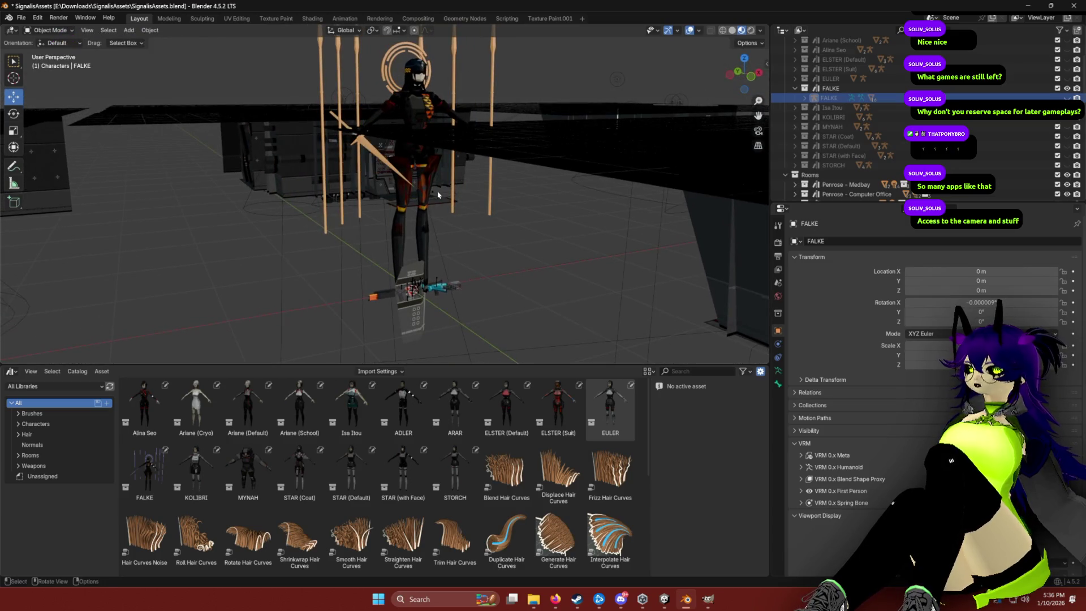
# Preview KOLIBRI, MYNAH, STAR (Coat) and other characters one at a time, hiding each again.
pyautogui.click(1067, 88)
pyautogui.click(1067, 87)
pyautogui.click(1067, 88)
pyautogui.click(1067, 117)
pyautogui.click(1068, 118)
pyautogui.click(1067, 126)
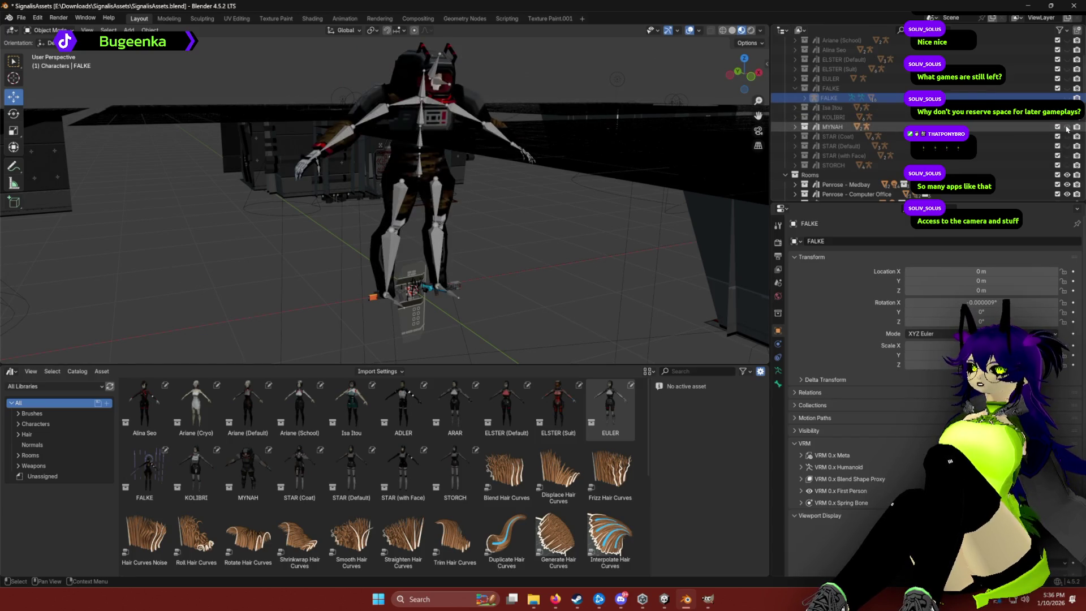
pyautogui.click(1067, 127)
pyautogui.click(1067, 136)
pyautogui.click(1067, 136)
pyautogui.click(1067, 146)
pyautogui.click(1067, 146)
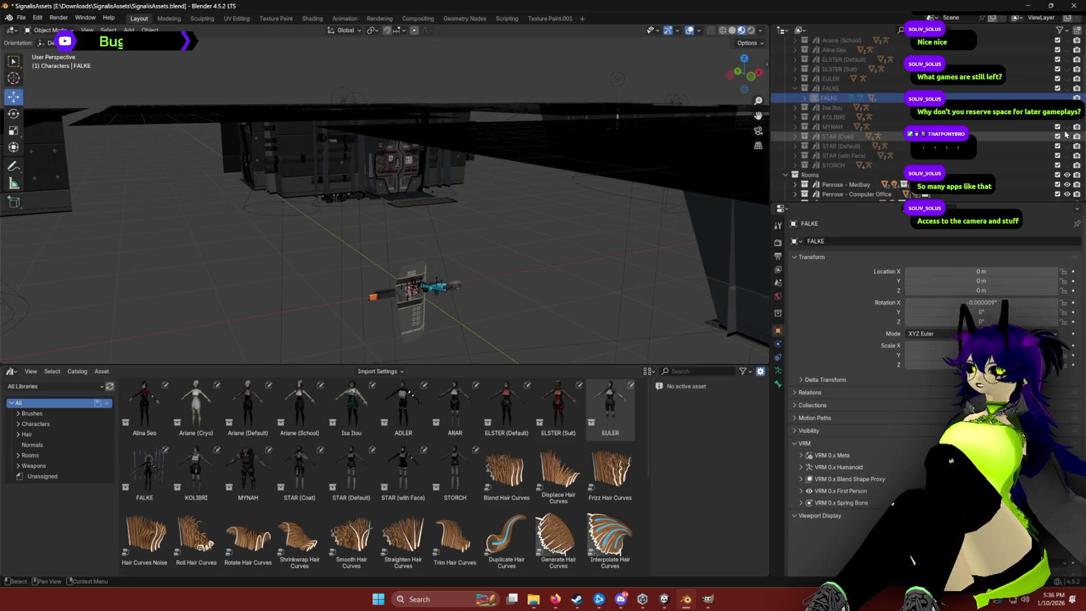
# Select the character collections ADLER through EULER in the Outliner.
pyautogui.click(836, 82)
pyautogui.scroll(4, 836, 82)
pyautogui.keyDown('shift'); pyautogui.click(835, 61); pyautogui.keyUp('shift')
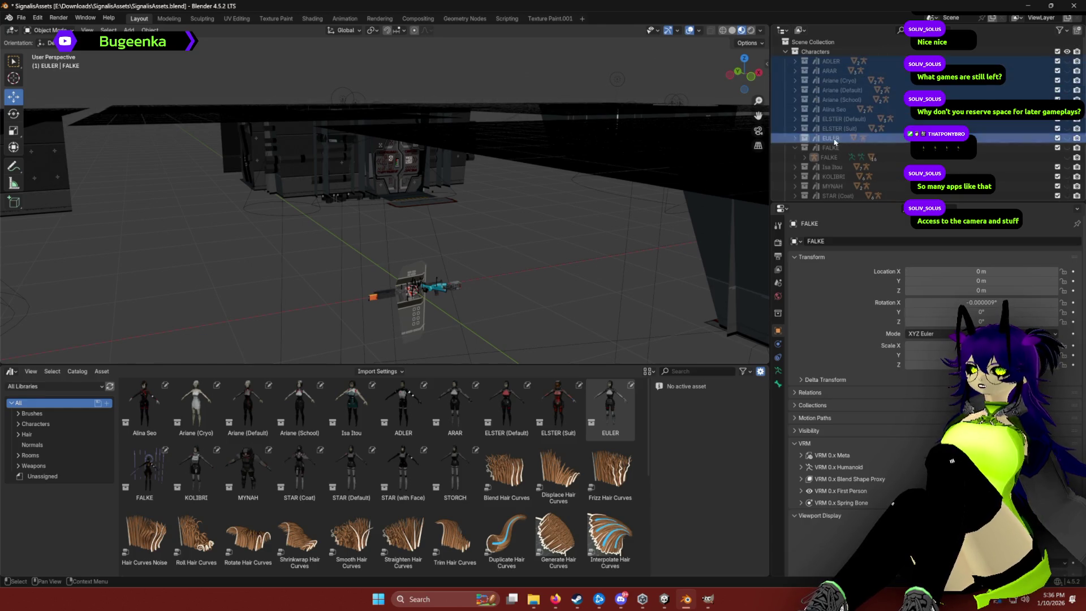
# Delete the ADLER–EULER collections, then everything from Isa Itou down to SMG_Magazine.
pyautogui.press('Delete')
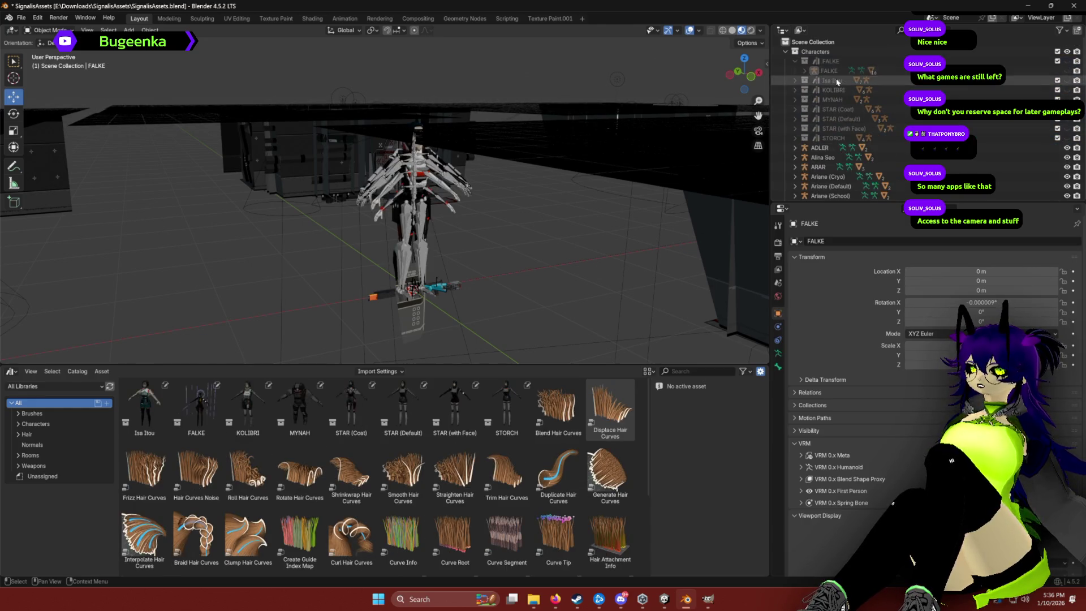
pyautogui.click(837, 82)
pyautogui.scroll(-10, 837, 113)
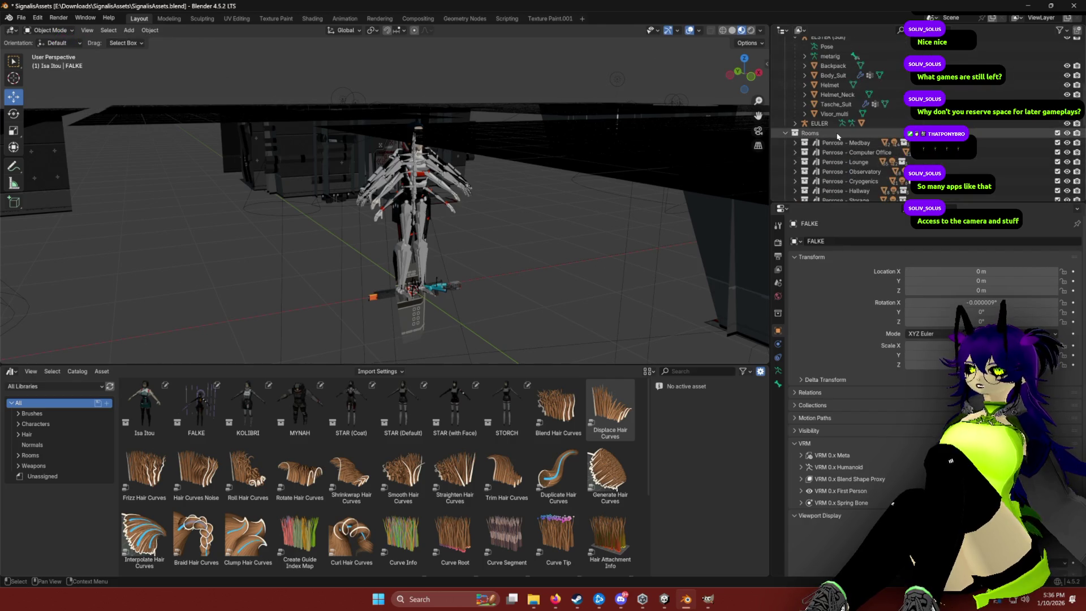
pyautogui.scroll(-3, 837, 140)
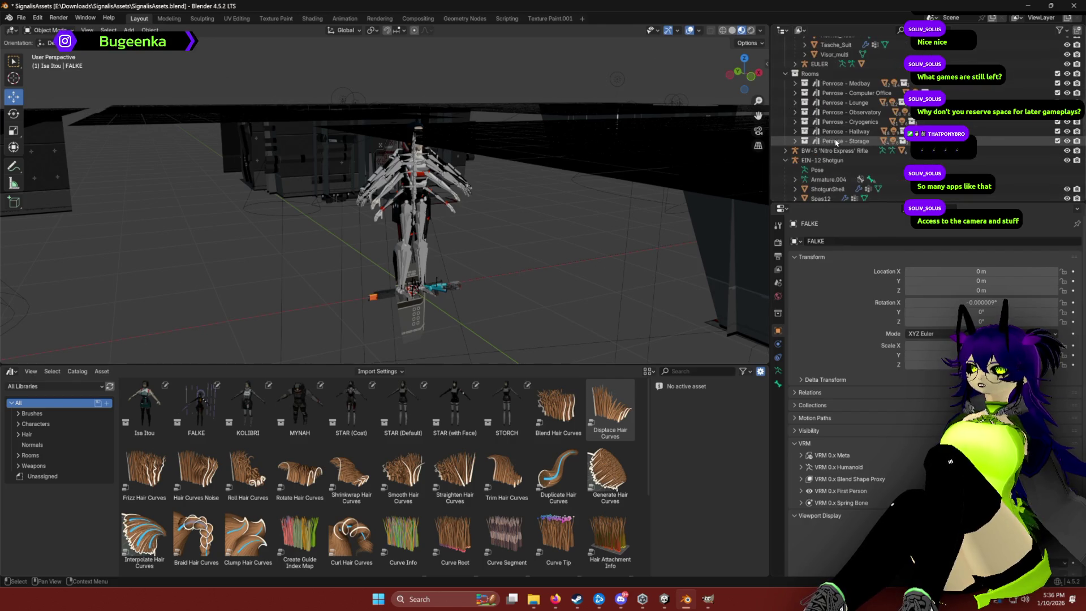
pyautogui.scroll(-5, 837, 142)
pyautogui.scroll(-3, 836, 137)
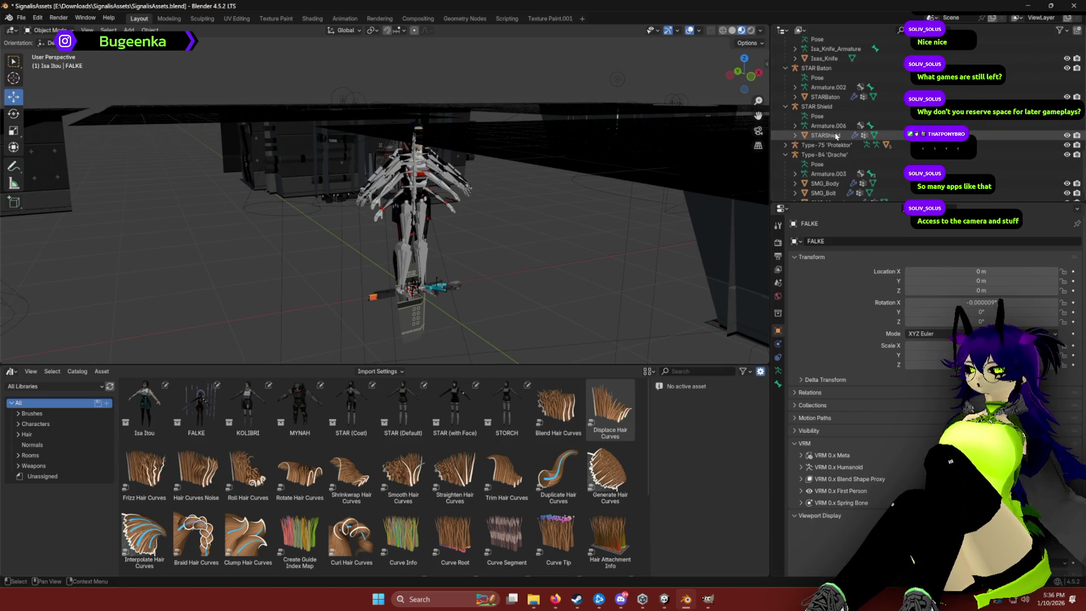
pyautogui.keyDown('shift'); pyautogui.click(828, 193); pyautogui.keyUp('shift')
pyautogui.press('Delete')
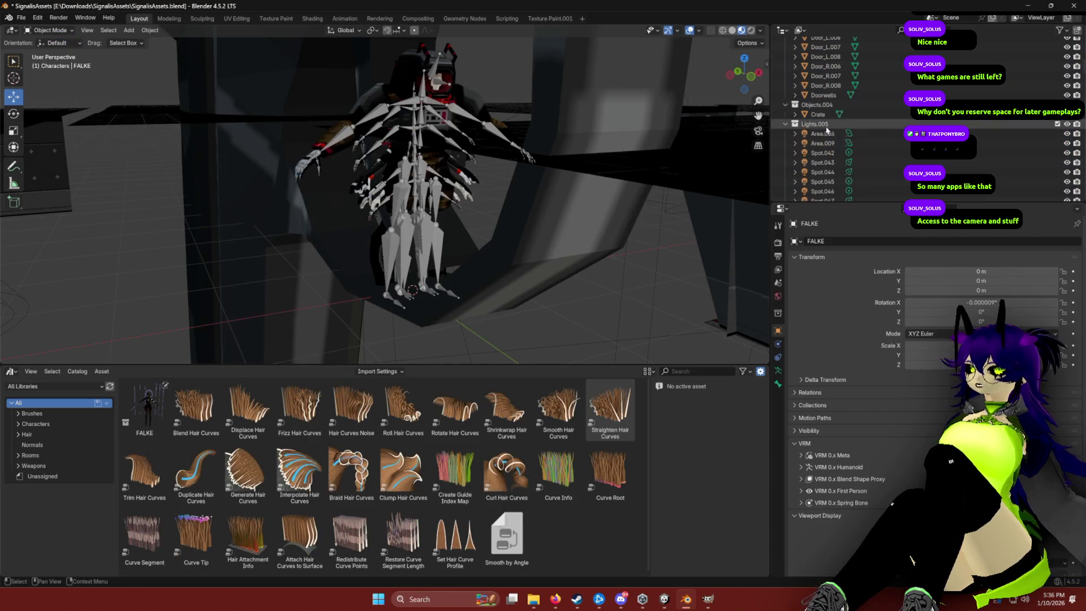
# Make the FALKE object and its armature visible again in the viewport.
pyautogui.click(818, 124)
pyautogui.scroll(10, 820, 141)
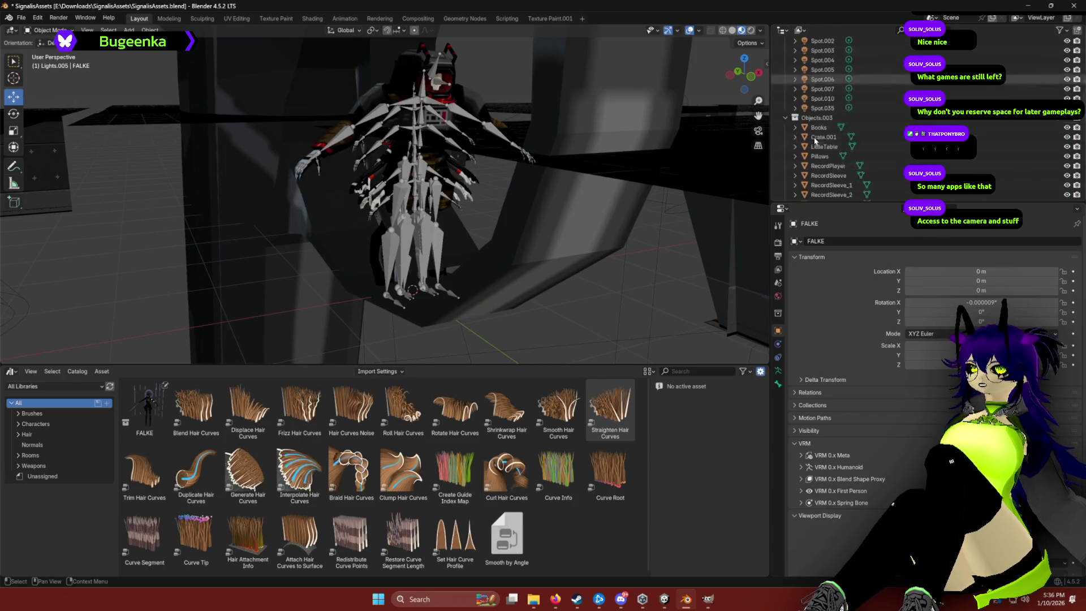
pyautogui.scroll(-10, 909, 151)
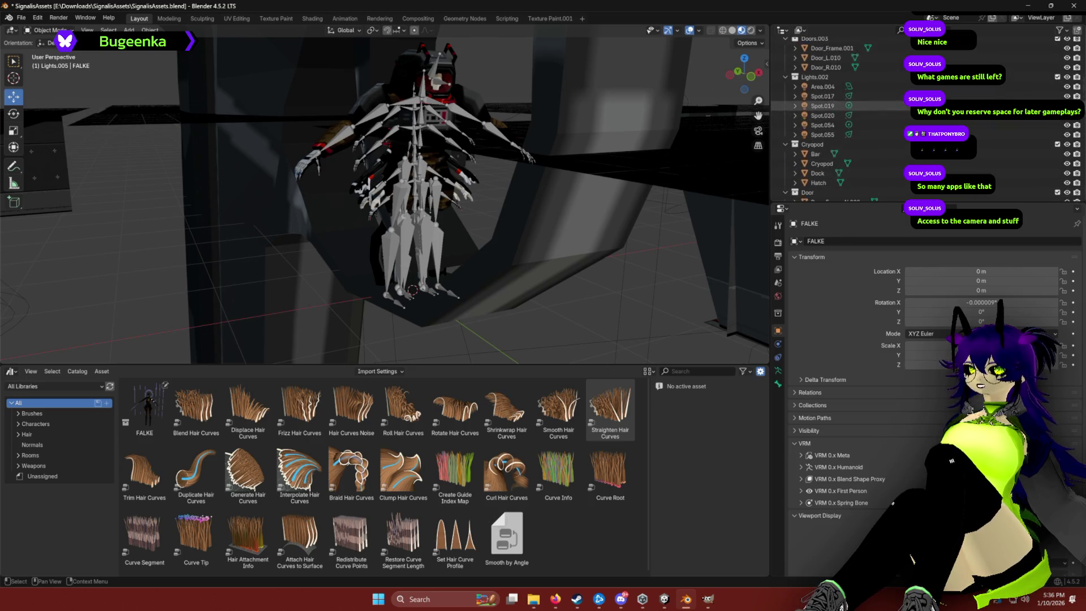
pyautogui.scroll(15, 969, 92)
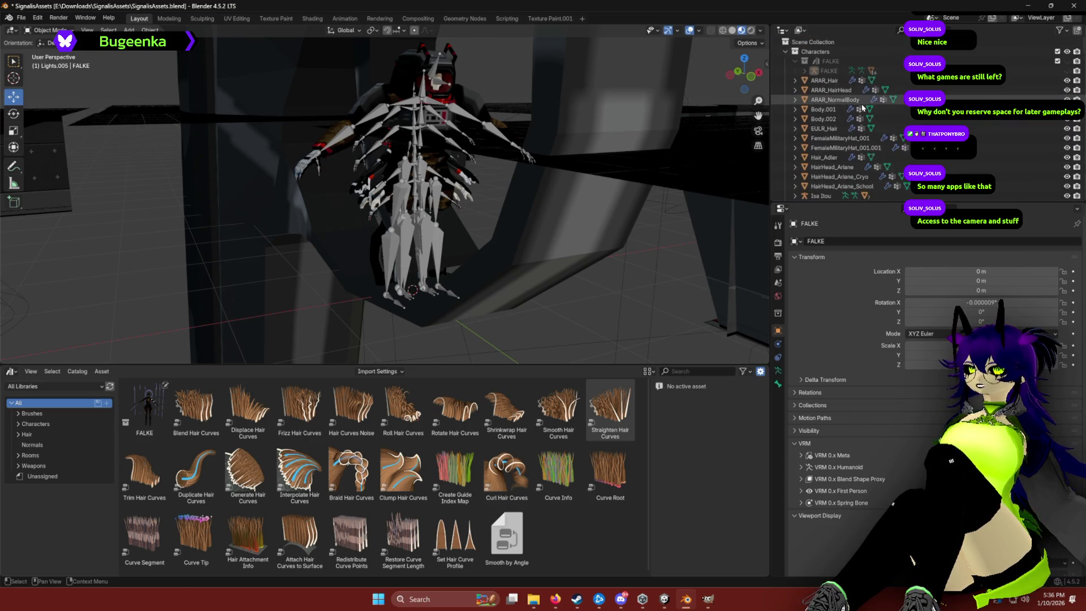
pyautogui.click(1067, 71)
pyautogui.click(1067, 71)
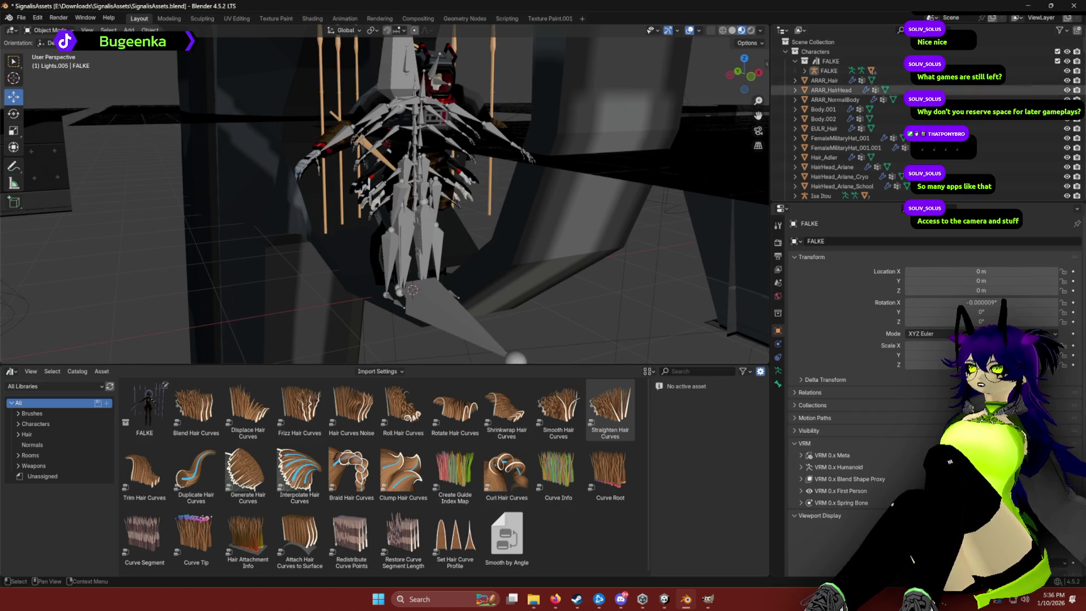
# Delete the walls, lamps and leftover objects from ARAR_Hair down to Window_Texture.
pyautogui.click(823, 52)
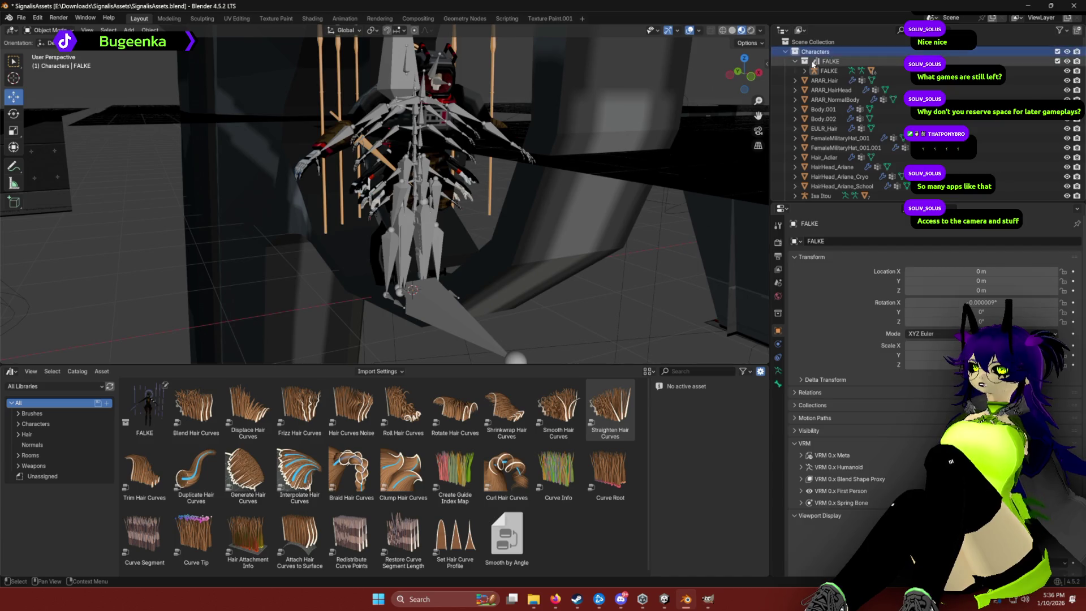
pyautogui.click(824, 81)
pyautogui.scroll(-5, 843, 133)
pyautogui.scroll(-10, 1083, 185)
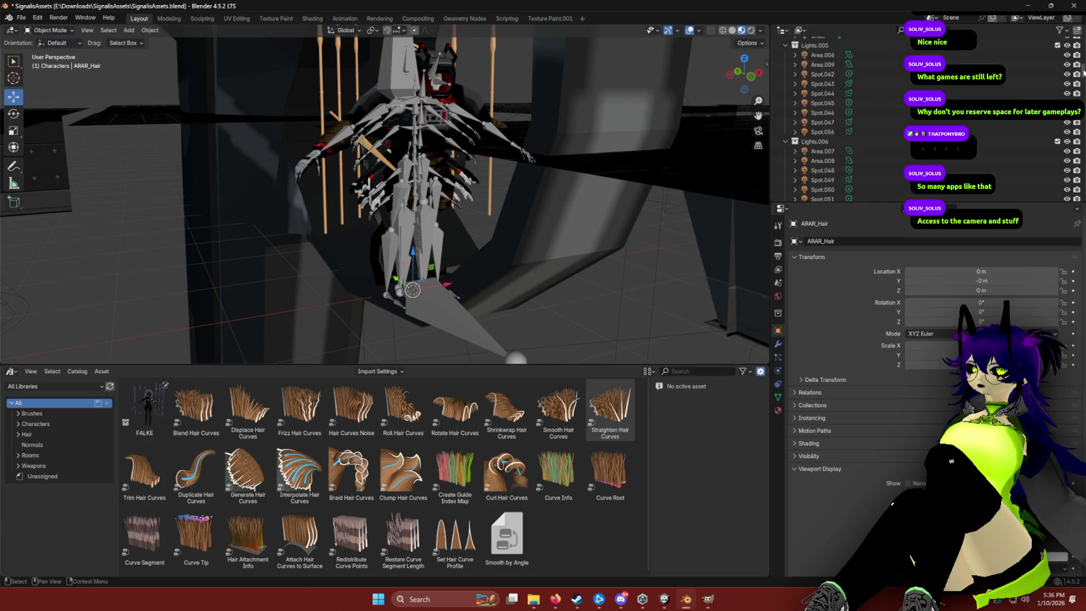
pyautogui.scroll(-4, 1082, 185)
pyautogui.keyDown('shift'); pyautogui.click(825, 190); pyautogui.keyUp('shift')
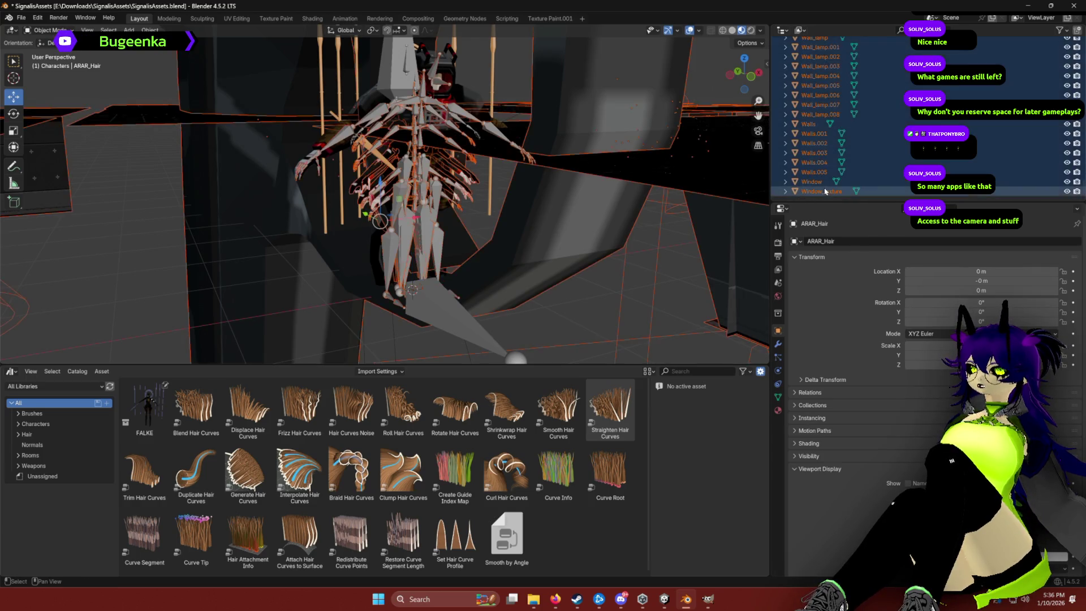
pyautogui.press('Delete')
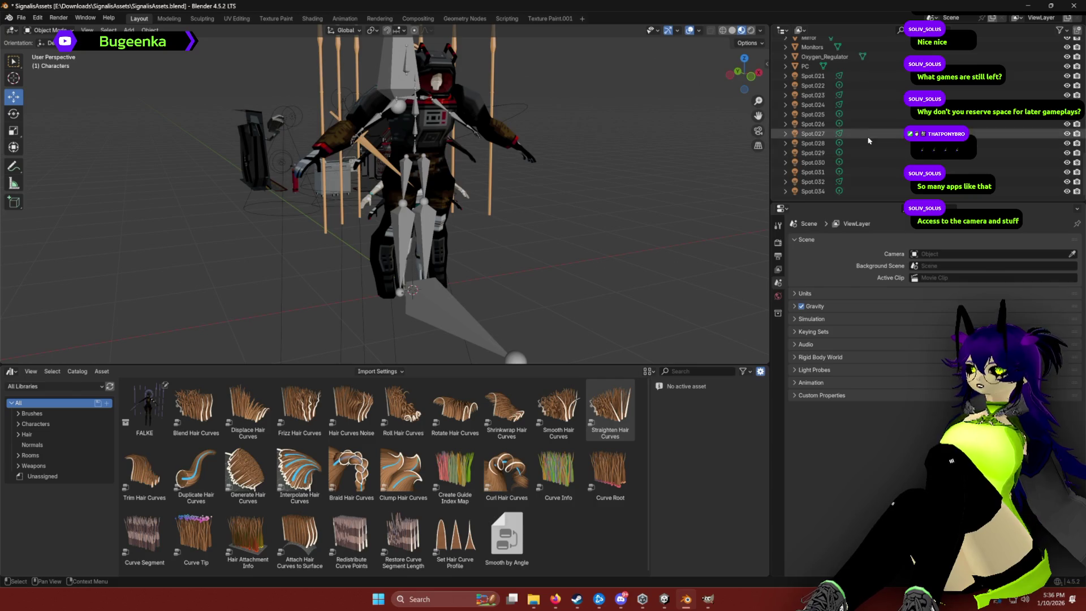
# Delete the remaining Mirror and Spot lights.
pyautogui.click(815, 192)
pyautogui.scroll(20, 823, 141)
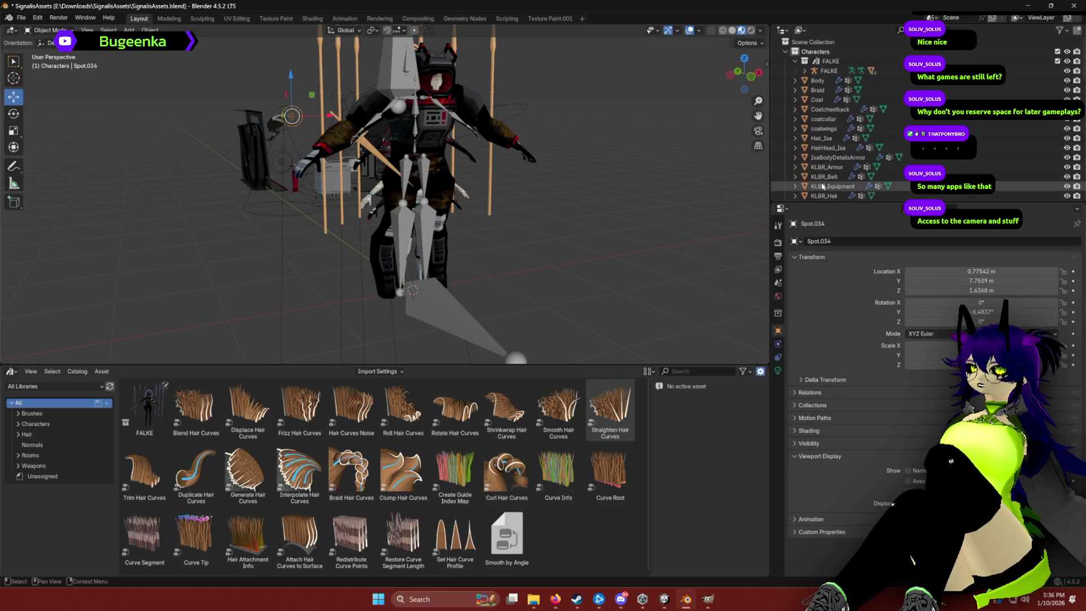
pyautogui.press('a')
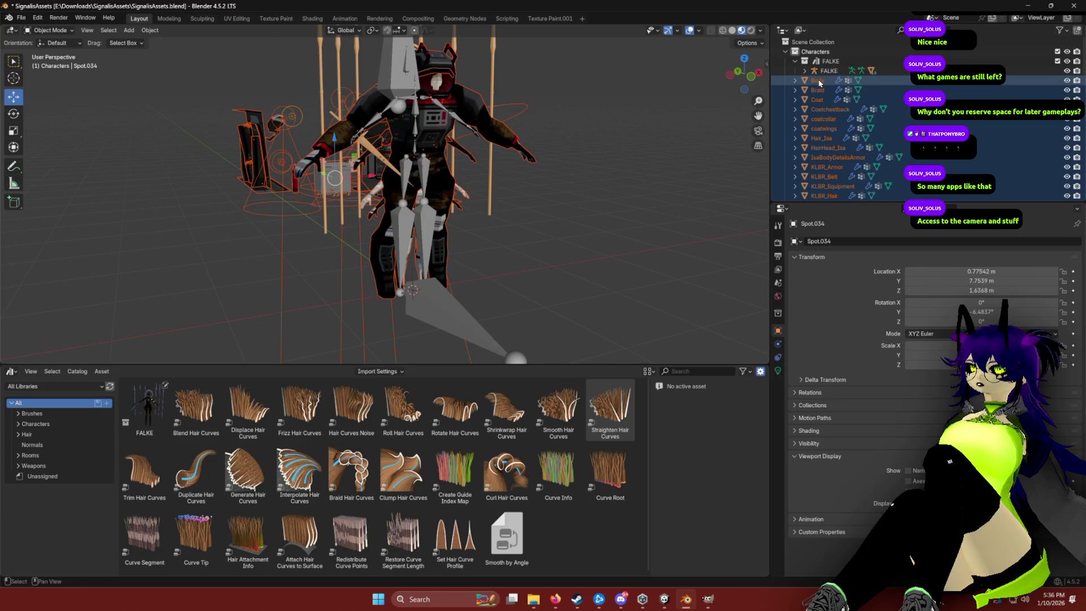
pyautogui.click(818, 80)
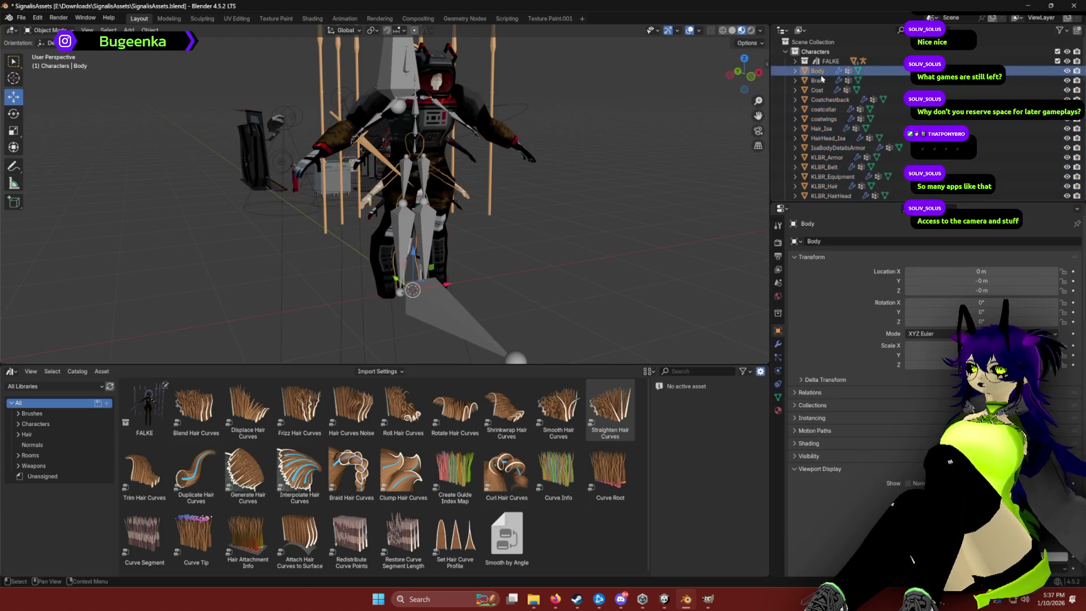
pyautogui.scroll(-7, 839, 115)
pyautogui.scroll(-10, 839, 114)
pyautogui.keyDown('shift'); pyautogui.click(815, 192); pyautogui.keyUp('shift')
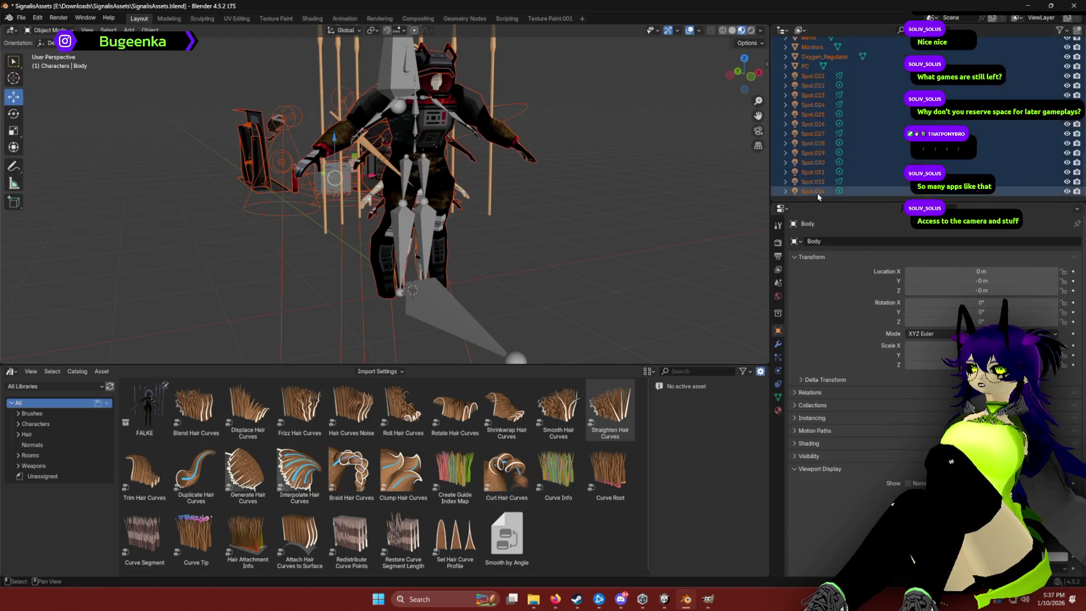
pyautogui.press('Delete')
# Orbit the viewport to inspect the lone FALKE character.
pyautogui.rightClick(636, 137)
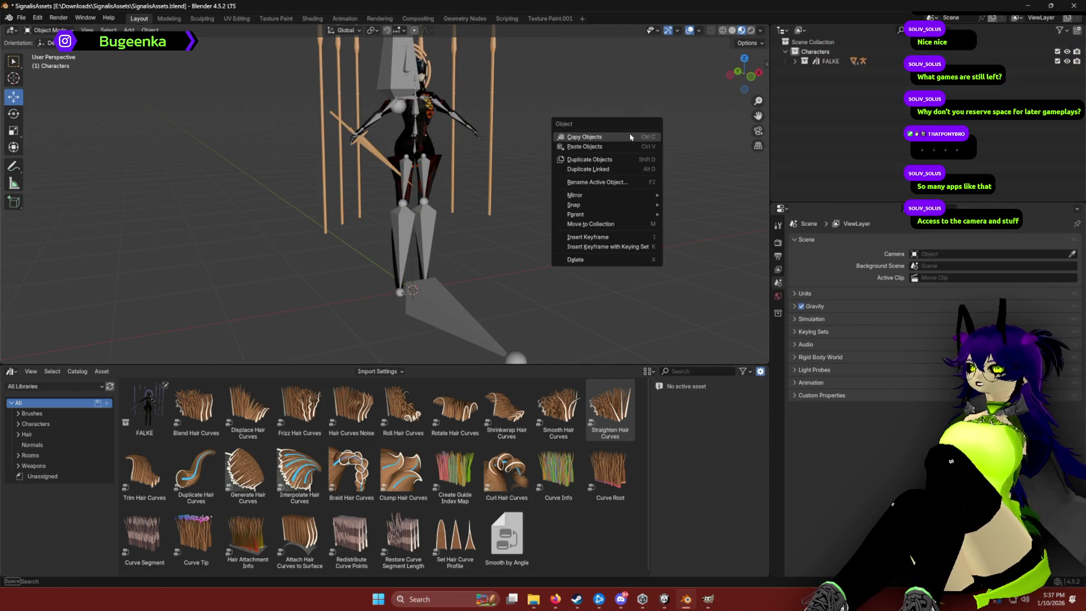
pyautogui.scroll(-5, 594, 87)
pyautogui.scroll(5, 588, 94)
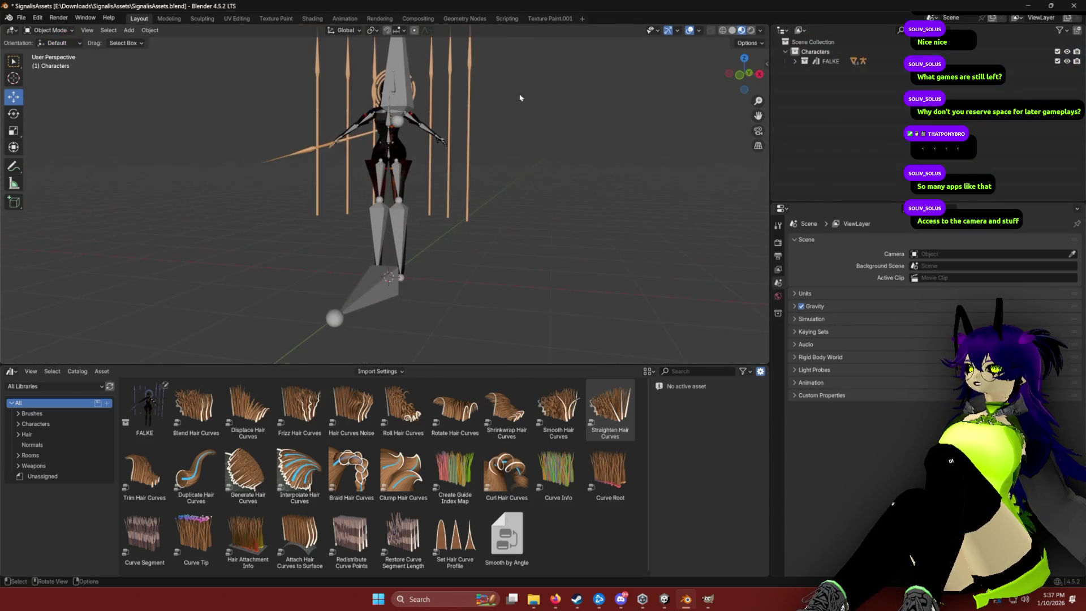
pyautogui.moveTo(567, 99)
pyautogui.mouseDown()
pyautogui.moveTo(567, 110)
pyautogui.moveTo(589, 113)
pyautogui.moveTo(272, 90)
pyautogui.mouseUp()
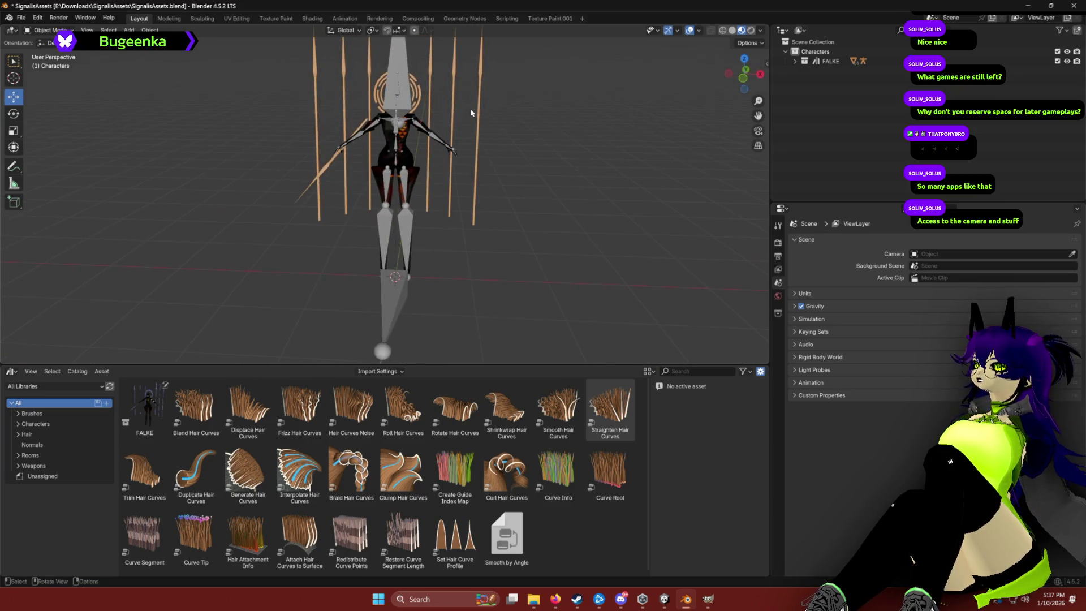
# Choose FBX (.fbx) from Blender's File > Export menu.
pyautogui.click(23, 18)
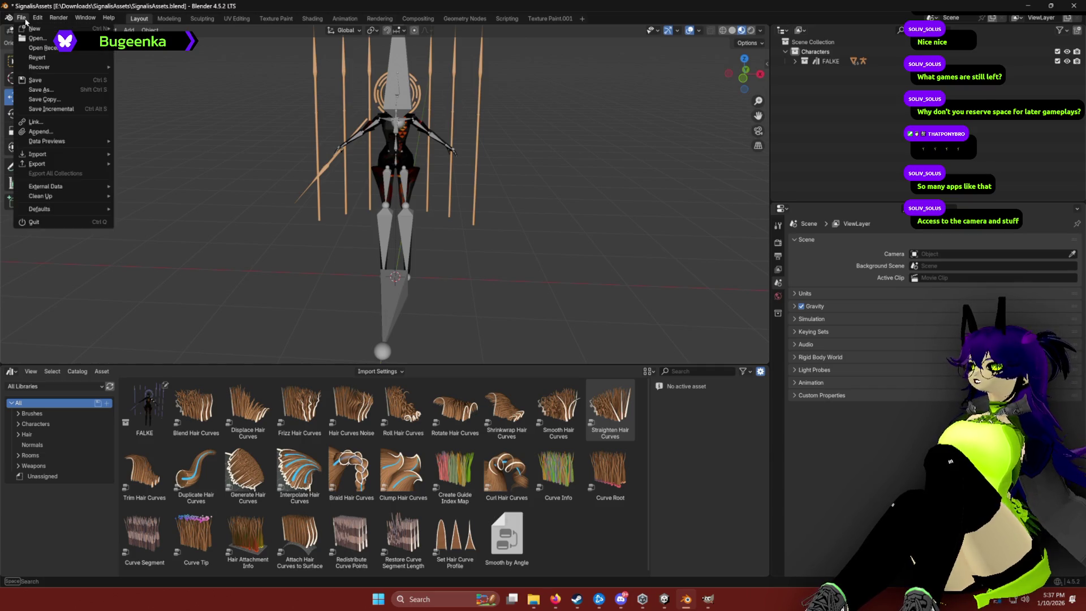
pyautogui.moveTo(47, 164)
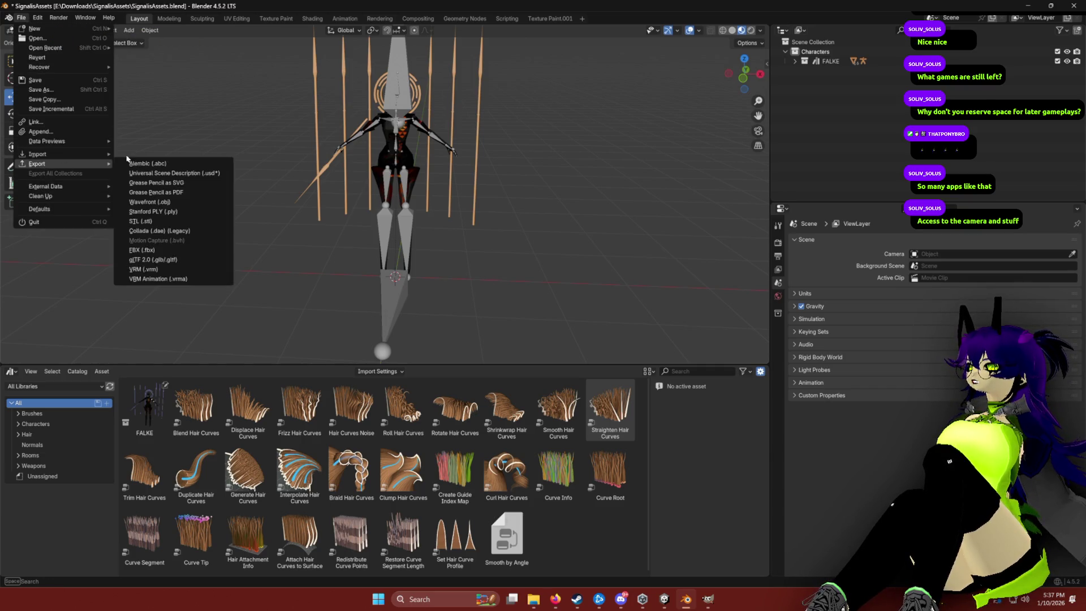
pyautogui.click(170, 252)
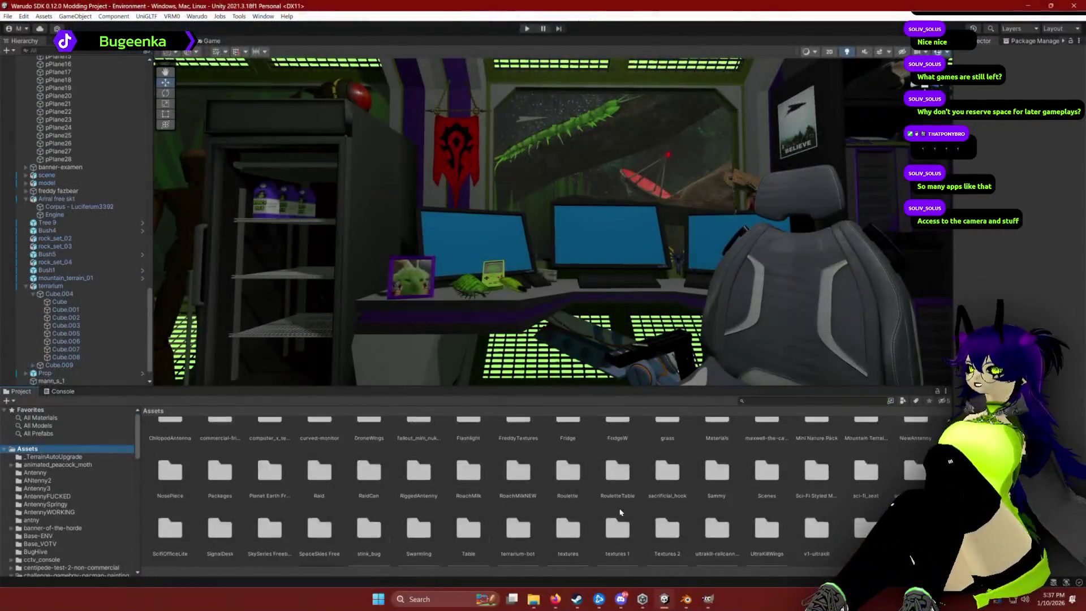
# Drop the Falkr model onto the desk scene and expand the asset to list its FKLR parts.
pyautogui.scroll(-2, 621, 512)
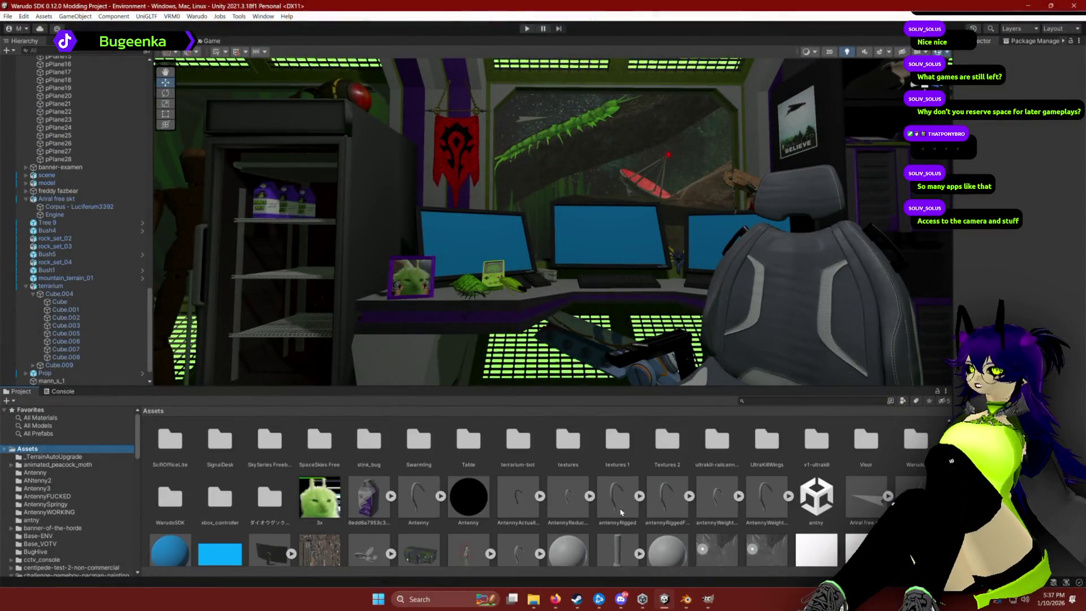
pyautogui.scroll(-2, 620, 512)
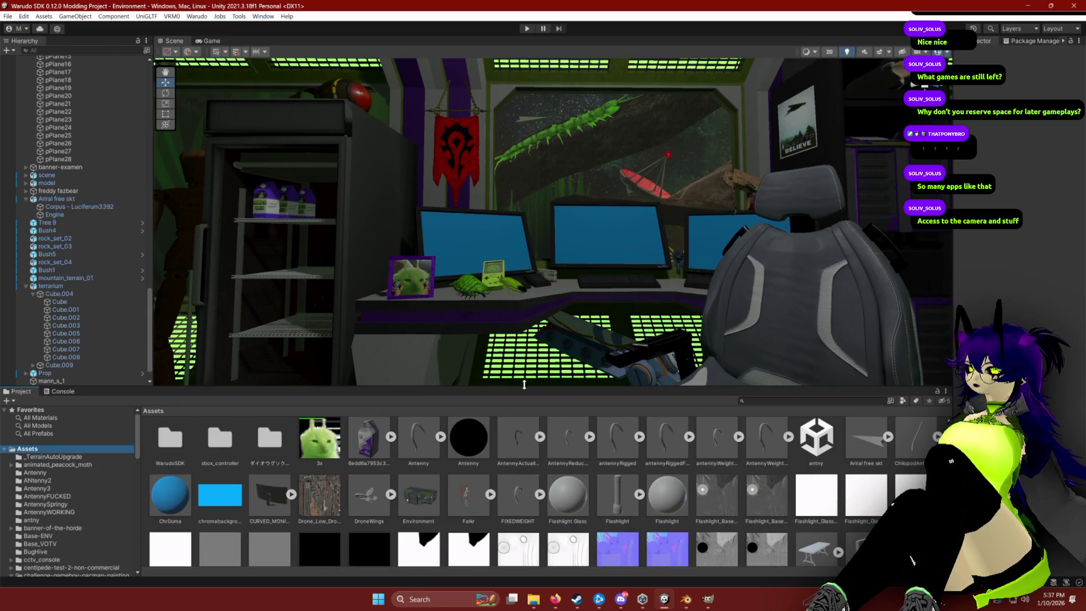
pyautogui.moveTo(467, 498); pyautogui.dragTo(555, 195)
pyautogui.moveTo(613, 275); pyautogui.dragTo(595, 307)
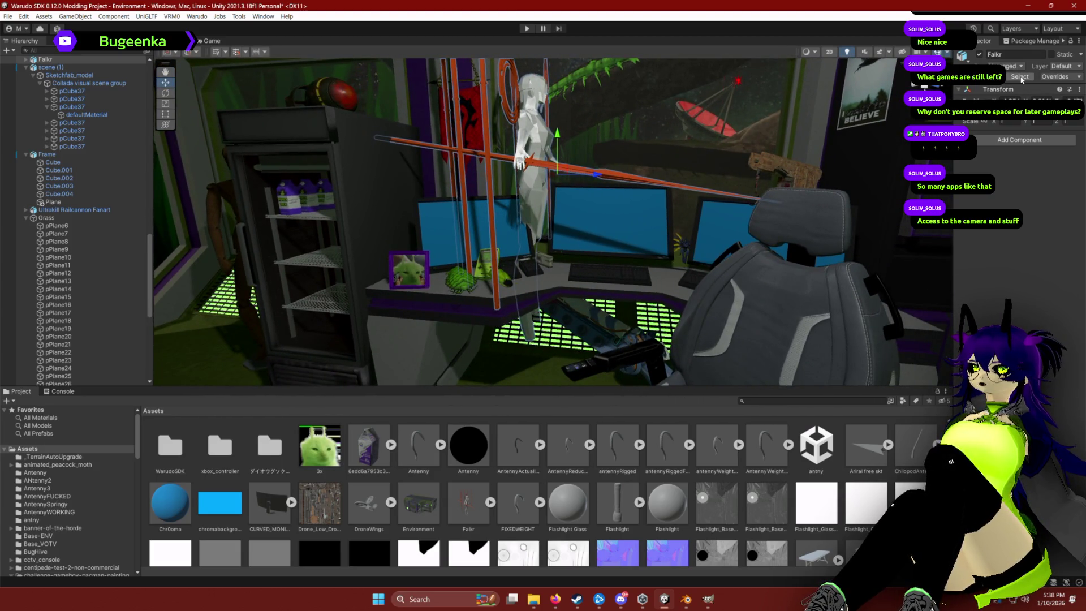
pyautogui.click(490, 502)
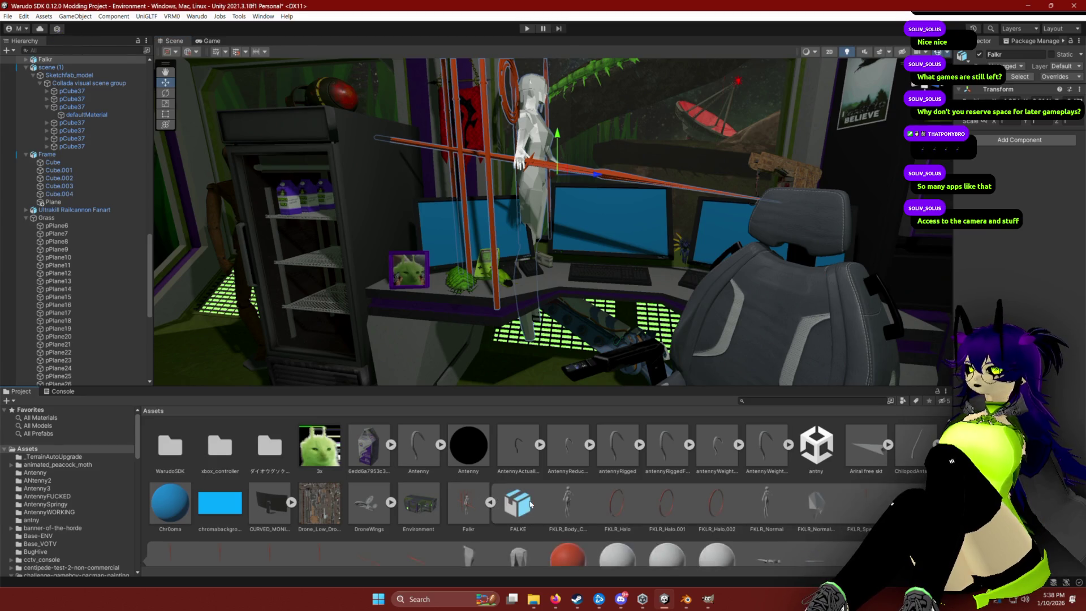
pyautogui.scroll(-1, 566, 504)
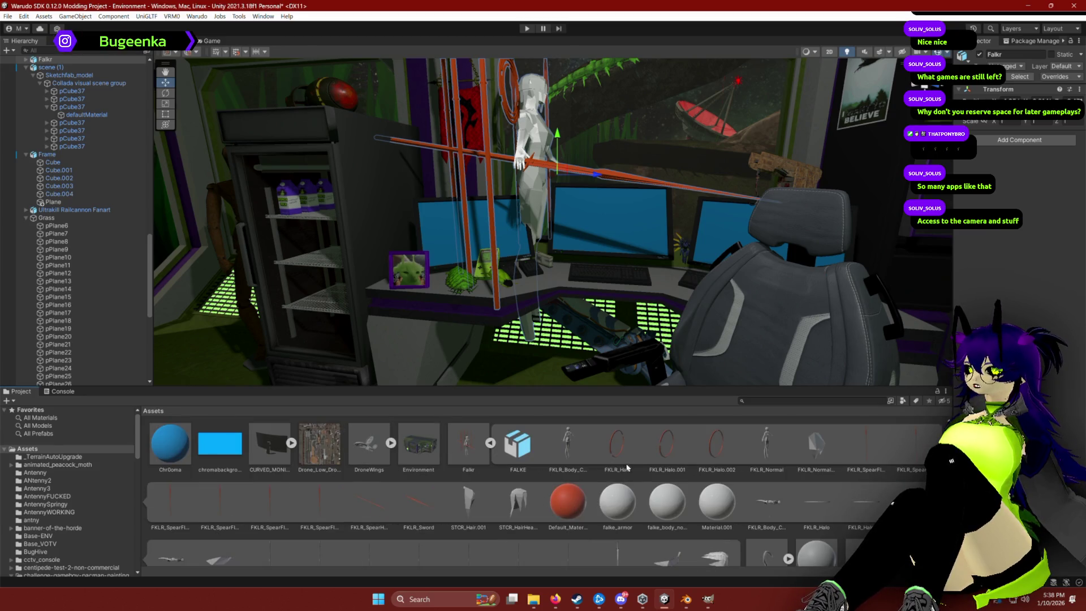
pyautogui.scroll(-1, 651, 468)
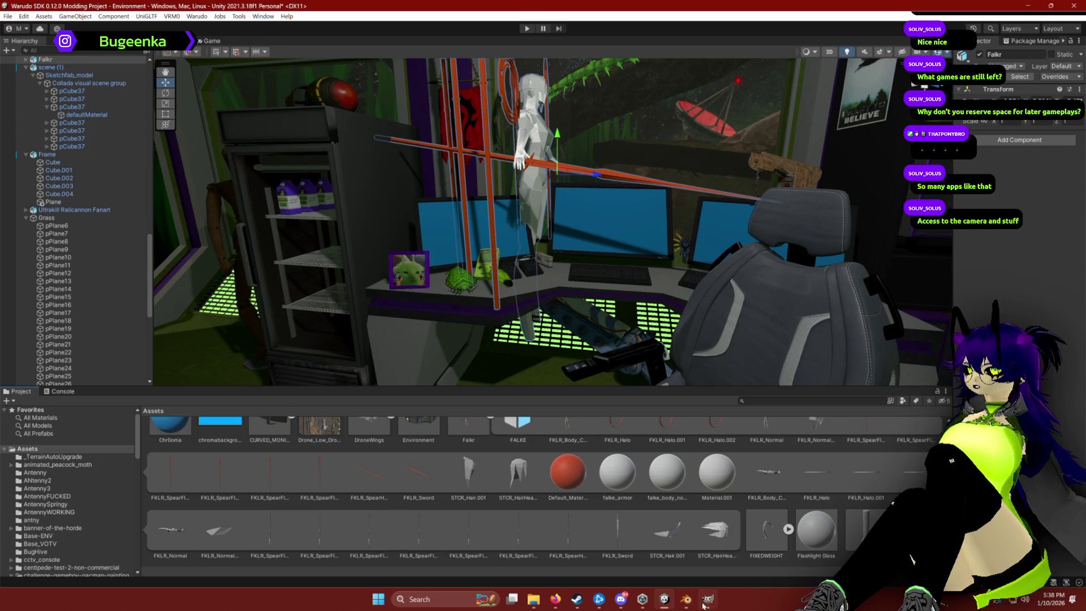
pyautogui.click(687, 601)
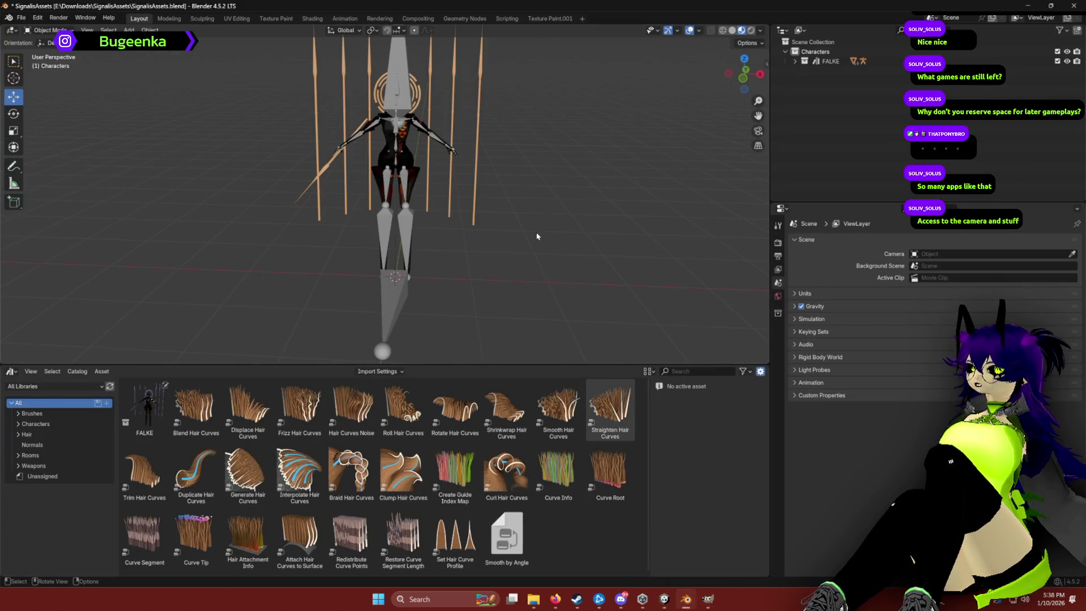
# Expand the FALKE armature, select STCR_HairHead.001 and FKLR_Halo, then return to Unity.
pyautogui.click(796, 61)
pyautogui.click(804, 71)
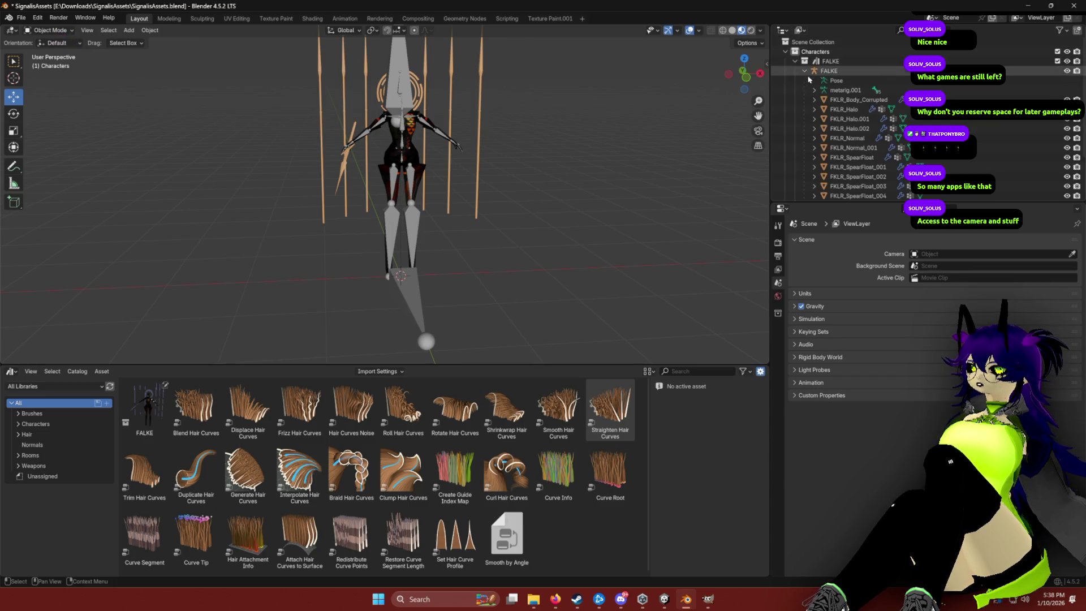
pyautogui.scroll(-3, 837, 116)
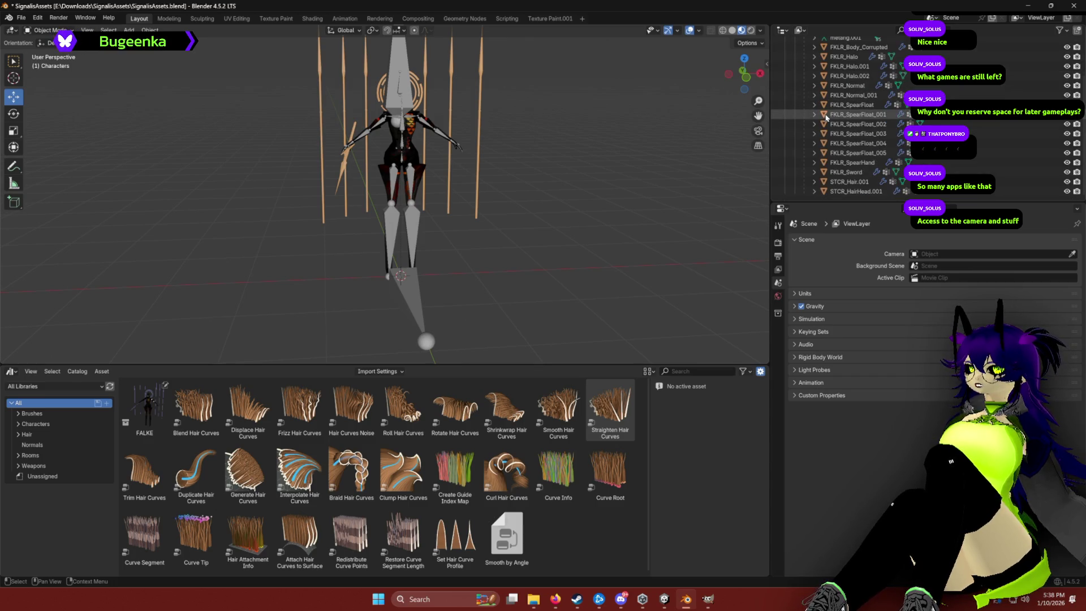
pyautogui.click(852, 195)
pyautogui.scroll(3, 853, 170)
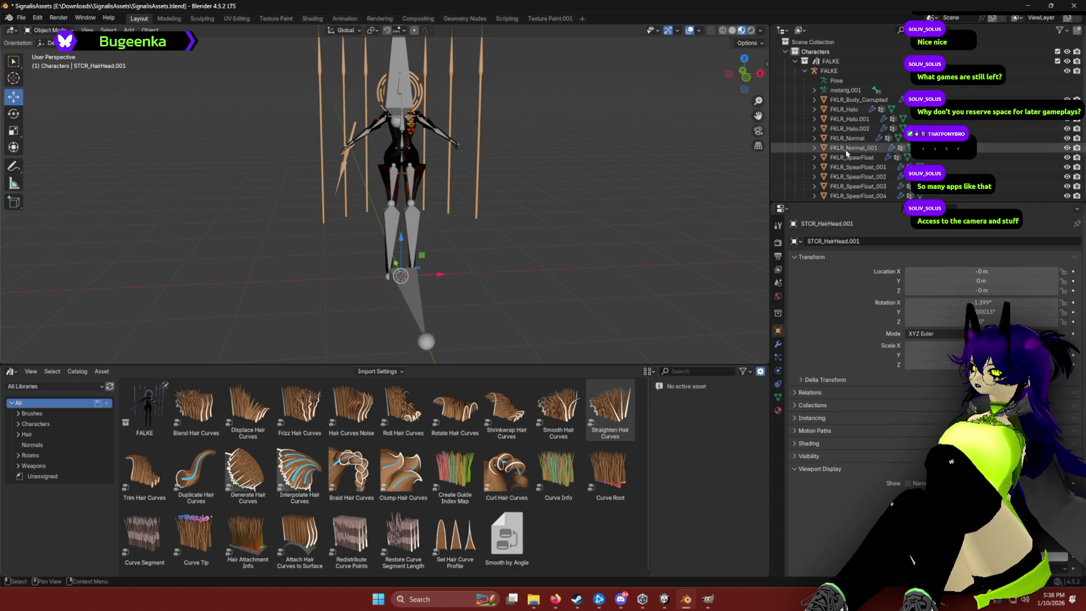
pyautogui.click(839, 111)
pyautogui.hotkey('alt', 'Tab')
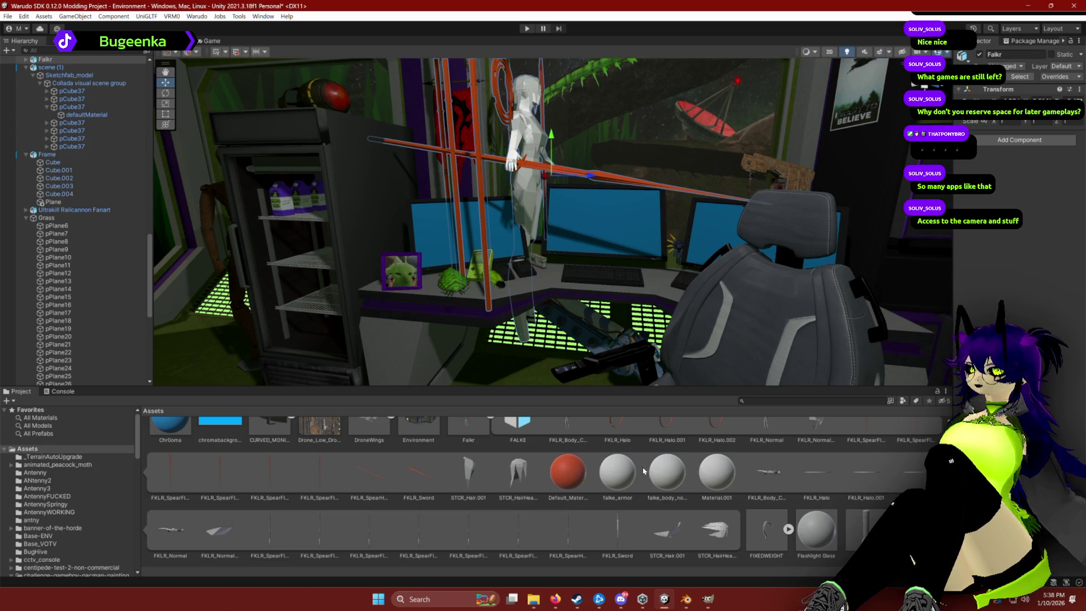
# Select the Falkr model in the Hierarchy and expand it to list its parts.
pyautogui.scroll(2, 751, 521)
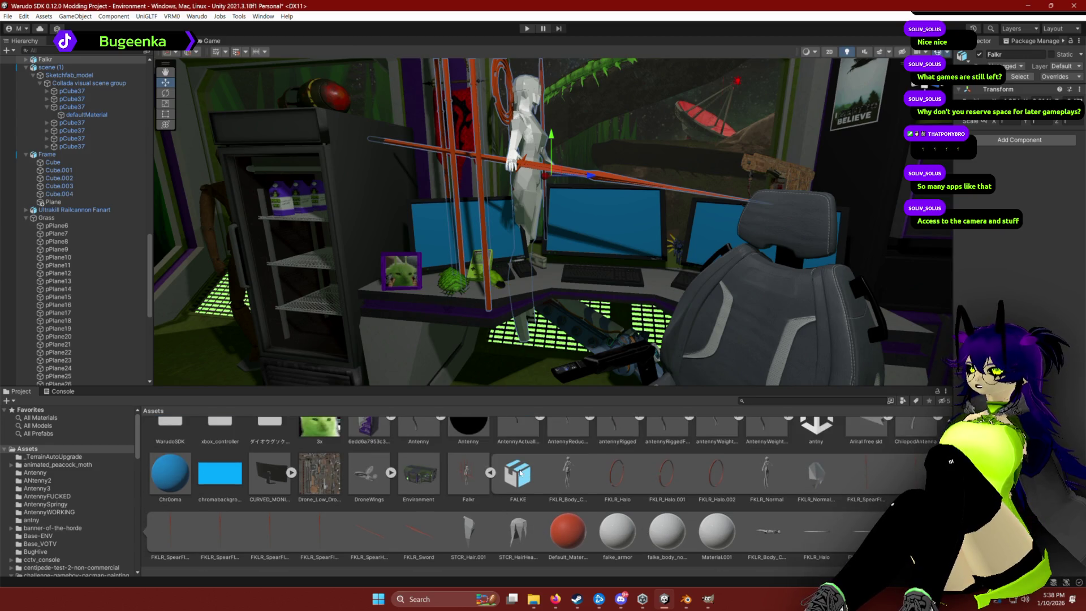
pyautogui.click(571, 467)
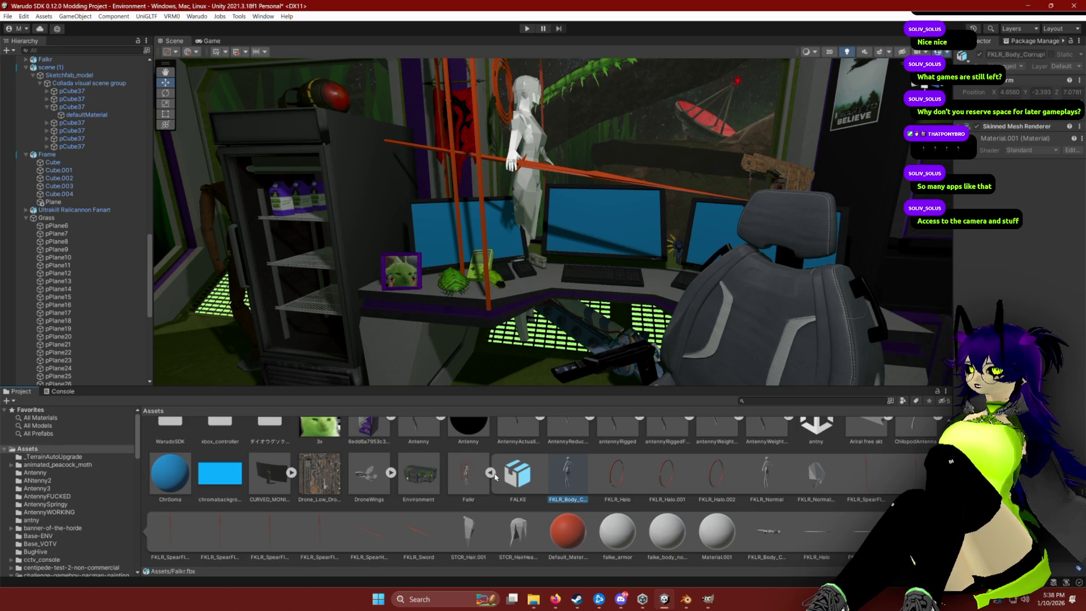
pyautogui.click(468, 475)
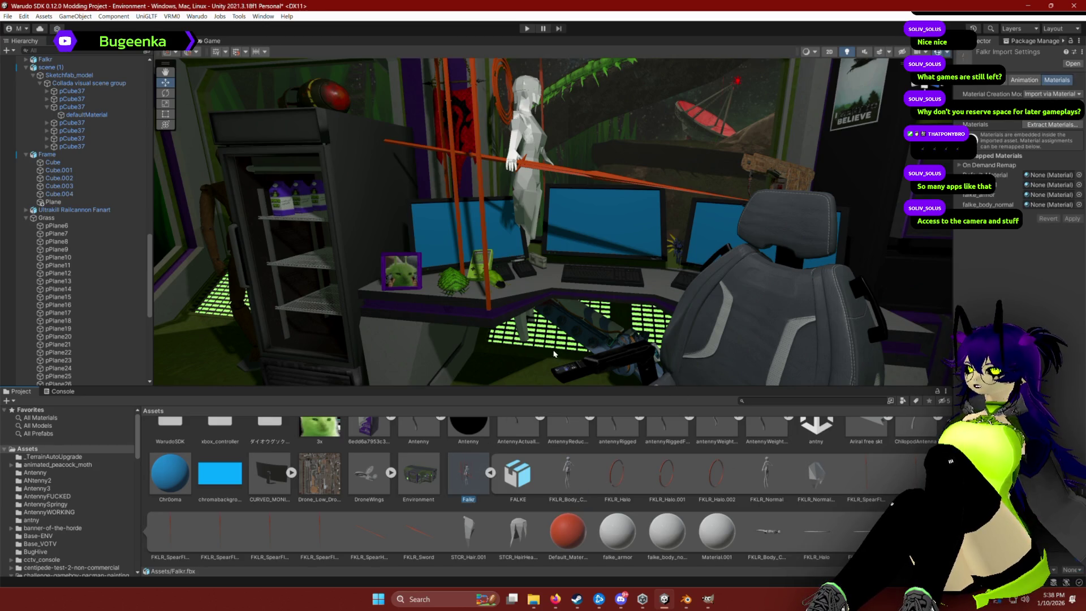
pyautogui.press('e')
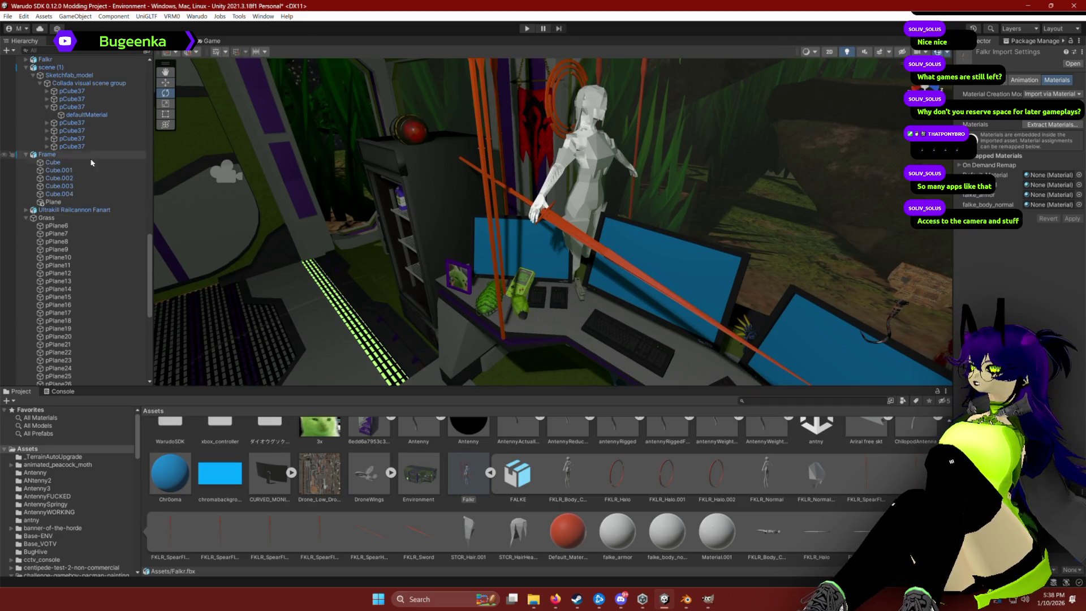
pyautogui.click(45, 59)
pyautogui.scroll(5, 124, 251)
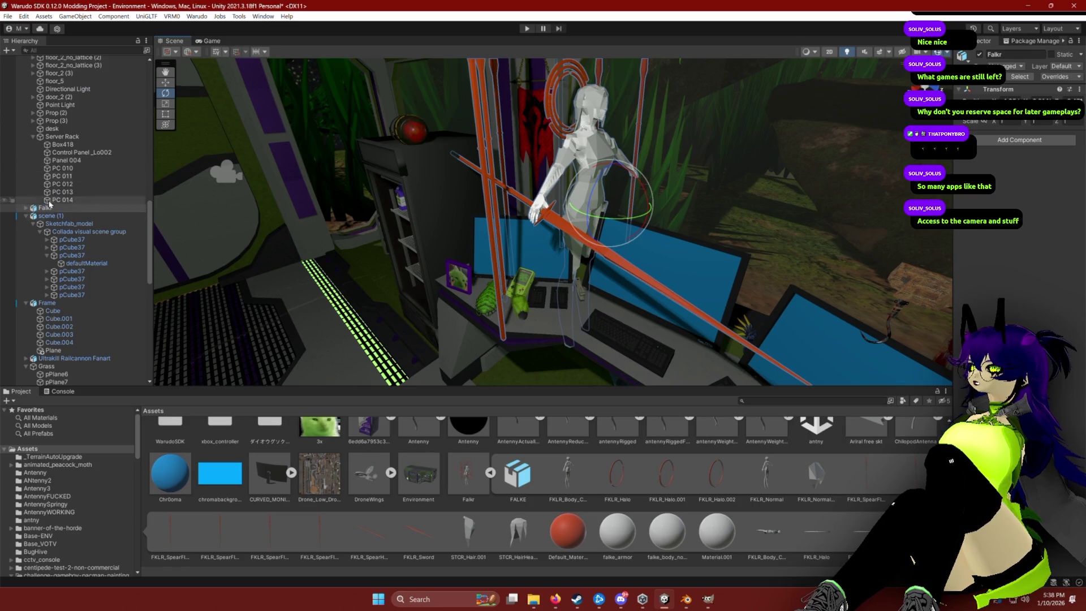
pyautogui.click(26, 209)
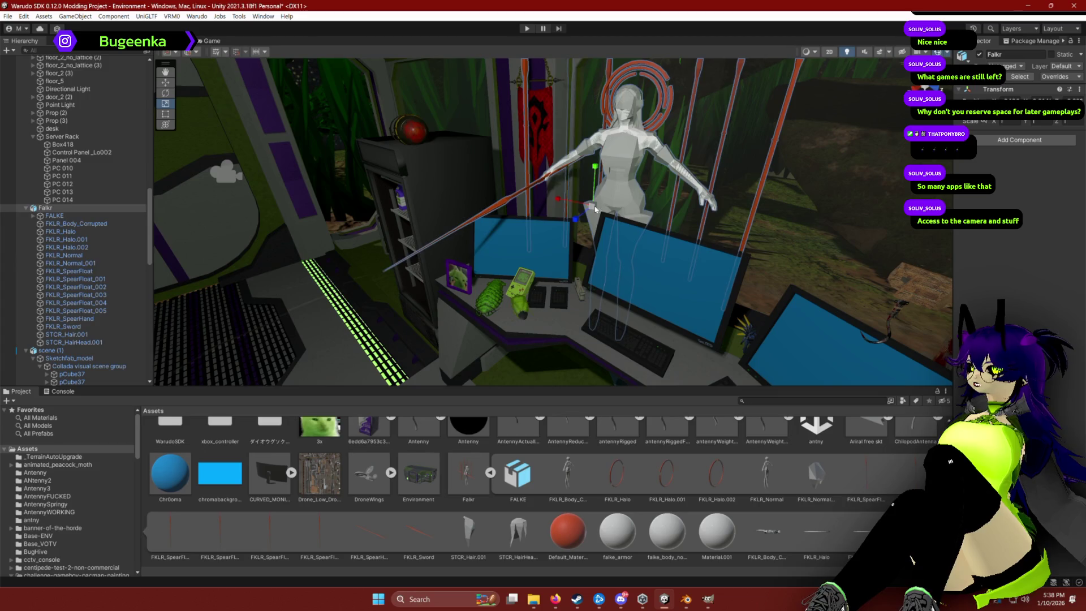
# Scale Falkr down to about 0.2928 and move it onto the desk monitors.
pyautogui.moveTo(589, 243); pyautogui.dragTo(594, 246)
pyautogui.scroll(5, 595, 246)
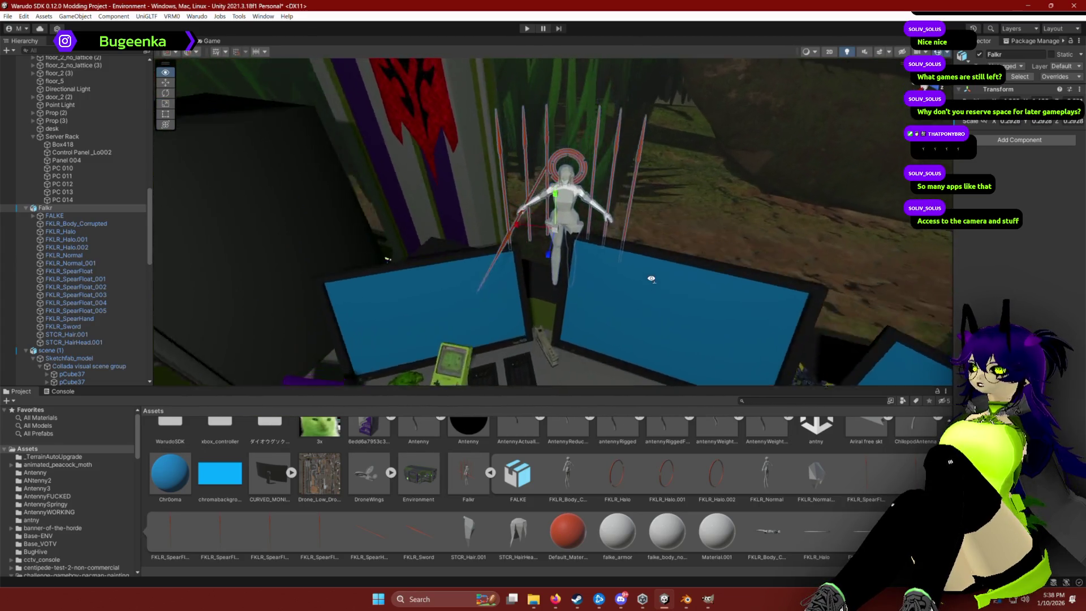
pyautogui.moveTo(468, 247)
pyautogui.mouseDown()
pyautogui.moveTo(418, 248)
pyautogui.moveTo(455, 259)
pyautogui.moveTo(430, 244)
pyautogui.moveTo(388, 268)
pyautogui.mouseUp()
pyautogui.press('e')
pyautogui.press('w')
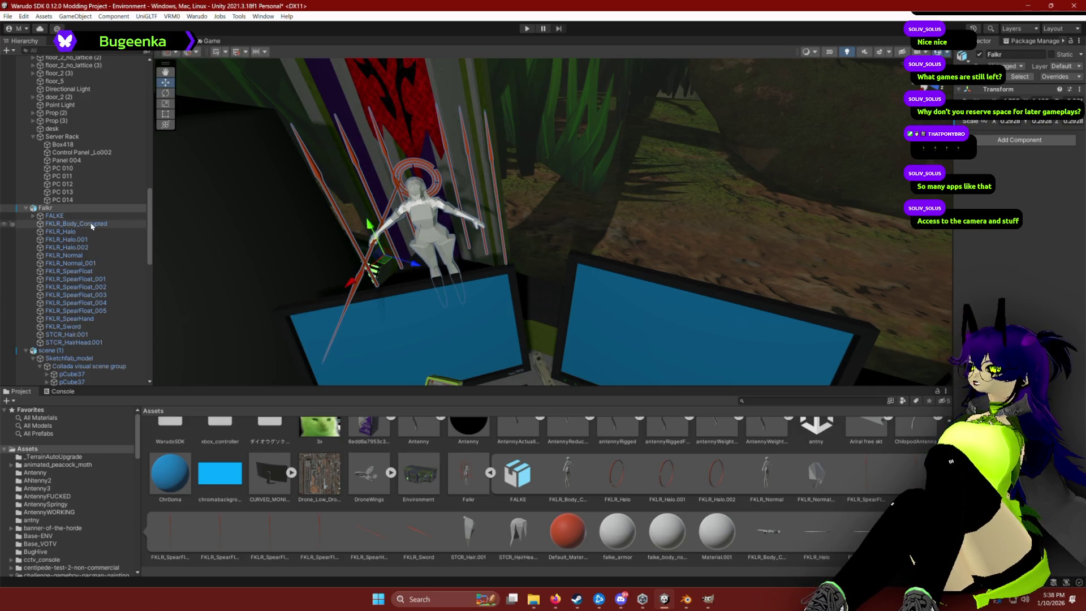
# Check the FKLR_Body_Corrupted, FKLR_Halo and FKLR_Sword parts and frame the sword in view.
pyautogui.click(52, 224)
pyautogui.click(75, 232)
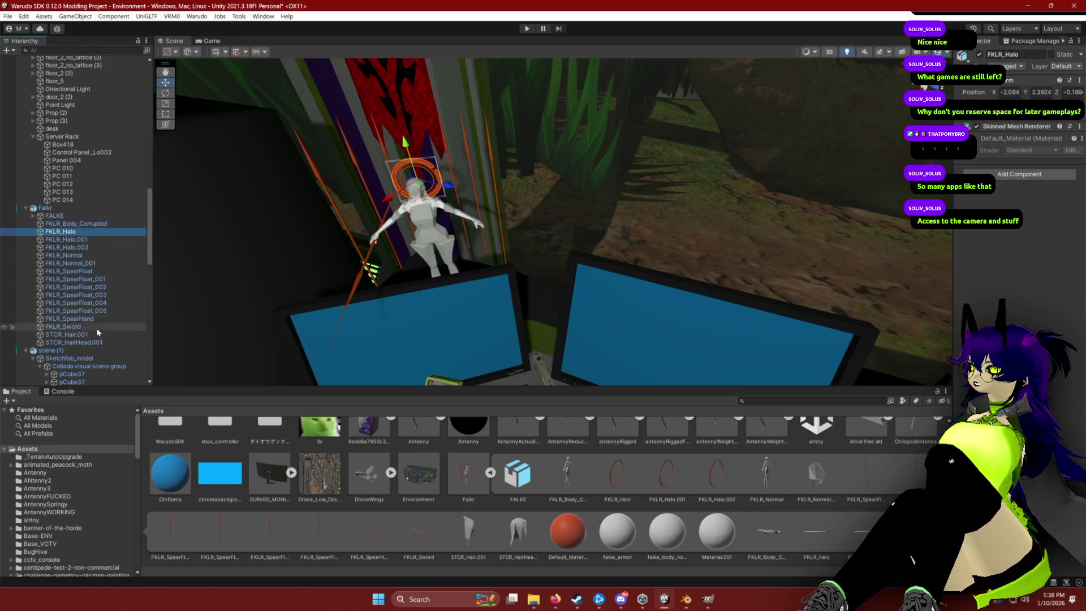
pyautogui.click(81, 328)
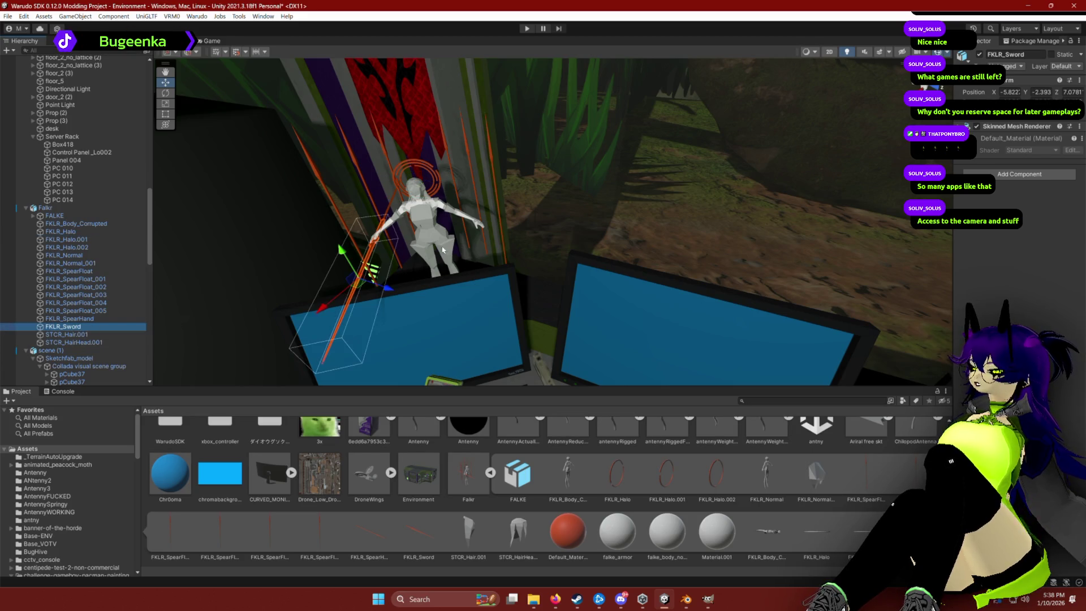
pyautogui.press('f')
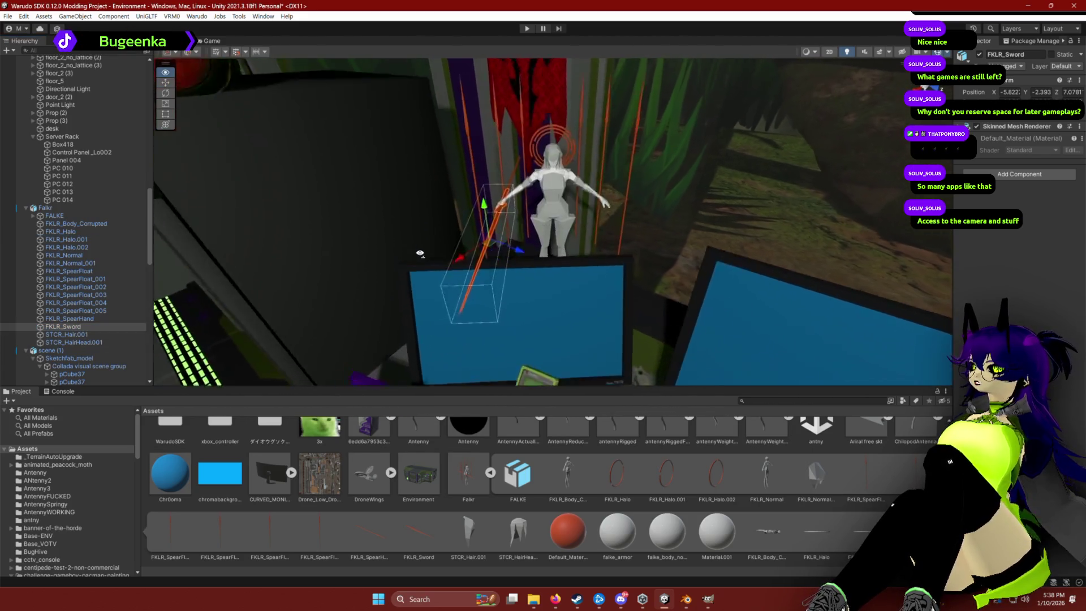
# Expand the FALKE bones from base through pelvis, spine and chest down to upper_arm.R.
pyautogui.click(33, 217)
pyautogui.click(33, 217)
pyautogui.click(37, 225)
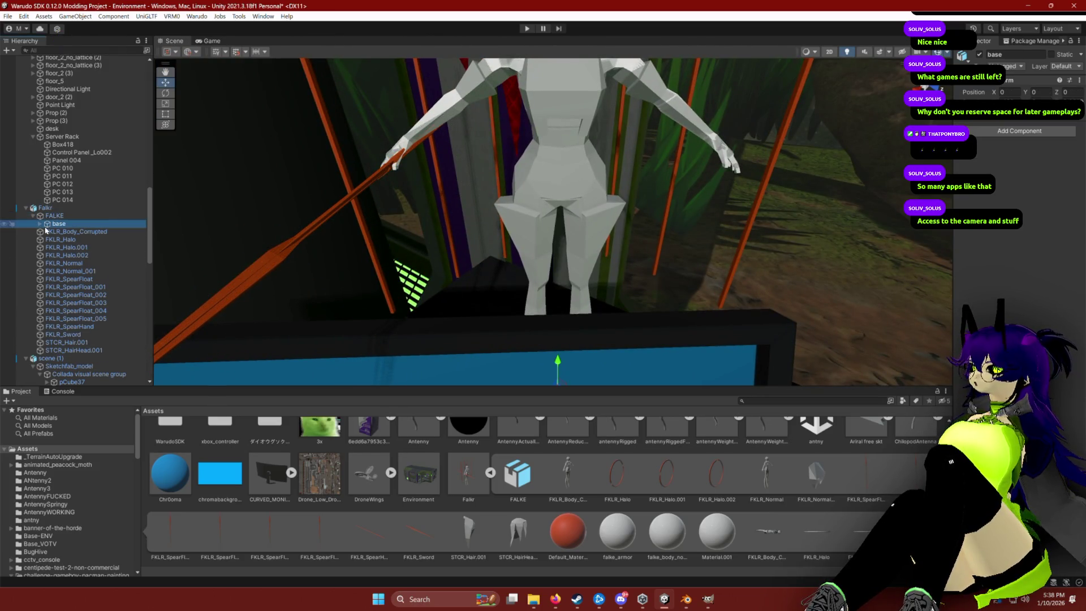
pyautogui.click(39, 224)
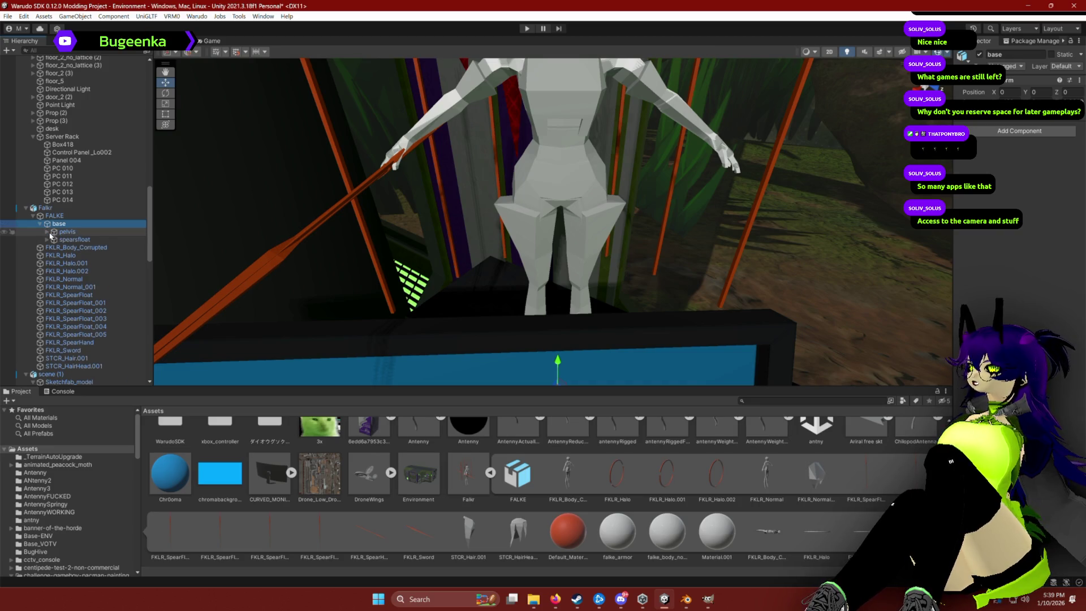
pyautogui.click(64, 241)
pyautogui.click(52, 233)
pyautogui.click(47, 232)
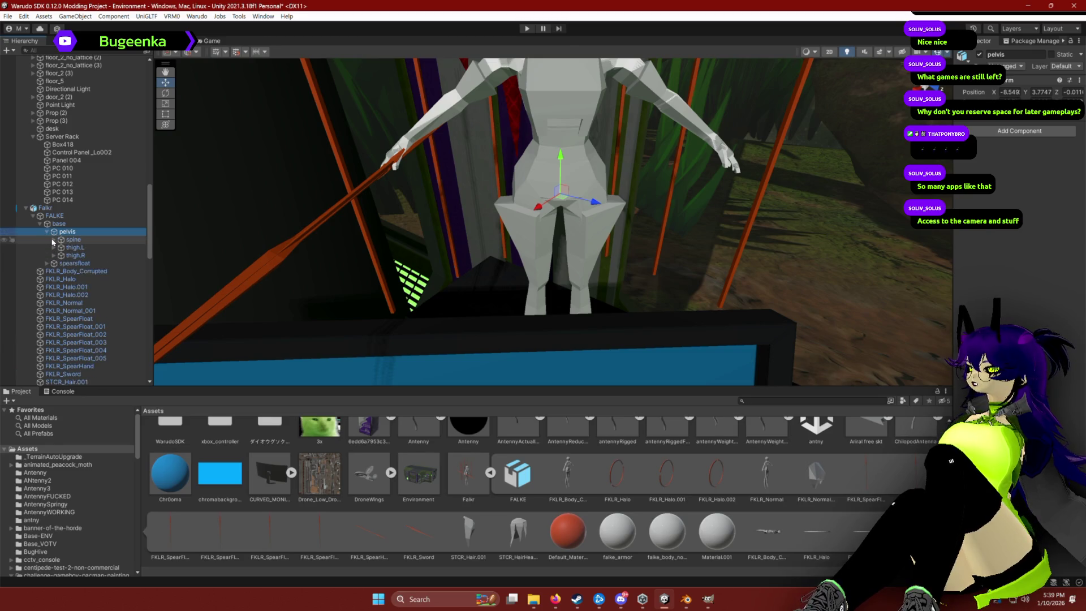
pyautogui.click(54, 240)
pyautogui.click(61, 247)
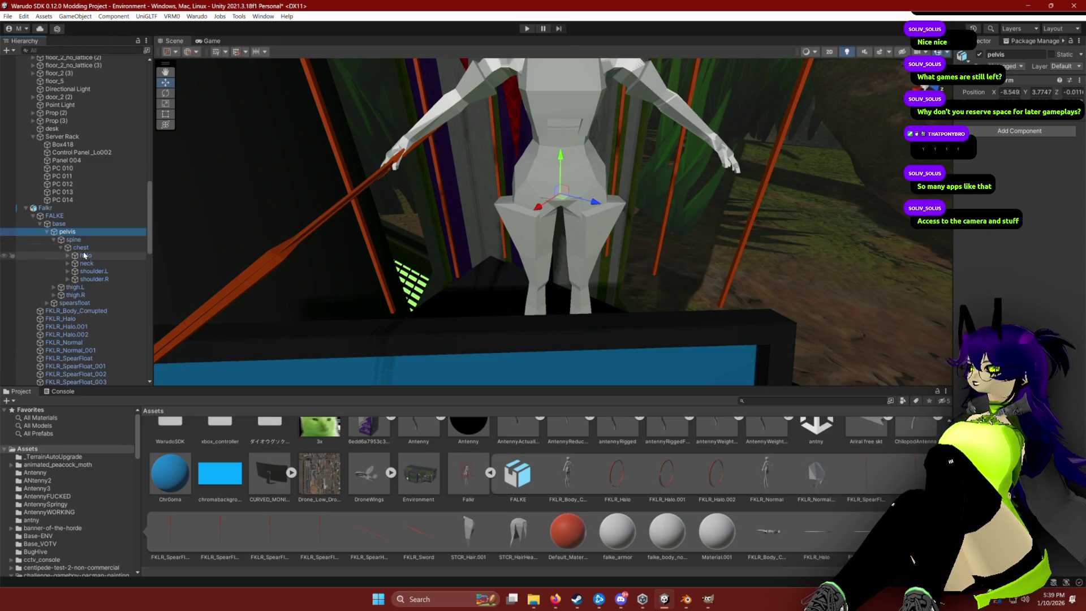
pyautogui.click(68, 279)
pyautogui.click(83, 288)
pyautogui.click(103, 286)
# Lower the right upper arm and rotate forearm.R so the spear stands upright.
pyautogui.moveTo(420, 234); pyautogui.dragTo(420, 215)
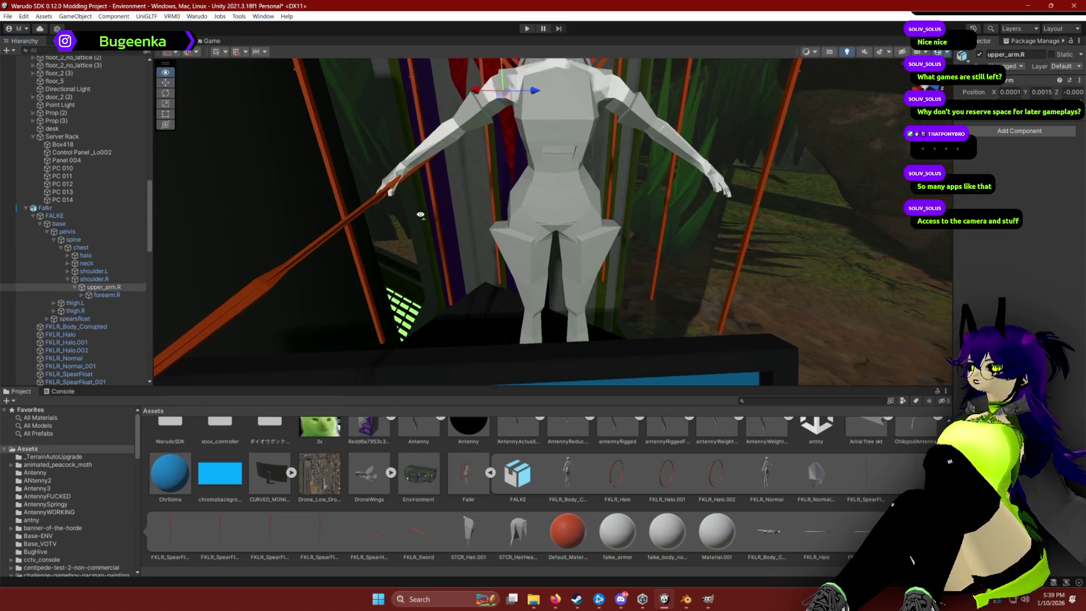
pyautogui.scroll(-3, 421, 215)
pyautogui.press('e')
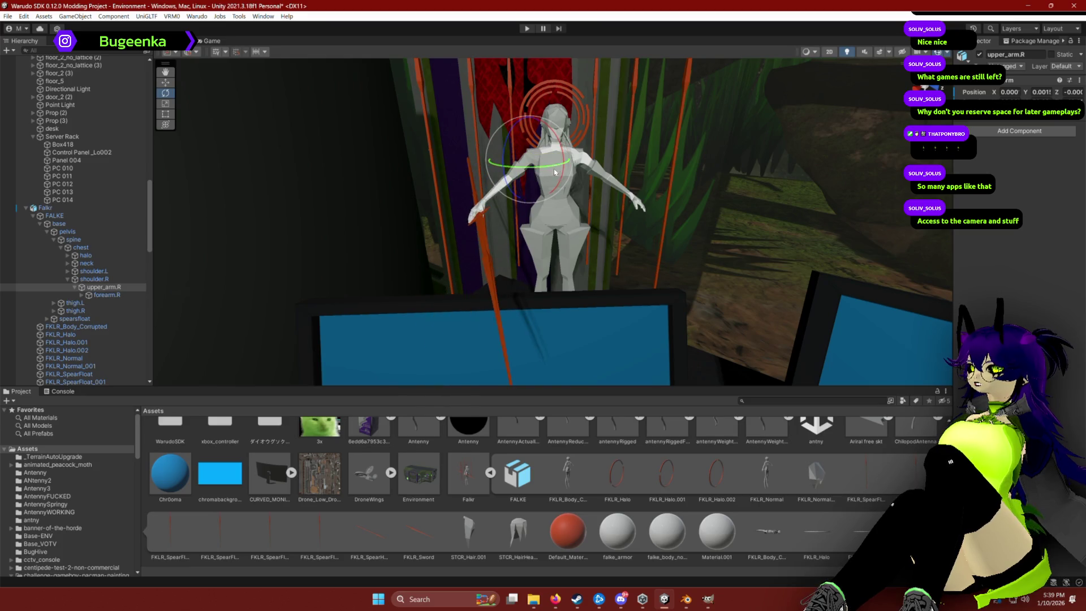
pyautogui.moveTo(563, 164)
pyautogui.mouseDown()
pyautogui.moveTo(555, 111)
pyautogui.moveTo(506, 183)
pyautogui.moveTo(557, 164)
pyautogui.moveTo(532, 104)
pyautogui.mouseUp()
pyautogui.click(102, 295)
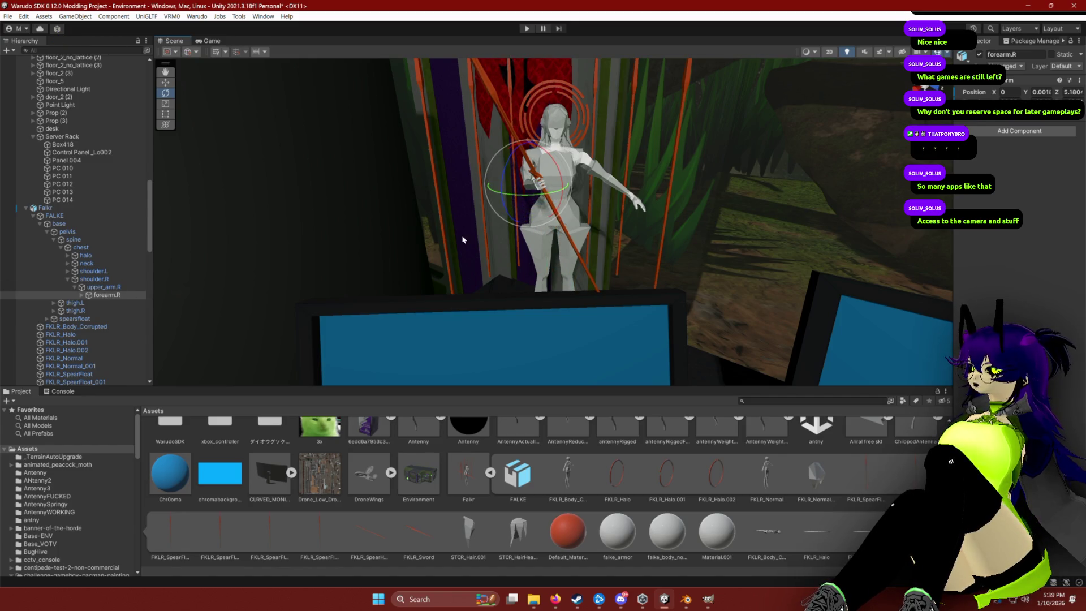
pyautogui.moveTo(555, 193); pyautogui.dragTo(576, 208)
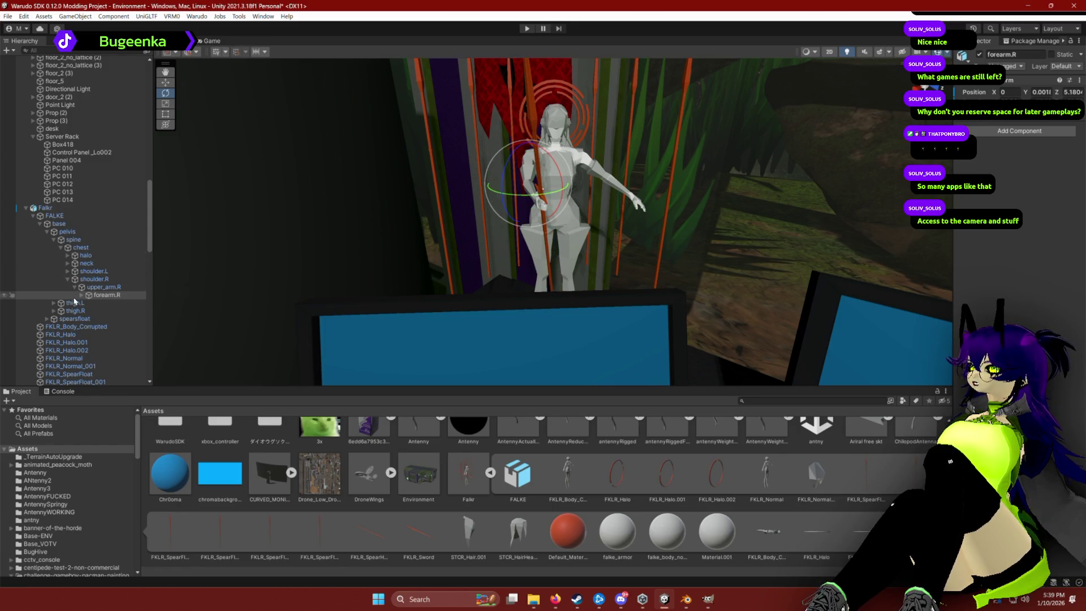
# Lower the left upper arm beside the body and bend forearm.L across it.
pyautogui.click(68, 272)
pyautogui.click(103, 279)
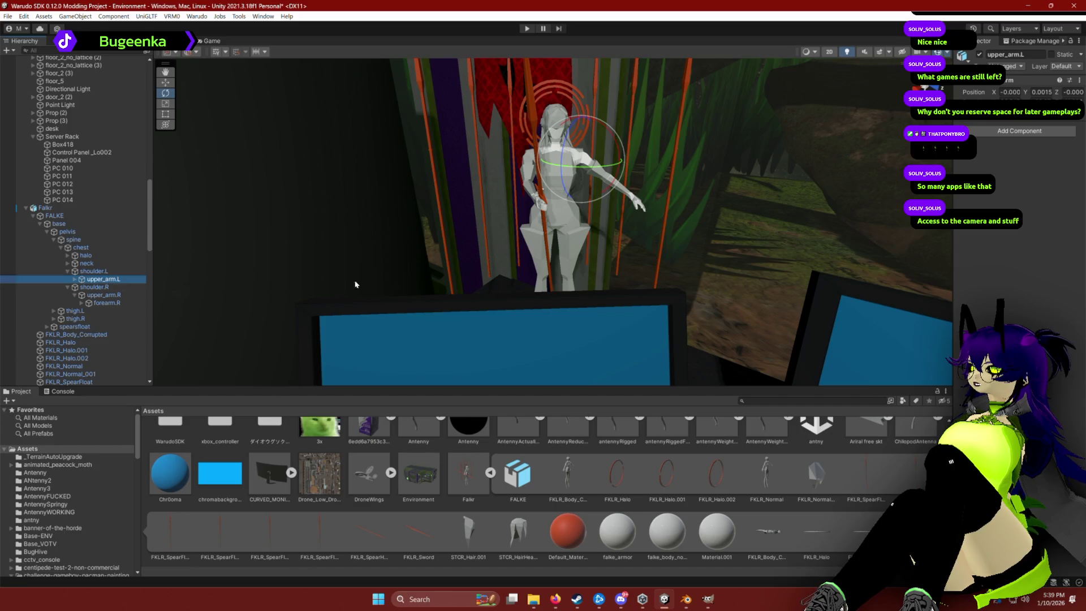
pyautogui.moveTo(603, 165); pyautogui.dragTo(546, 183)
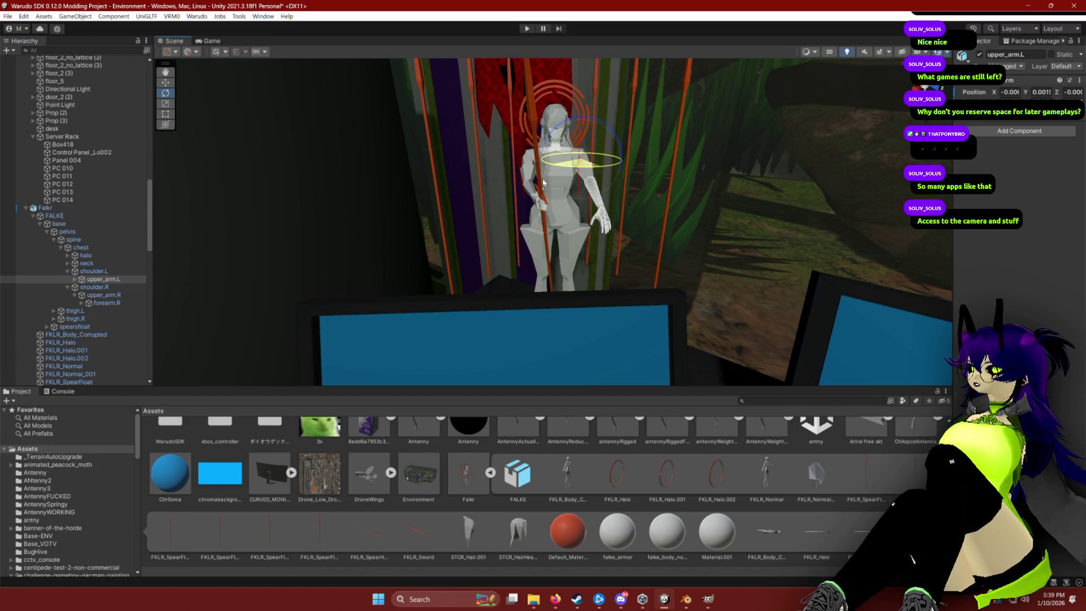
pyautogui.click(75, 279)
pyautogui.click(107, 287)
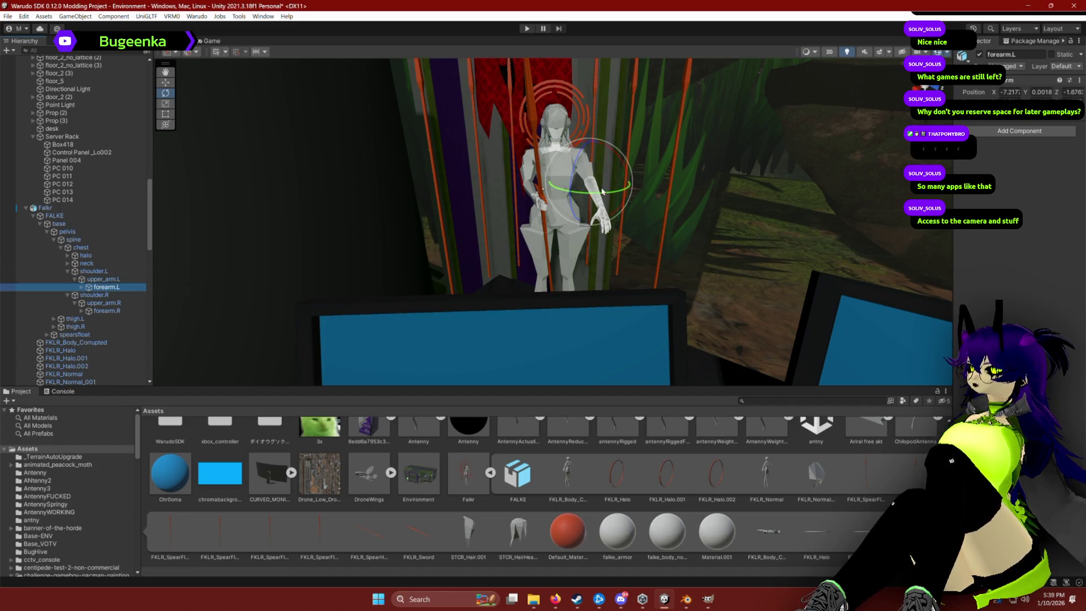
pyautogui.moveTo(557, 196)
pyautogui.mouseDown()
pyautogui.moveTo(621, 133)
pyautogui.moveTo(617, 181)
pyautogui.moveTo(604, 195)
pyautogui.moveTo(580, 194)
pyautogui.mouseUp()
# Tilt the right upper arm so the spear crosses the figure, then reselect forearm.L.
pyautogui.click(104, 302)
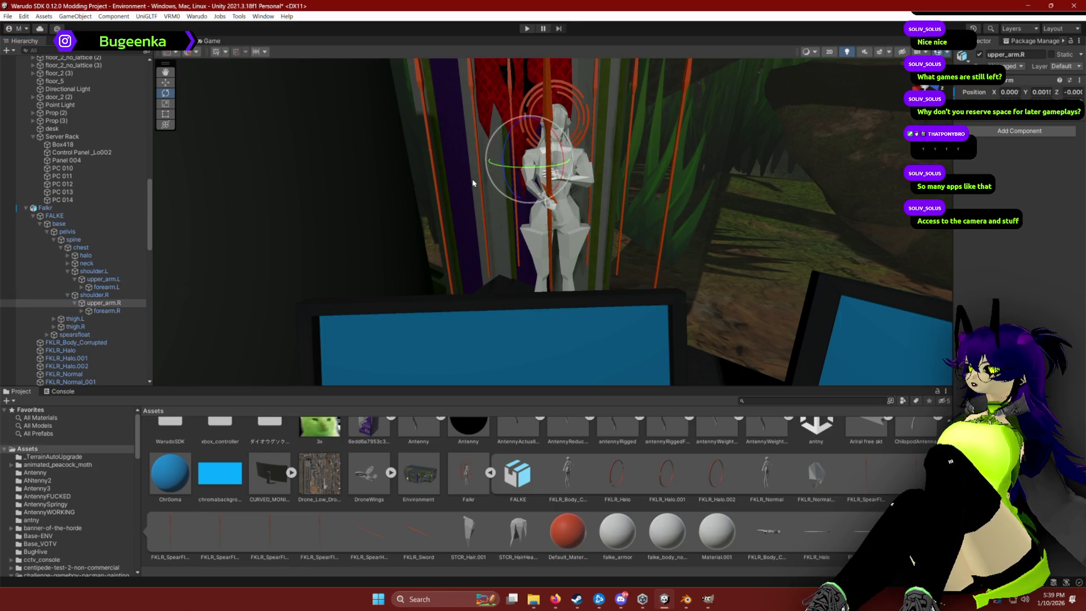
pyautogui.moveTo(558, 164)
pyautogui.mouseDown()
pyautogui.moveTo(554, 197)
pyautogui.moveTo(525, 189)
pyautogui.moveTo(543, 205)
pyautogui.moveTo(532, 180)
pyautogui.moveTo(602, 169)
pyautogui.moveTo(651, 193)
pyautogui.moveTo(708, 204)
pyautogui.moveTo(720, 196)
pyautogui.mouseUp()
pyautogui.click(554, 197)
pyautogui.scroll(-5, 601, 179)
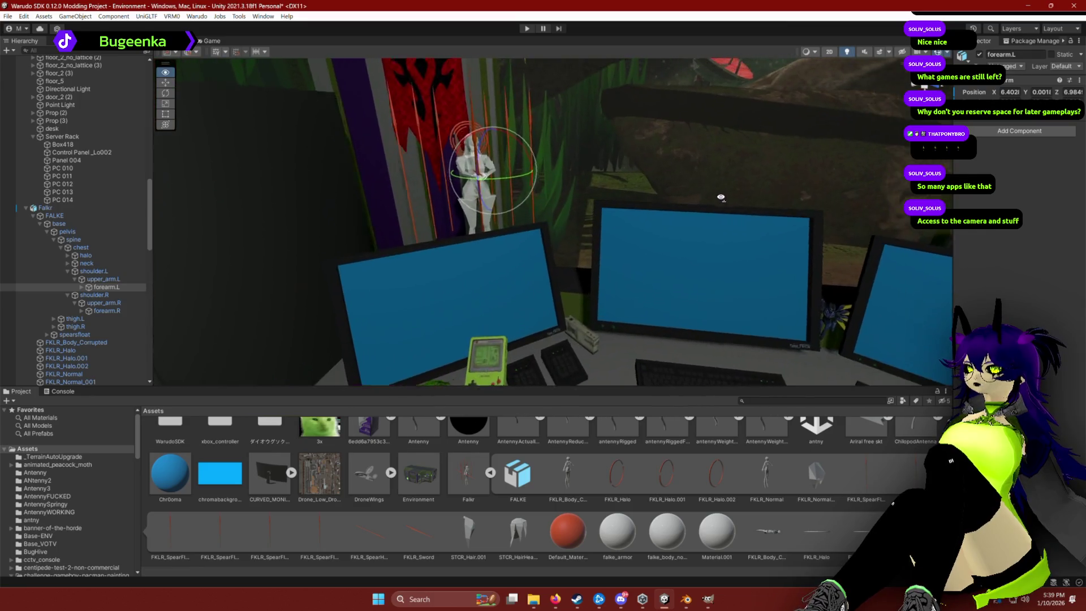
pyautogui.scroll(5, 657, 187)
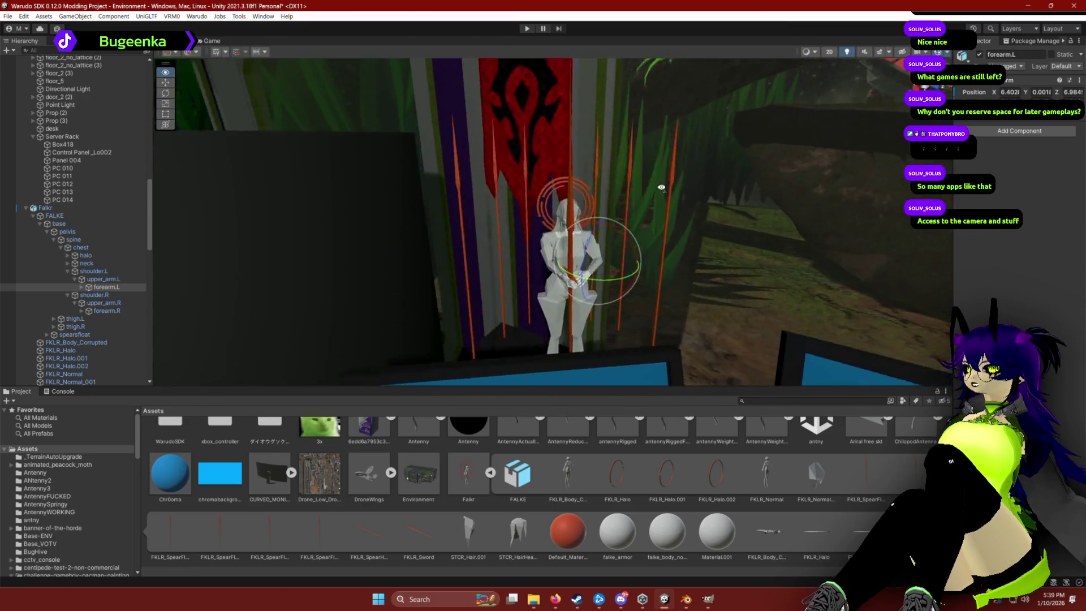
pyautogui.scroll(-3, 553, 475)
pyautogui.scroll(3, 590, 483)
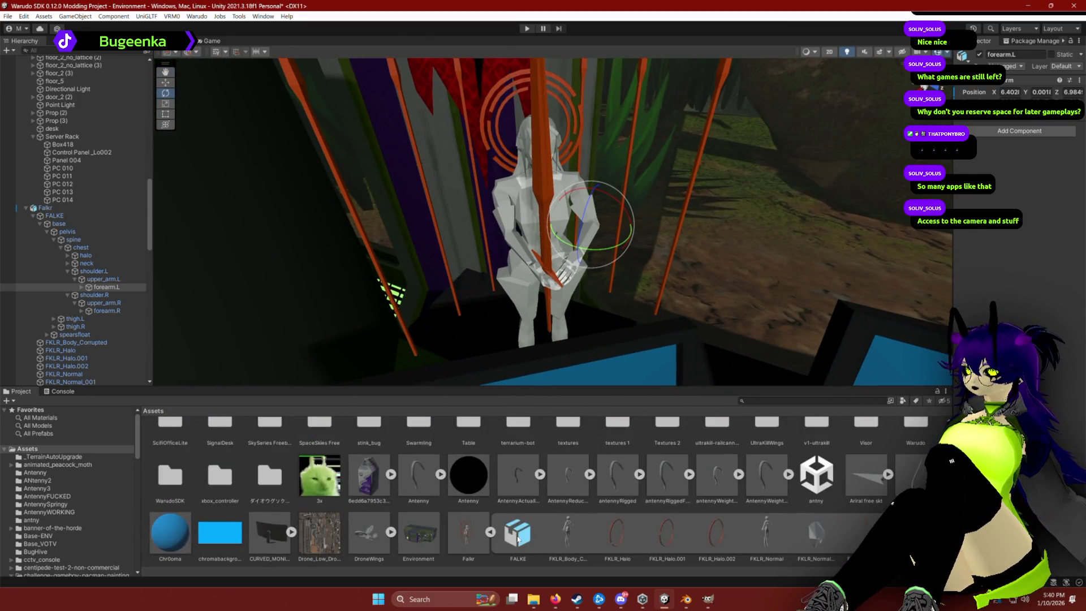
pyautogui.click(573, 531)
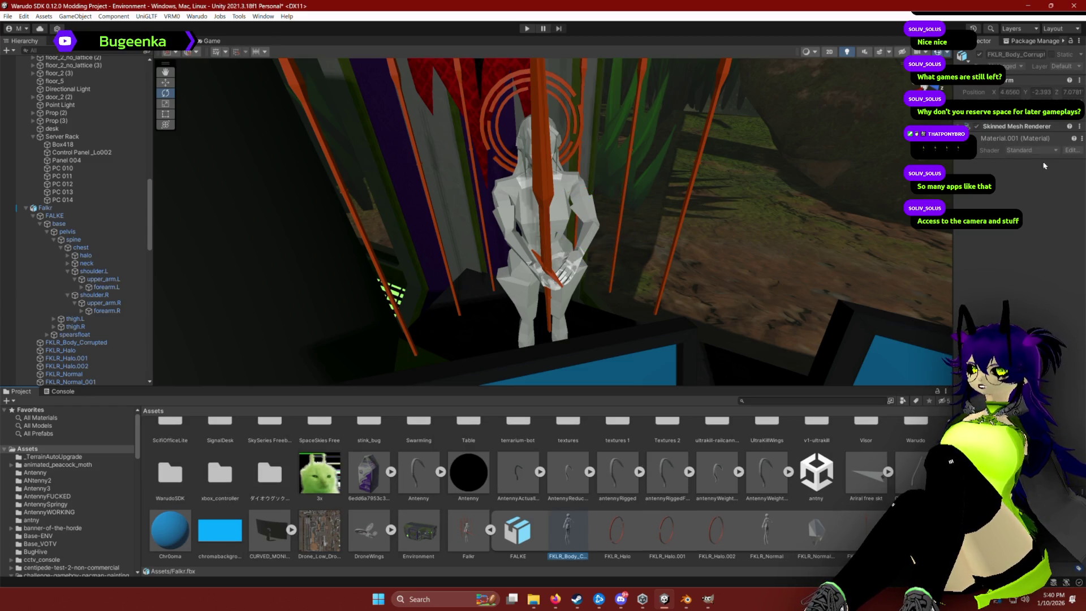
# Select Falkr and extract its embedded materials into a chosen project folder.
pyautogui.rightClick(1072, 125)
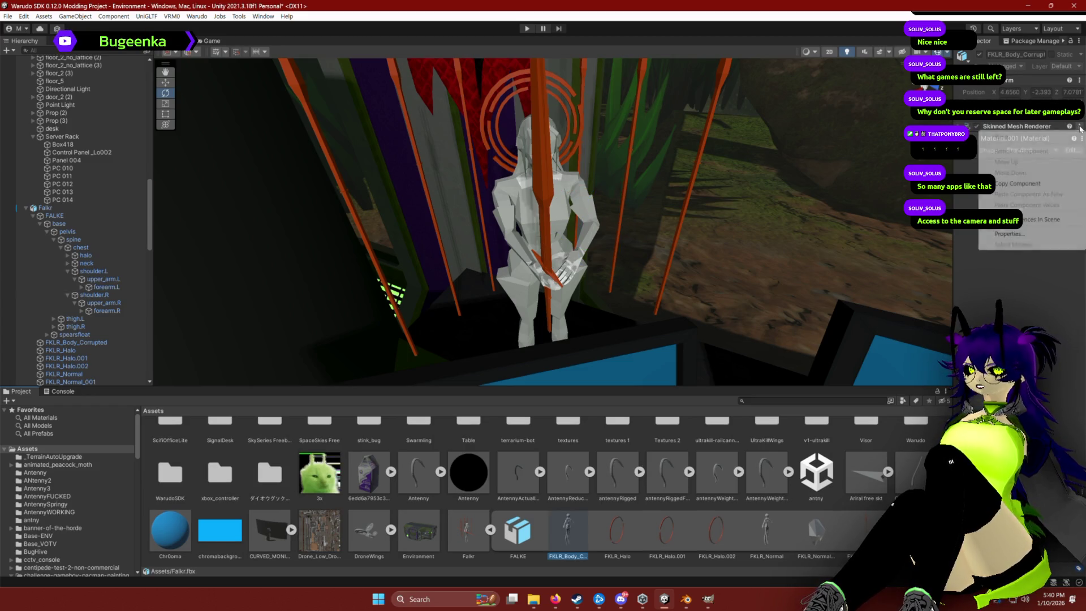
pyautogui.click(1015, 300)
pyautogui.click(53, 210)
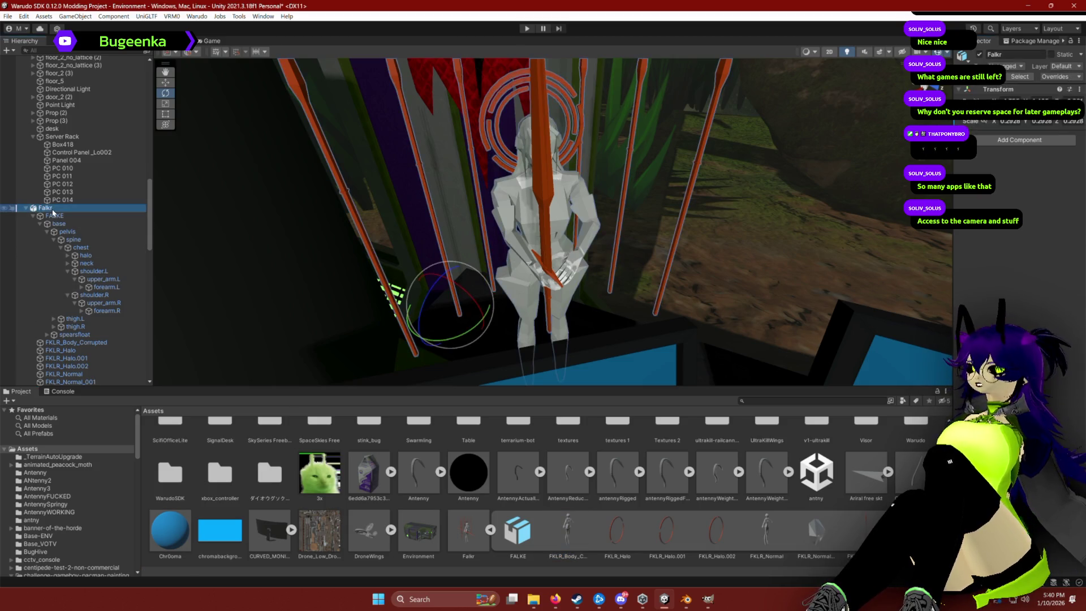
pyautogui.rightClick(53, 210)
pyautogui.press('Escape')
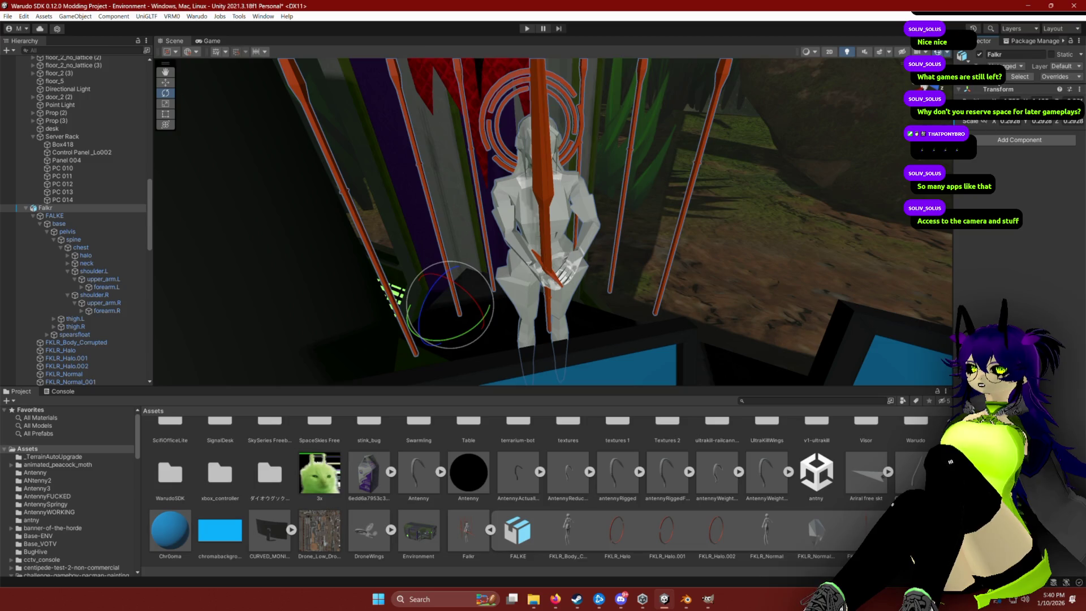
pyautogui.click(1027, 214)
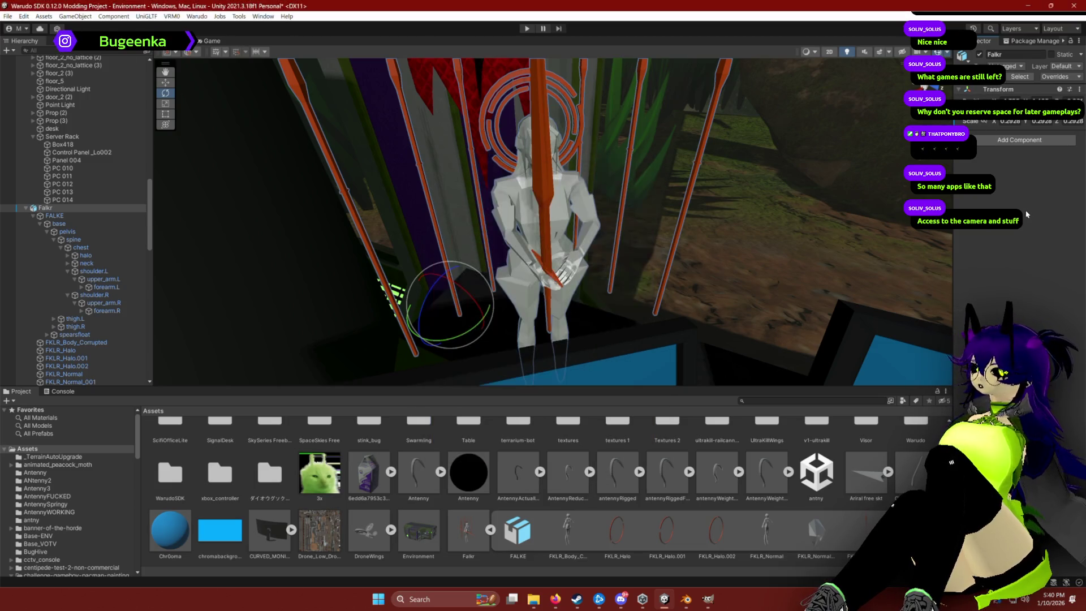
pyautogui.click(1028, 77)
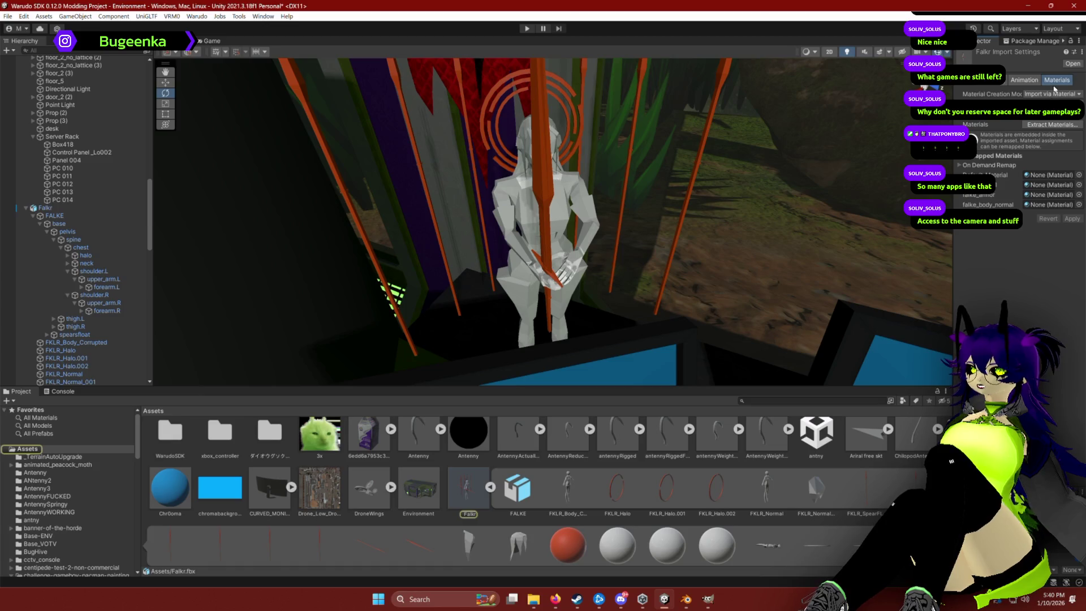
pyautogui.click(1044, 125)
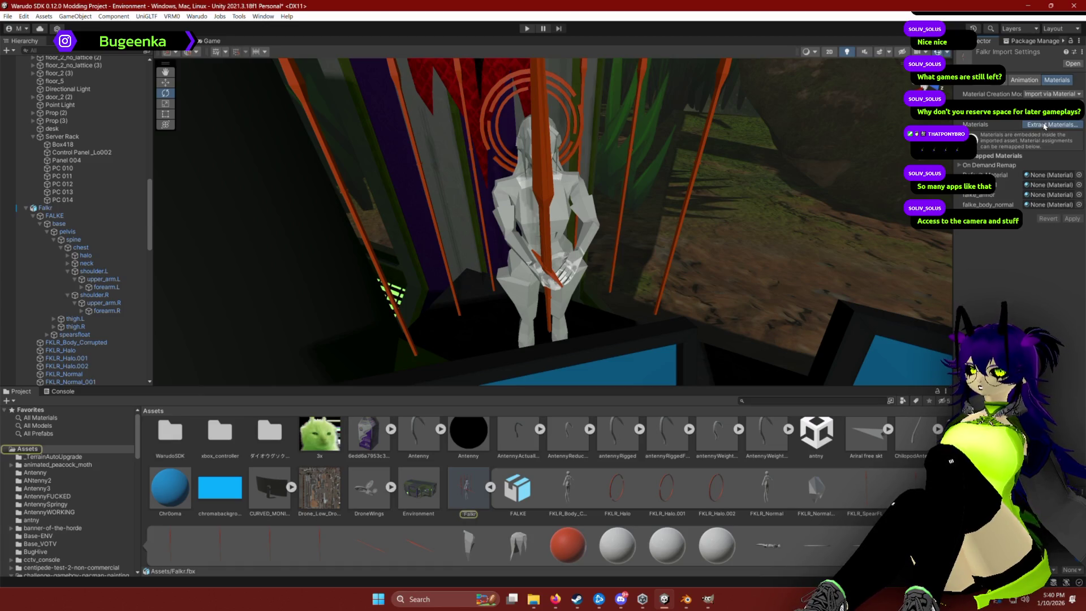
pyautogui.click(383, 267)
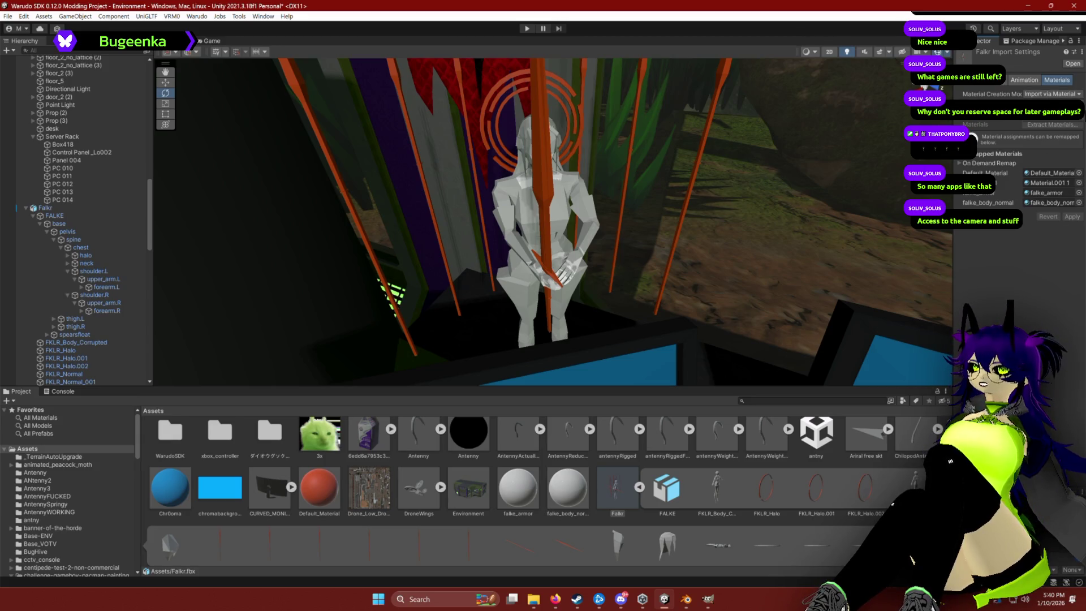
# Try Standard (Legacy) material creation and apply, then revert to Import via MaterialDescription.
pyautogui.click(1054, 95)
pyautogui.click(1051, 121)
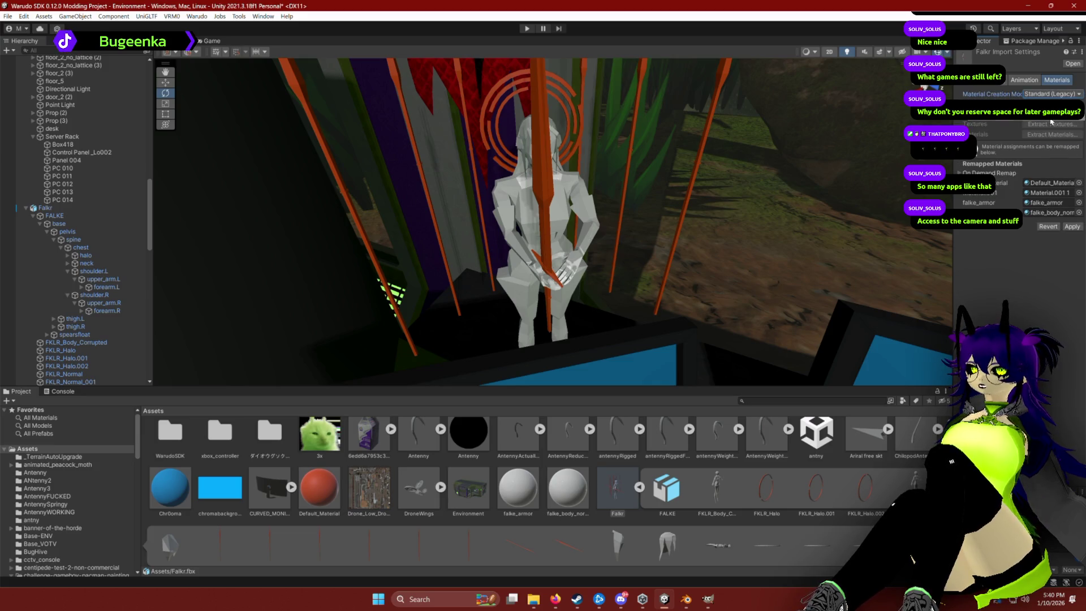
pyautogui.click(1072, 227)
pyautogui.click(1045, 95)
pyautogui.click(1049, 131)
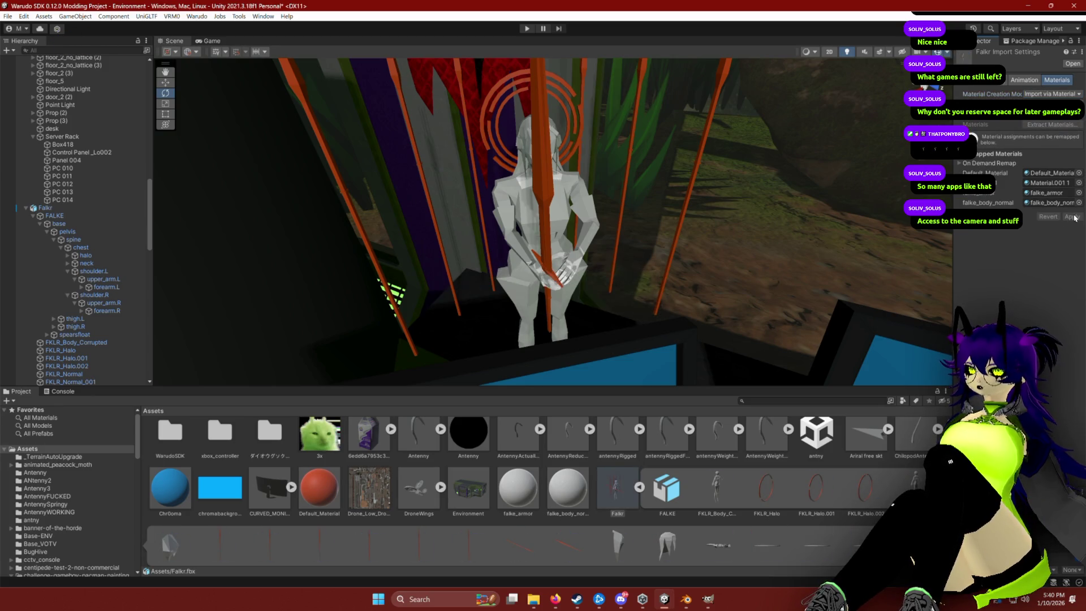
pyautogui.click(960, 164)
pyautogui.click(960, 164)
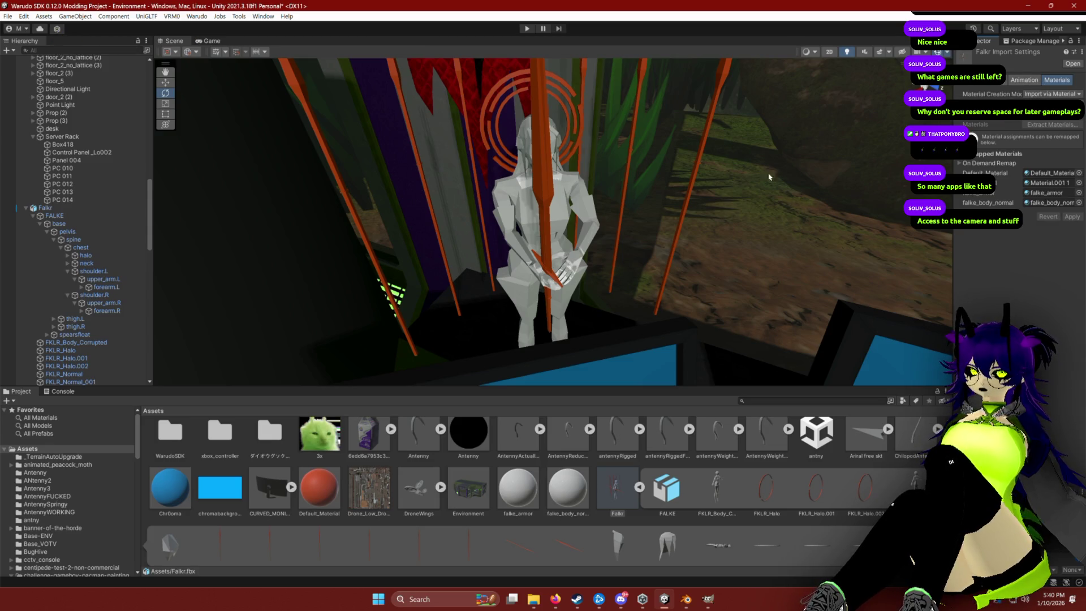
# Switch to the Blender assets file and show the Characters catalog.
pyautogui.moveTo(713, 200); pyautogui.dragTo(696, 317)
pyautogui.scroll(-2, 686, 510)
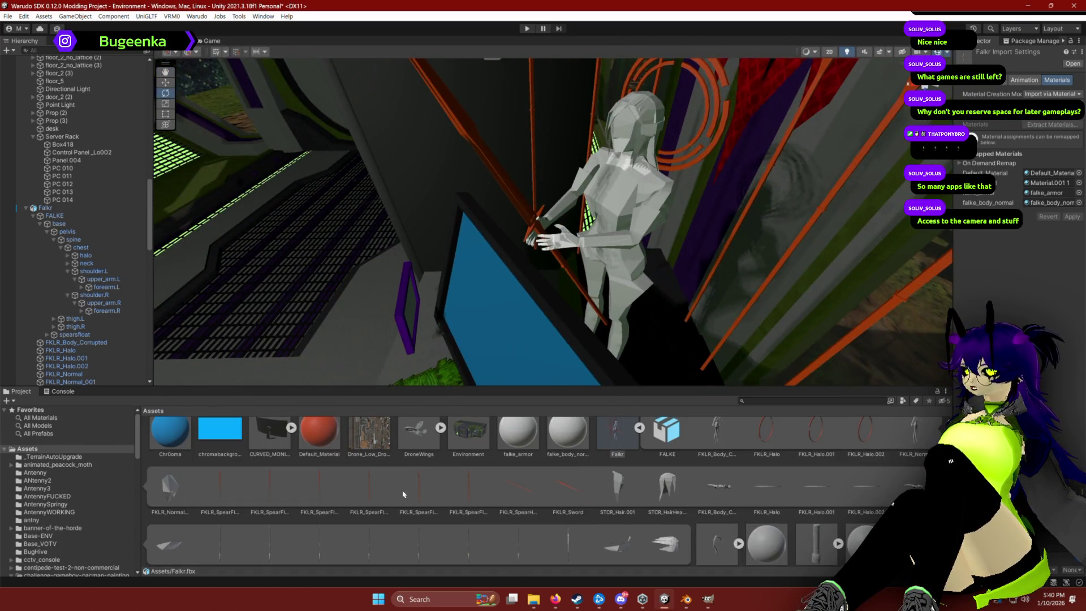
pyautogui.scroll(-2, 453, 486)
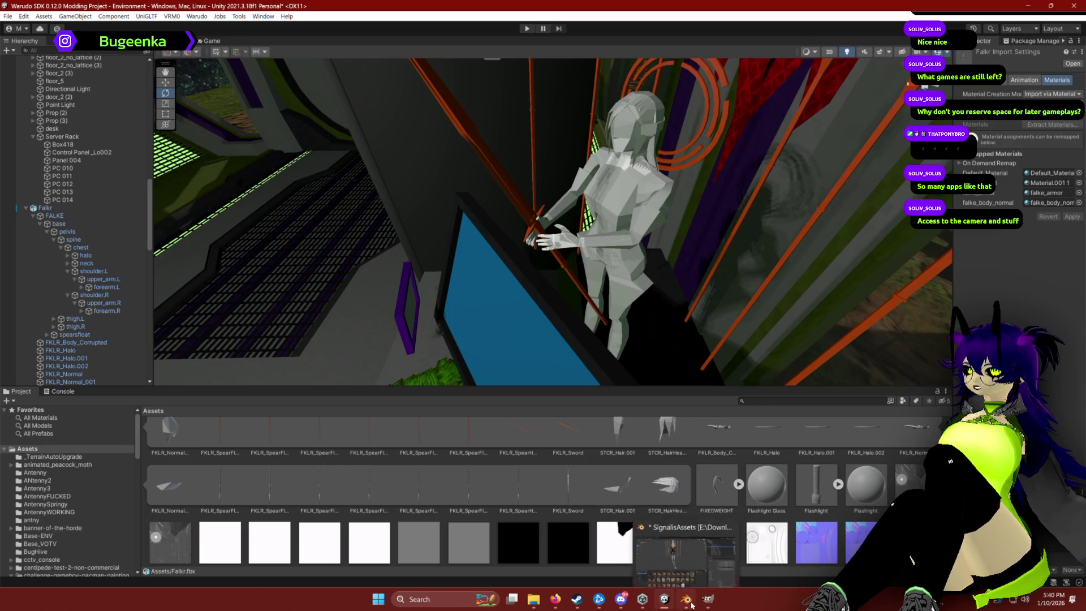
pyautogui.click(691, 604)
pyautogui.click(27, 424)
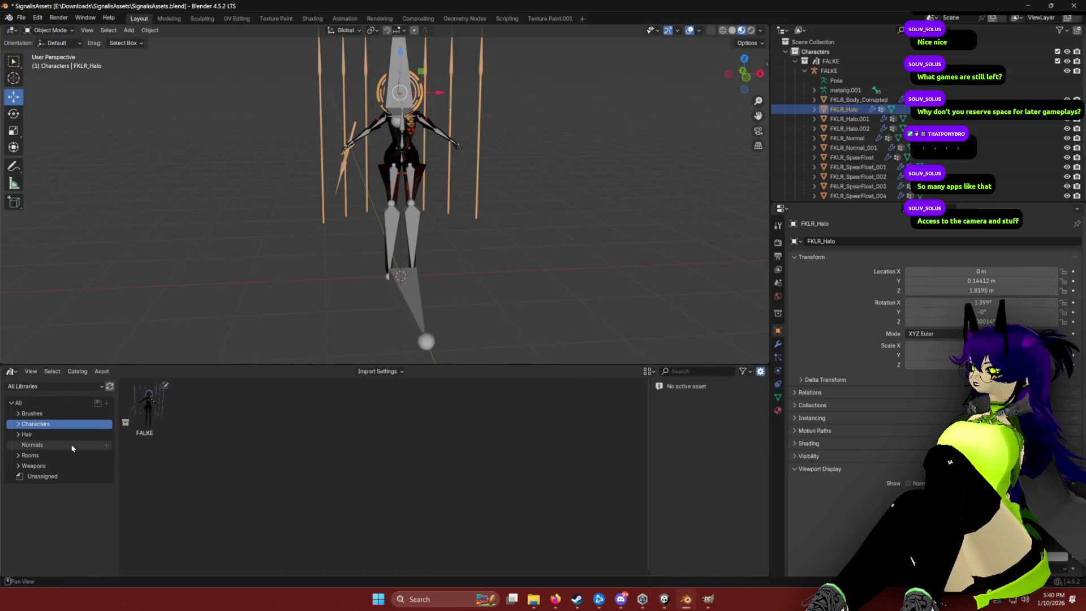
# Select the FALKE asset, then make FKLR_Body_Corrupted the active object.
pyautogui.click(144, 410)
pyautogui.scroll(-1, 724, 430)
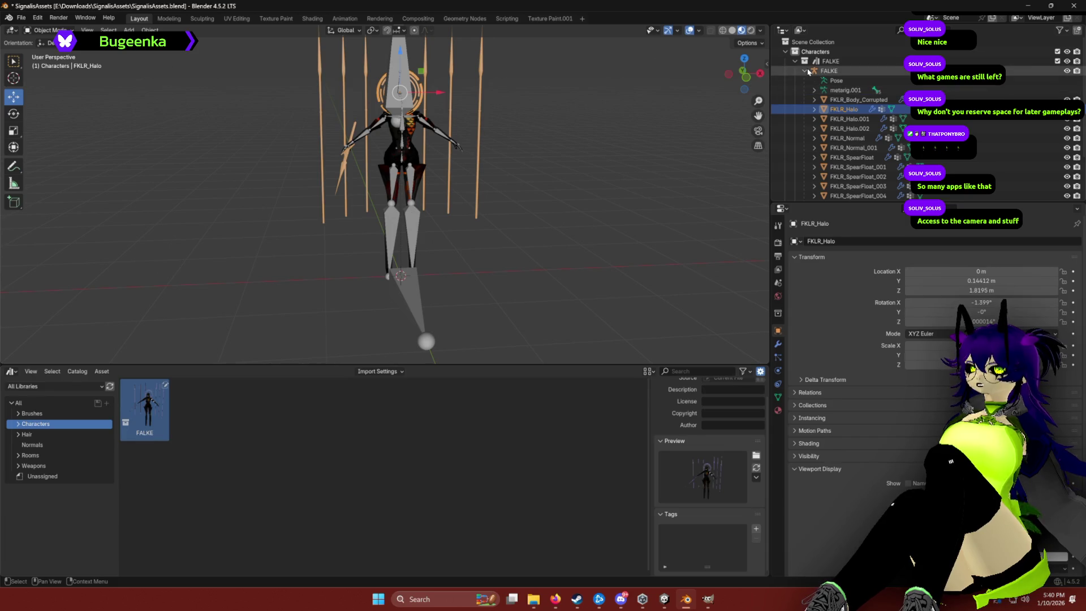
pyautogui.scroll(-3, 843, 164)
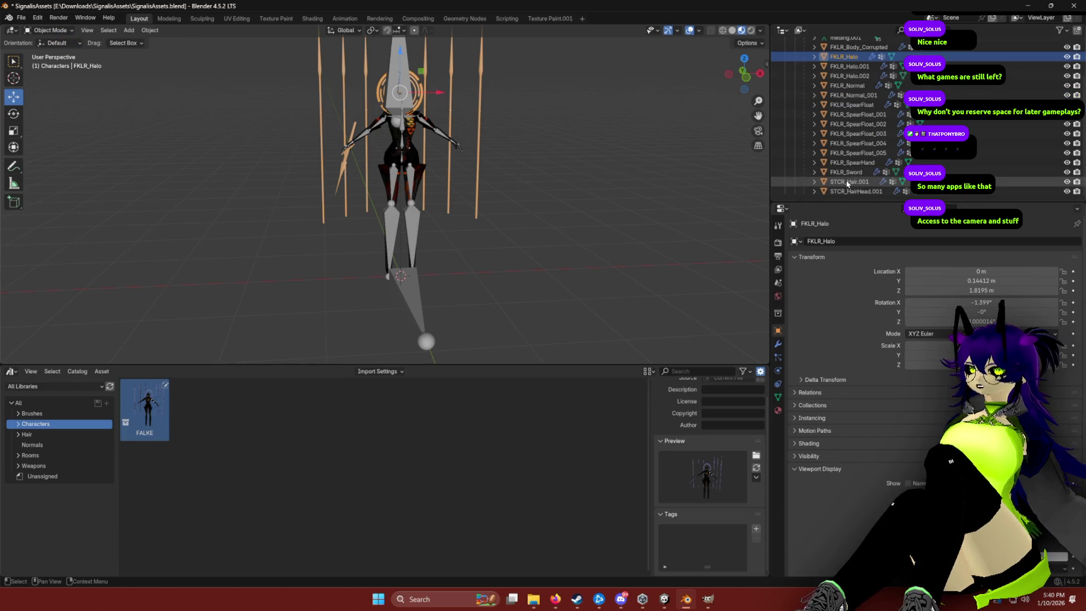
pyautogui.scroll(3, 834, 113)
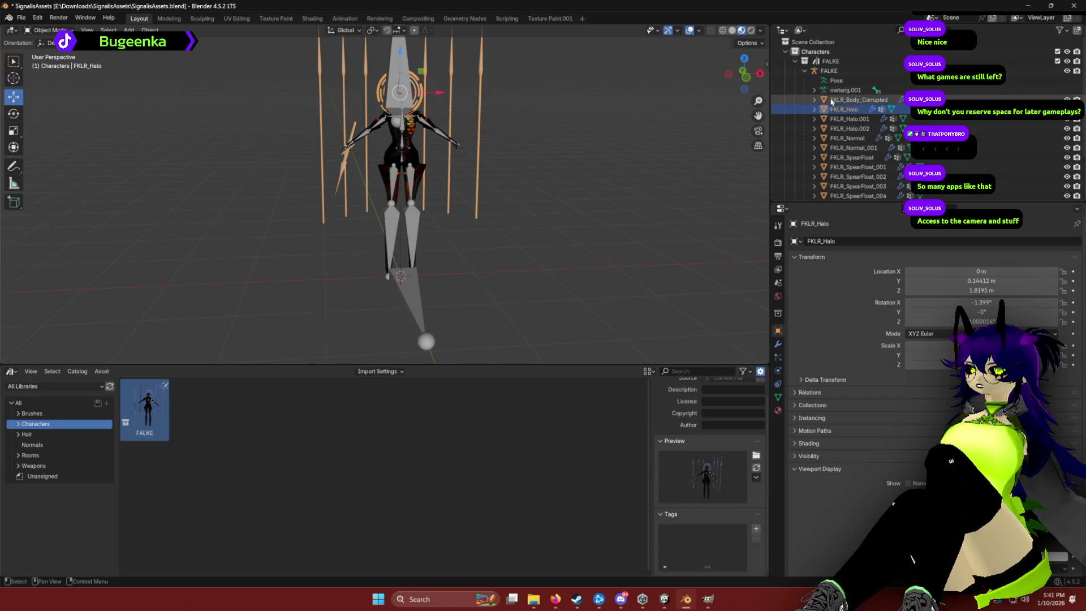
pyautogui.click(832, 100)
pyautogui.rightClick(477, 122)
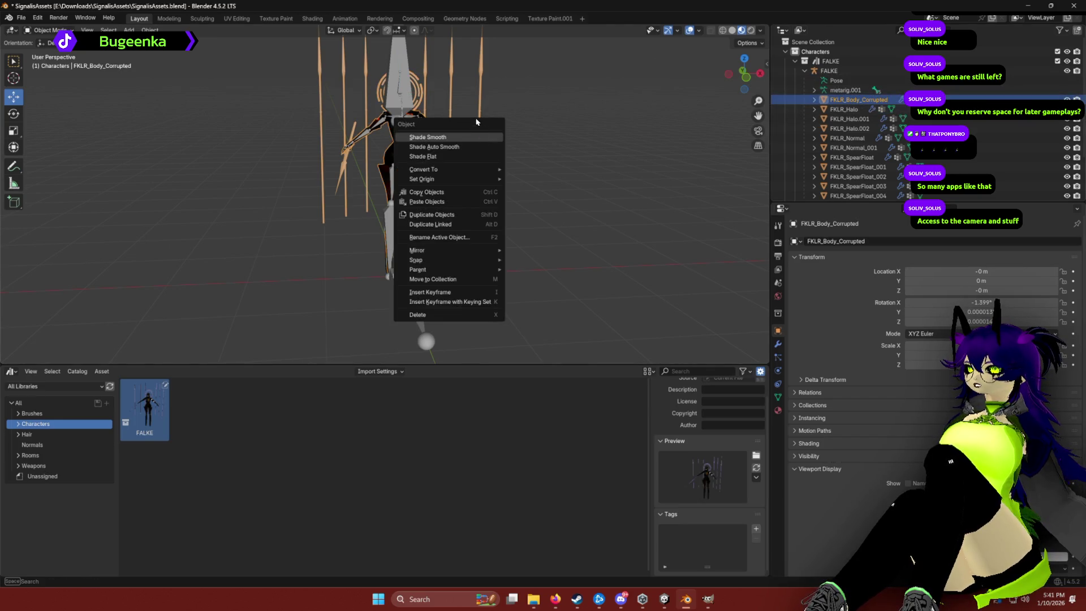
# Expand FKLR_Body_Corrupted and Scene.052 to reach Material.001, then expand the Characters catalog.
pyautogui.click(815, 99)
pyautogui.click(824, 110)
pyautogui.click(861, 119)
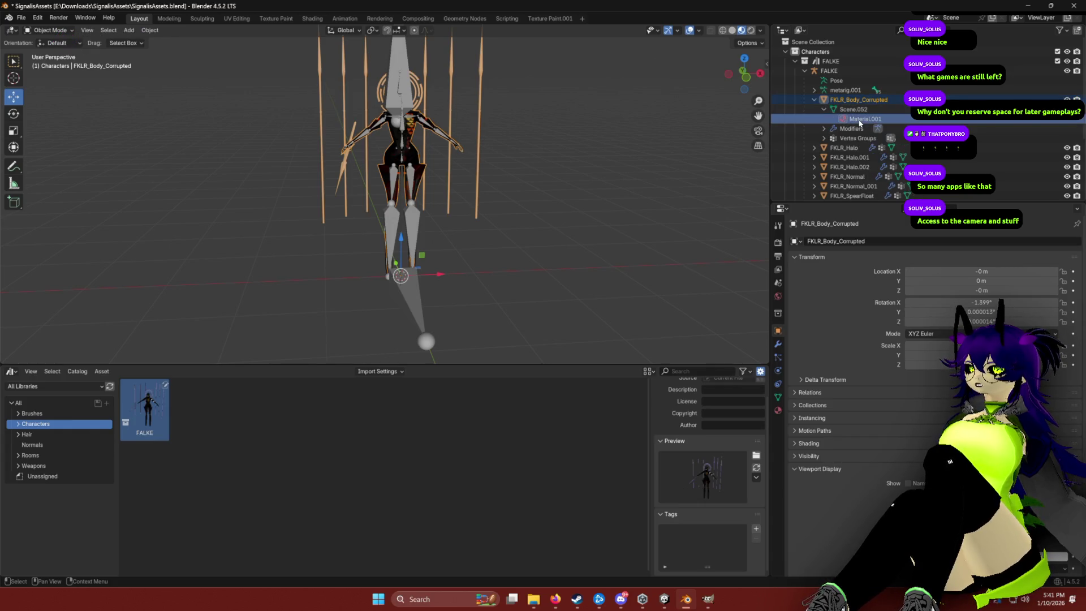
pyautogui.rightClick(860, 120)
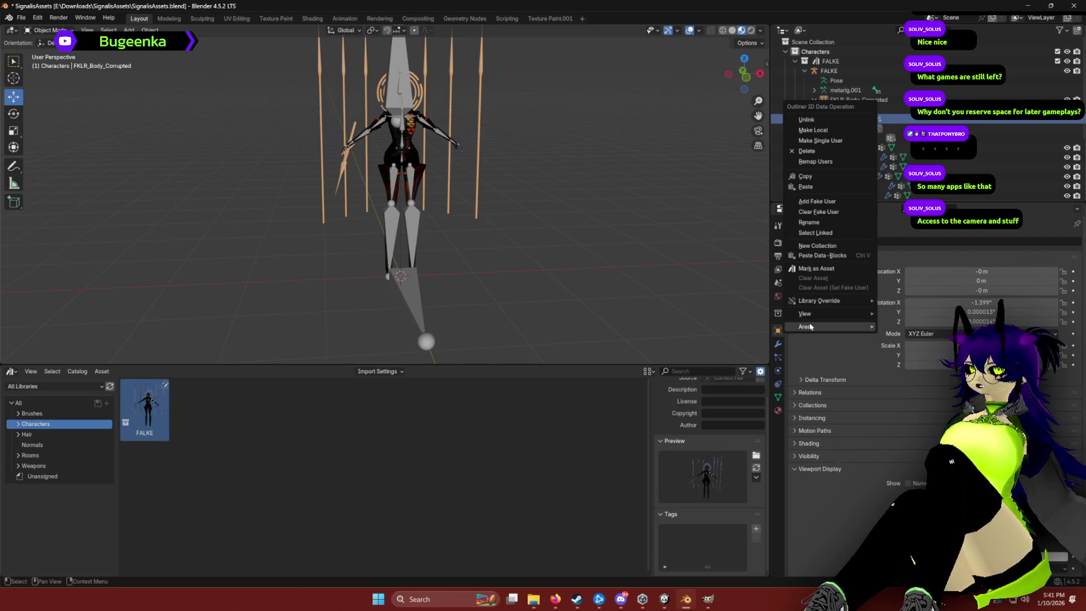
pyautogui.moveTo(827, 305)
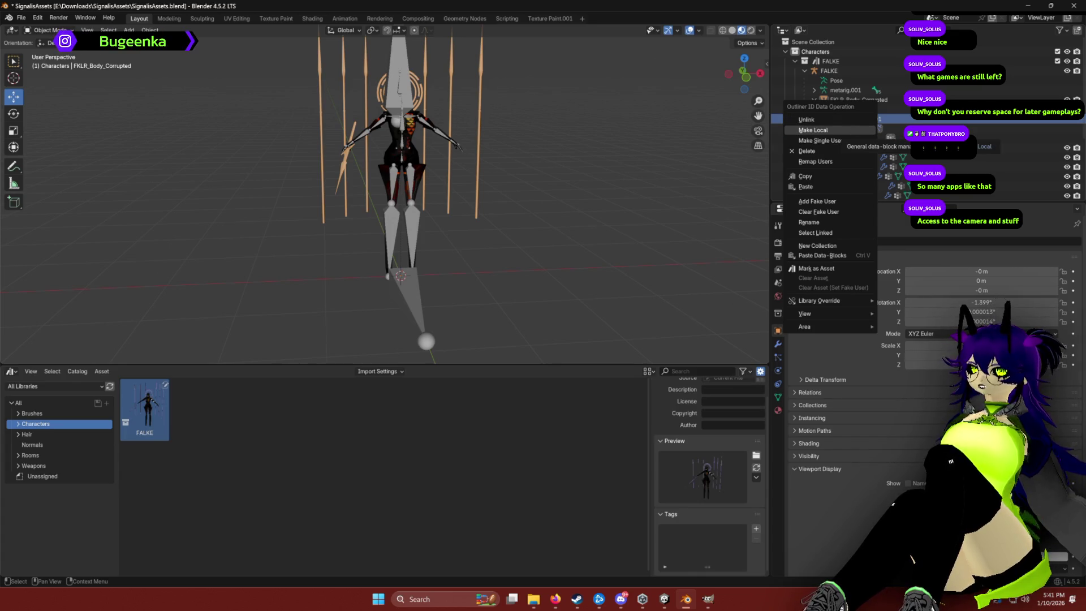
pyautogui.click(815, 131)
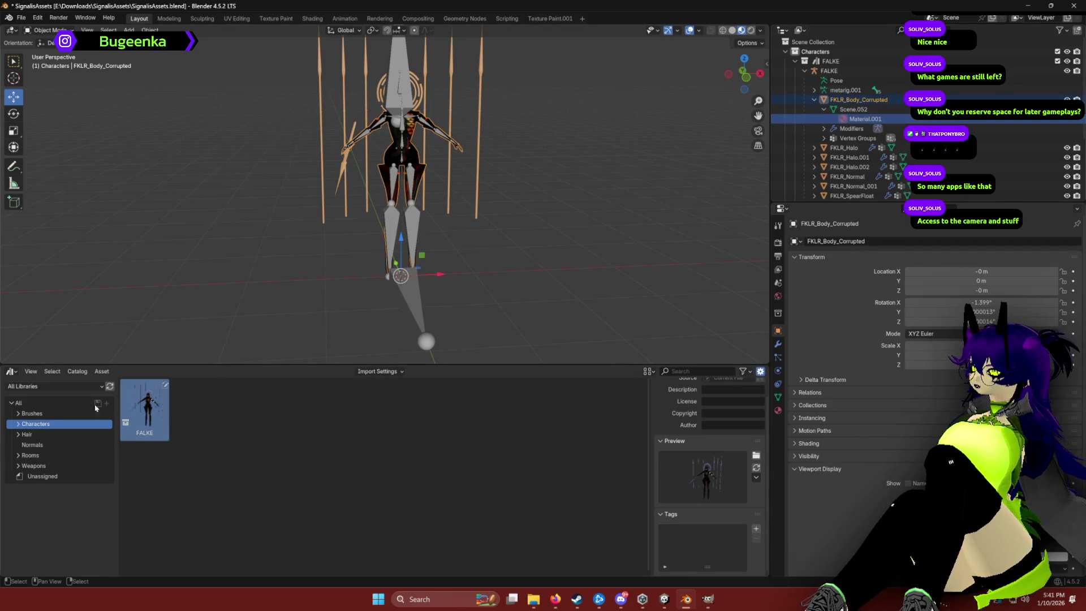
pyautogui.click(19, 424)
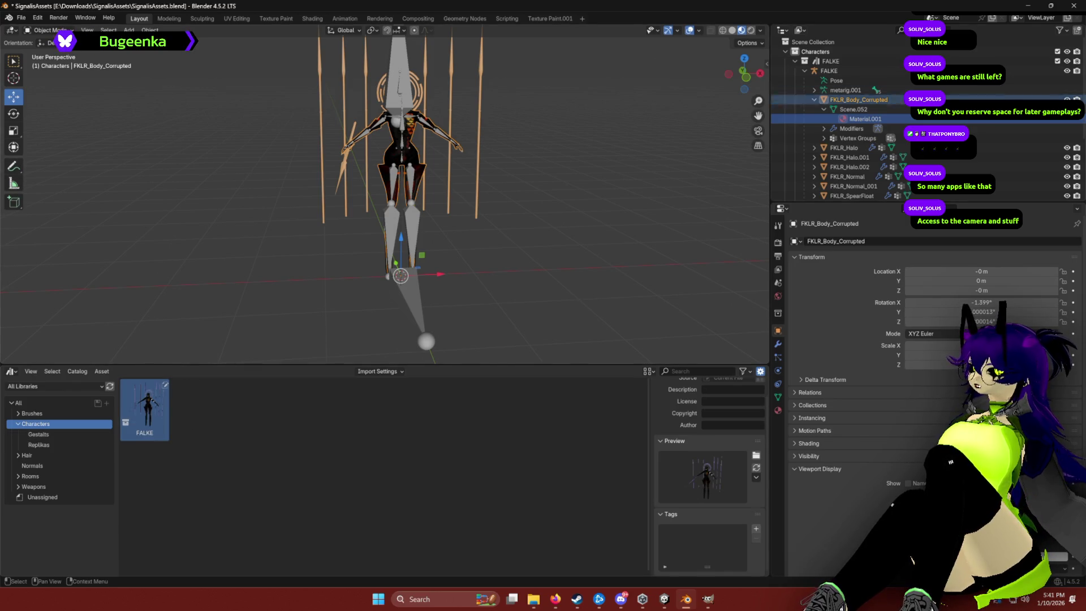
# Mark Material.001 as an asset from the Outliner.
pyautogui.rightClick(868, 119)
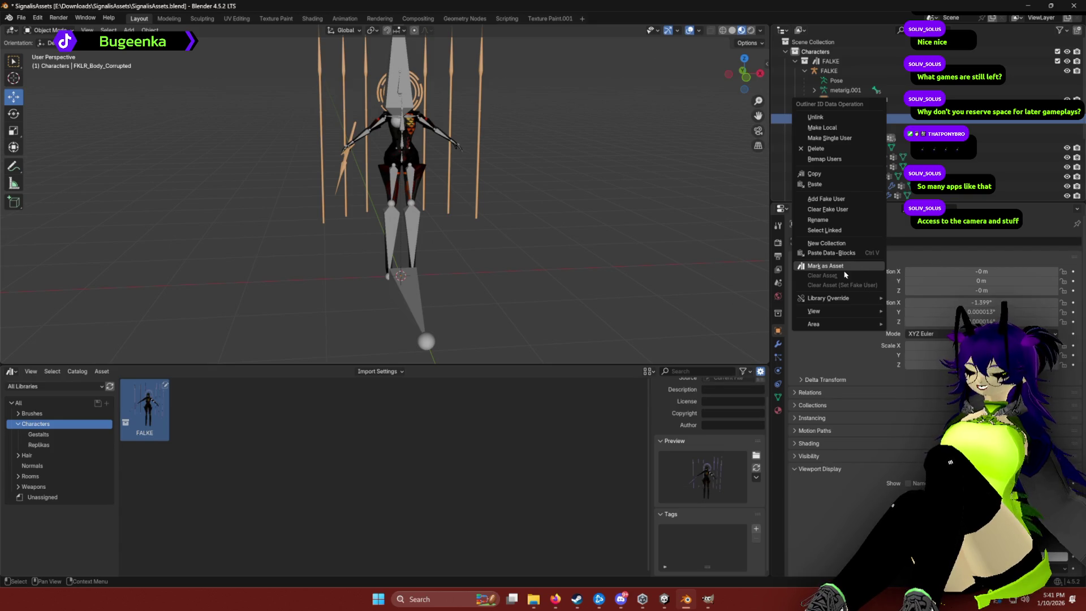
pyautogui.click(866, 265)
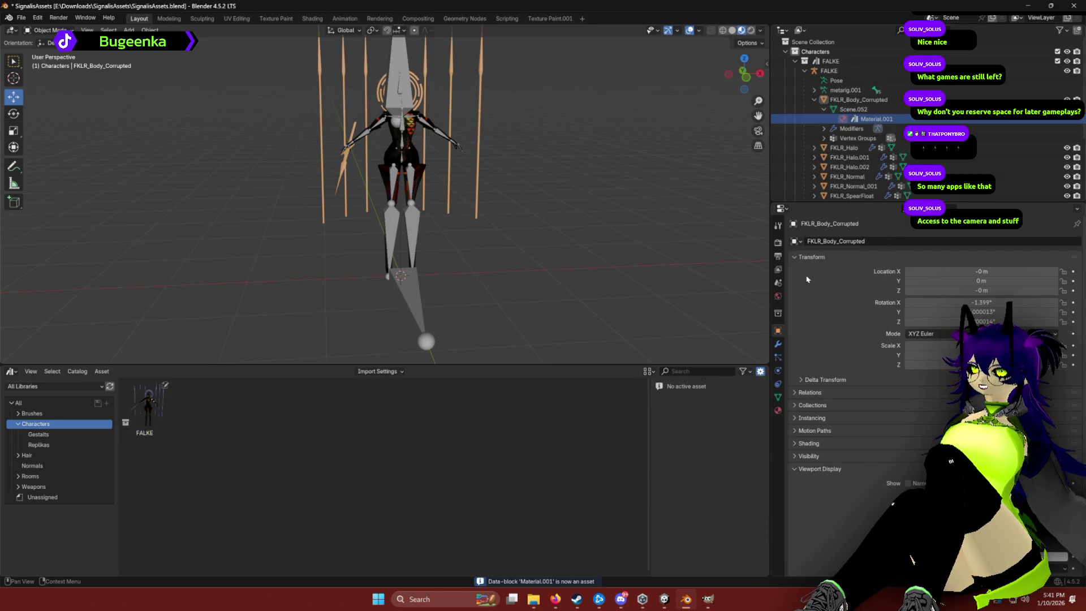
pyautogui.rightClick(878, 120)
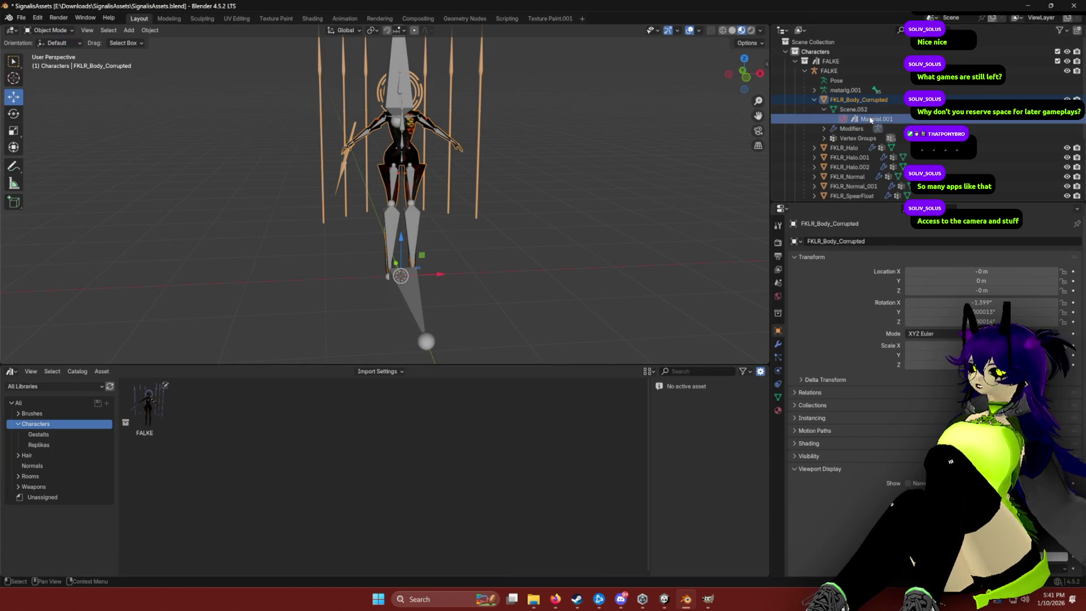
# Show the Unassigned catalog and refresh the asset library so Material.001 appears.
pyautogui.click(42, 497)
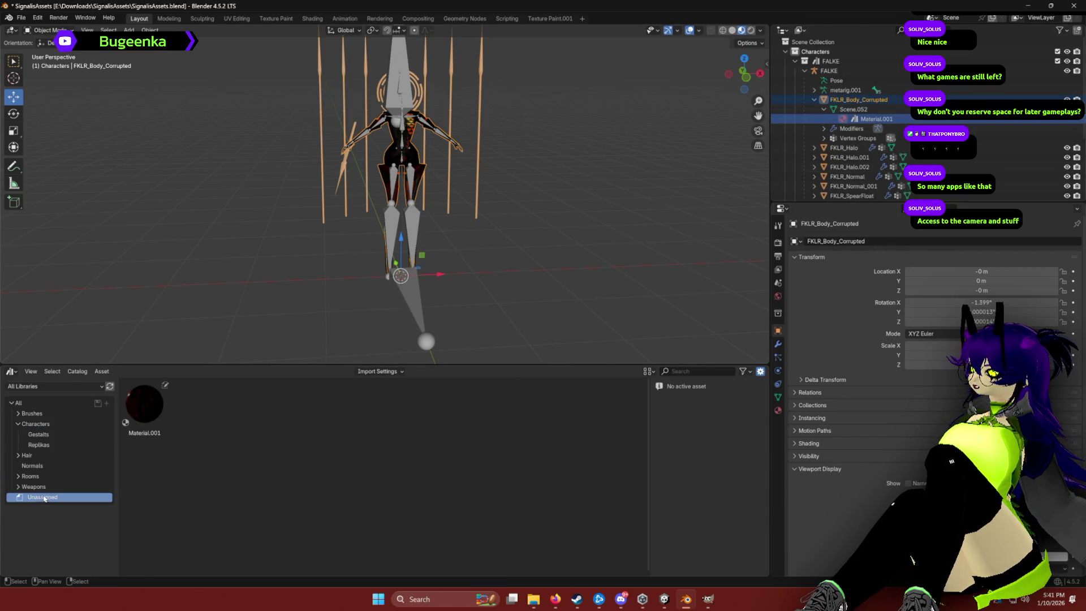
pyautogui.rightClick(157, 407)
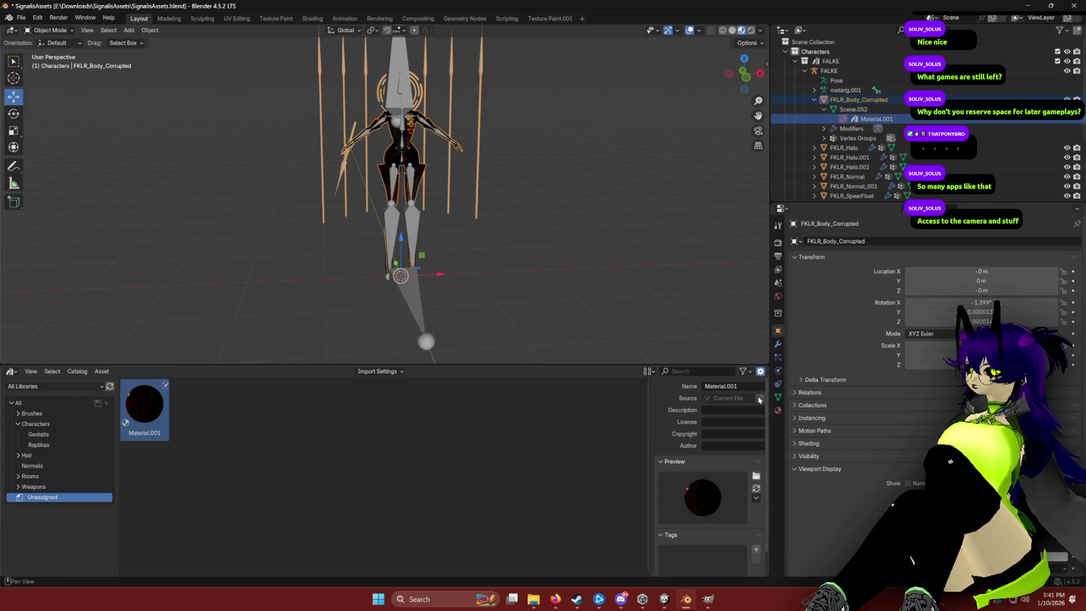
pyautogui.rightClick(131, 419)
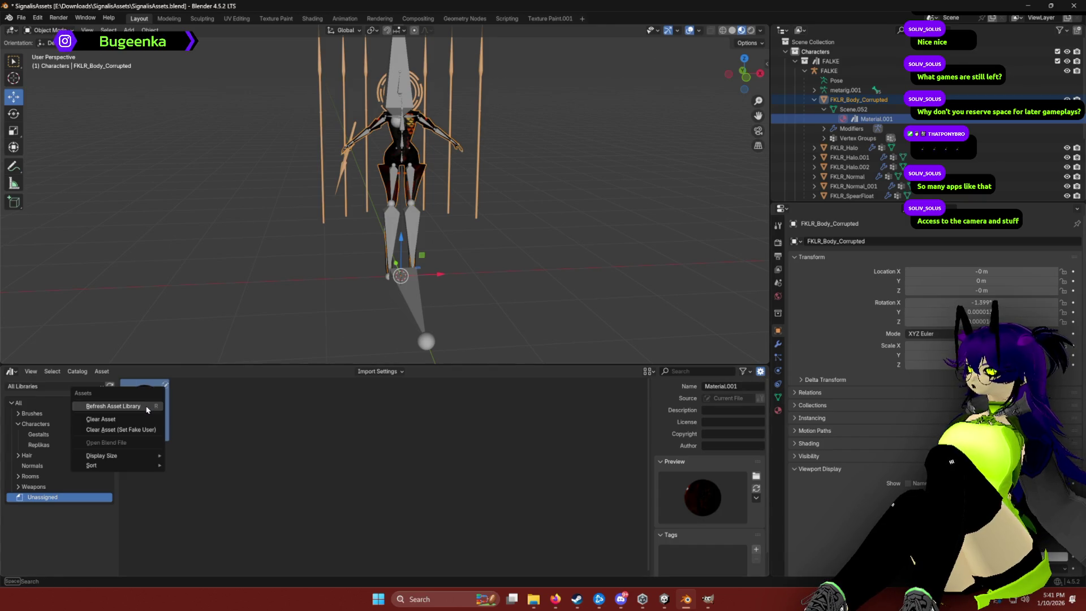
pyautogui.click(179, 414)
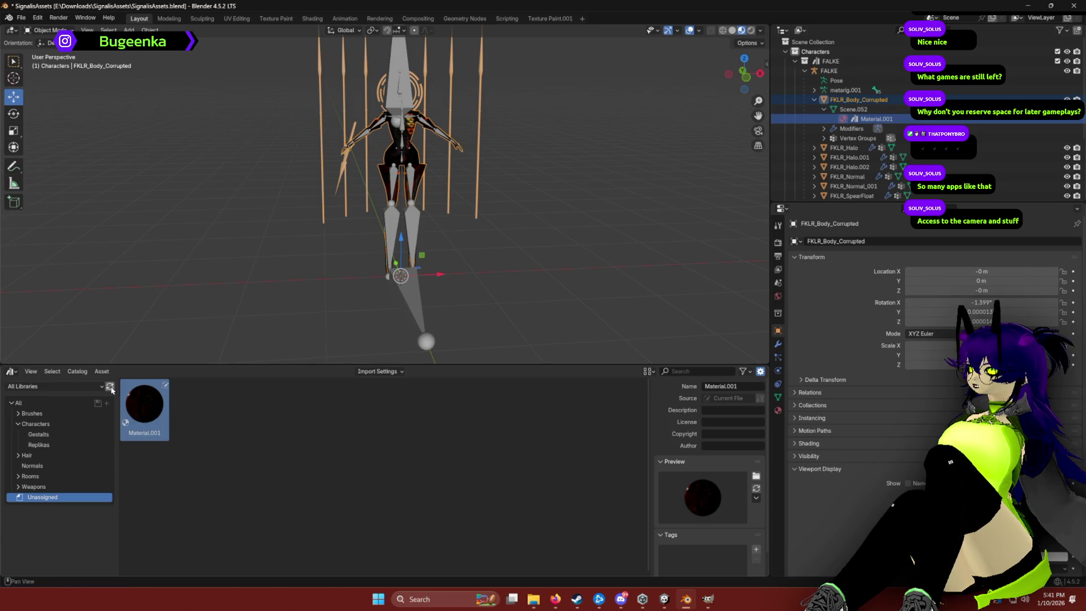
pyautogui.rightClick(243, 425)
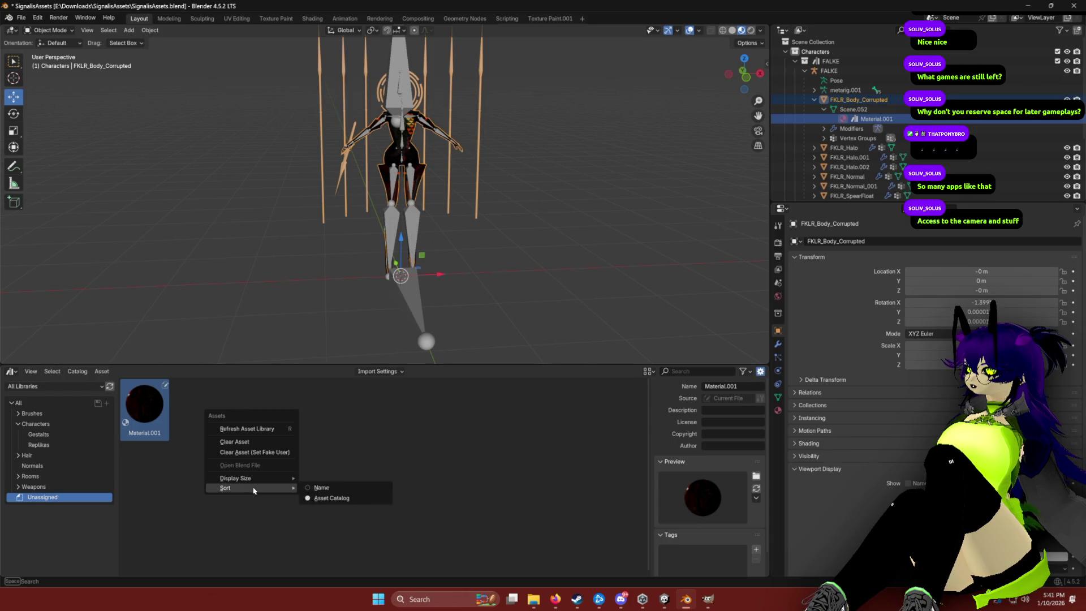
pyautogui.click(387, 435)
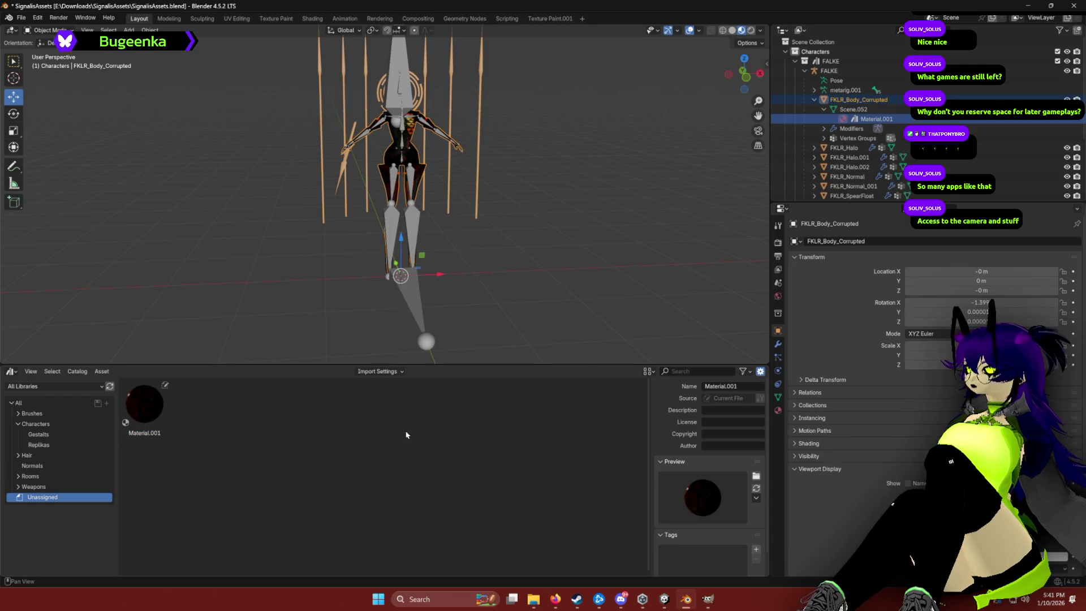
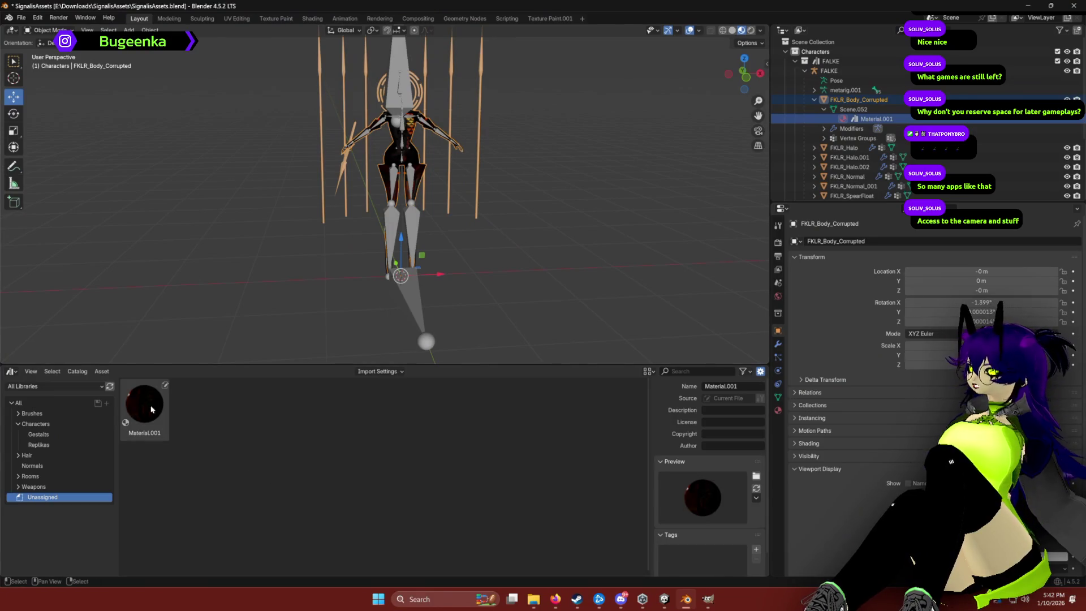
# Drag Material.001 out of Blender's asset library, then switch through GIMP to the Unity editor.
pyautogui.moveTo(153, 410)
pyautogui.mouseDown()
pyautogui.moveTo(266, 450)
pyautogui.moveTo(279, 444)
pyautogui.mouseUp()
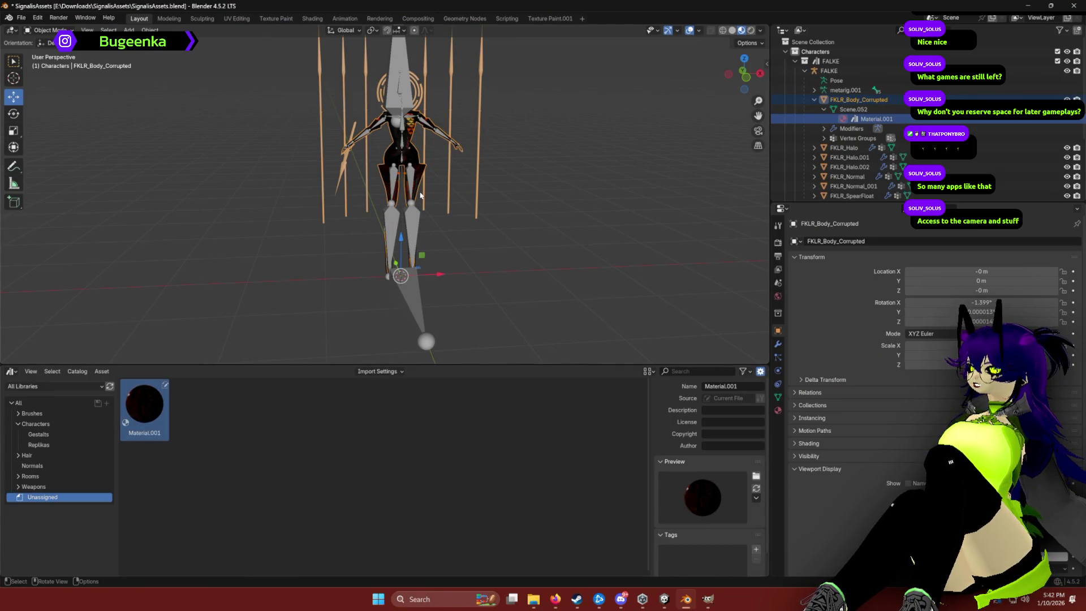
pyautogui.rightClick(869, 120)
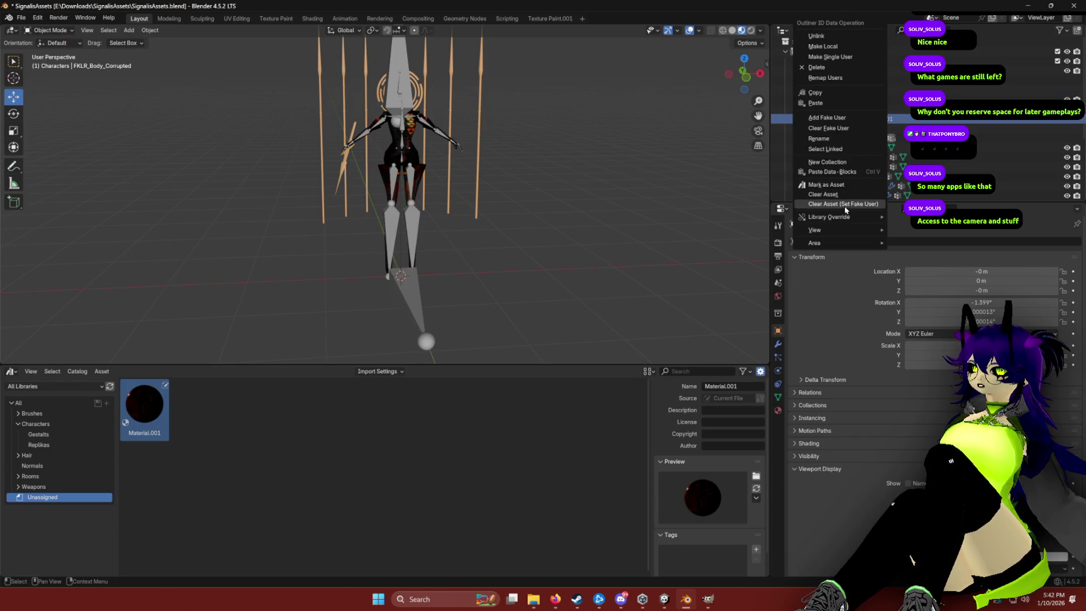
pyautogui.moveTo(848, 231)
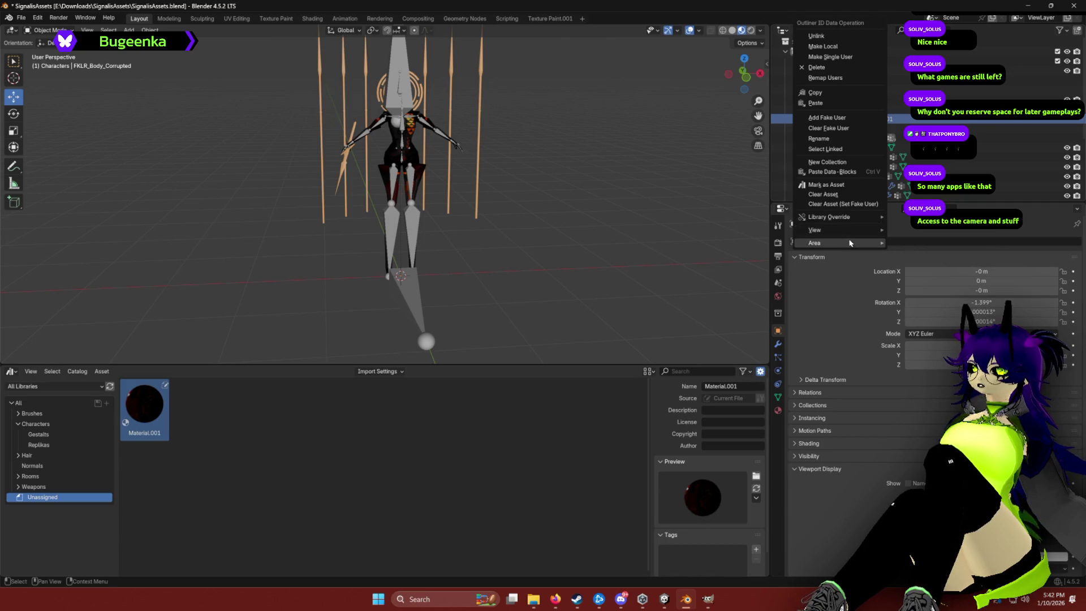
pyautogui.click(709, 599)
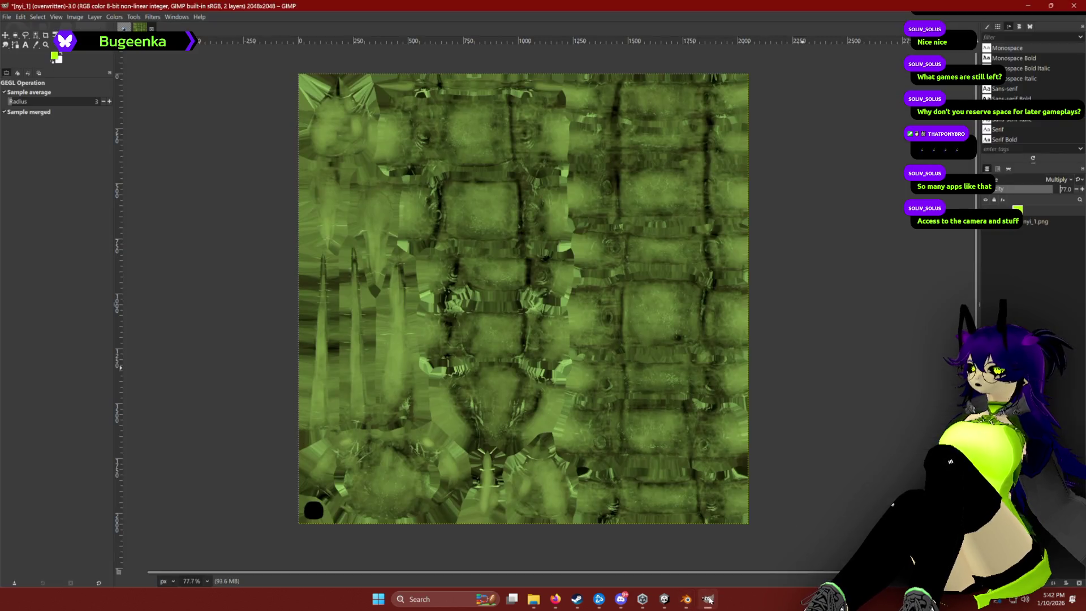
pyautogui.click(663, 601)
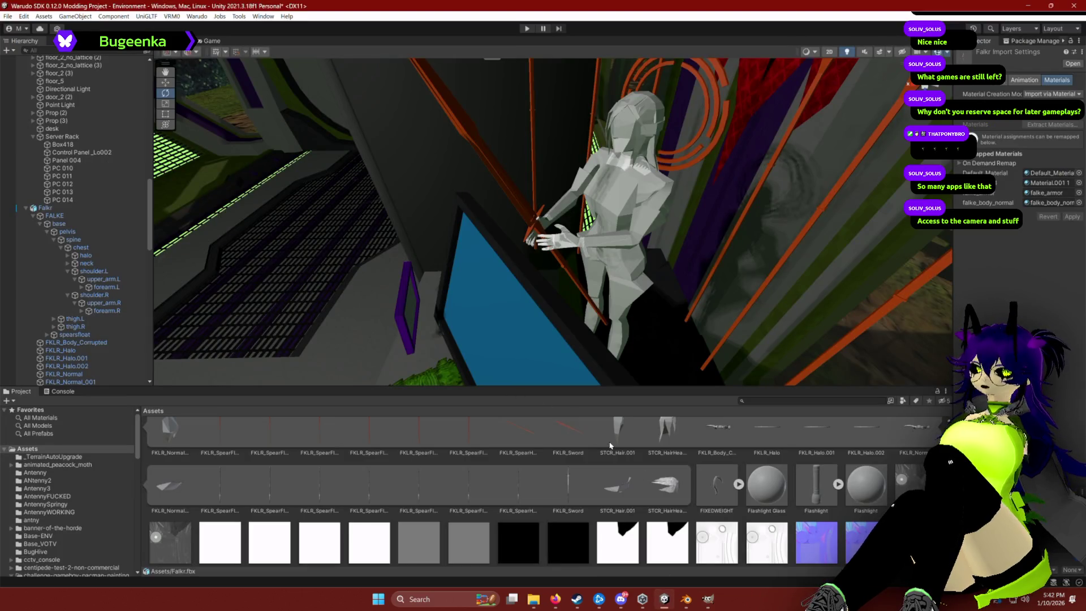
pyautogui.moveTo(527, 239)
pyautogui.mouseDown()
pyautogui.moveTo(624, 220)
pyautogui.moveTo(590, 238)
pyautogui.mouseUp()
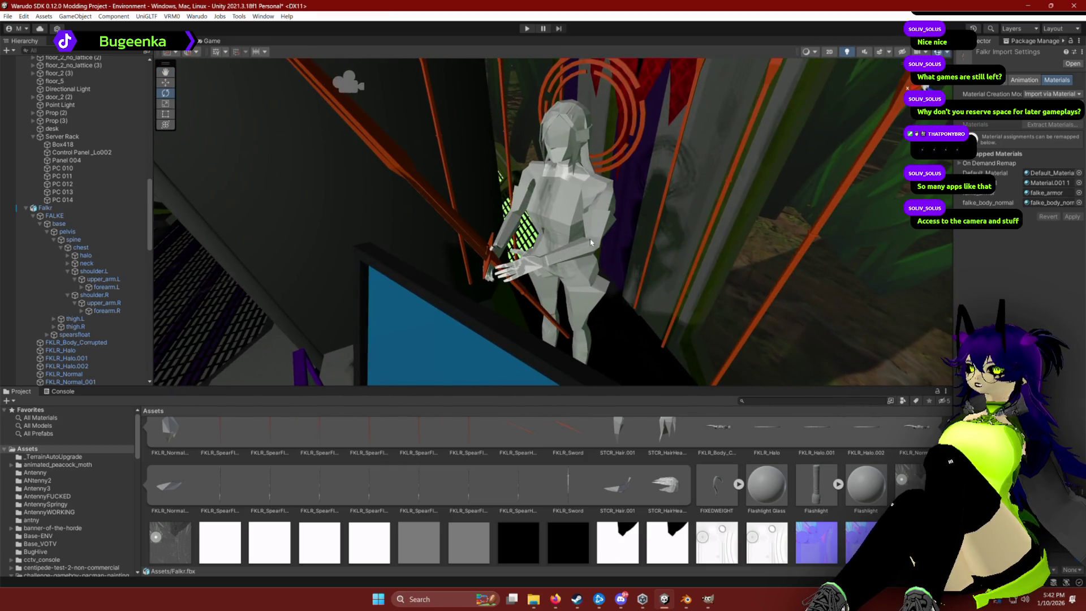
pyautogui.scroll(-5, 783, 486)
pyautogui.scroll(-2, 668, 500)
pyautogui.scroll(10, 836, 523)
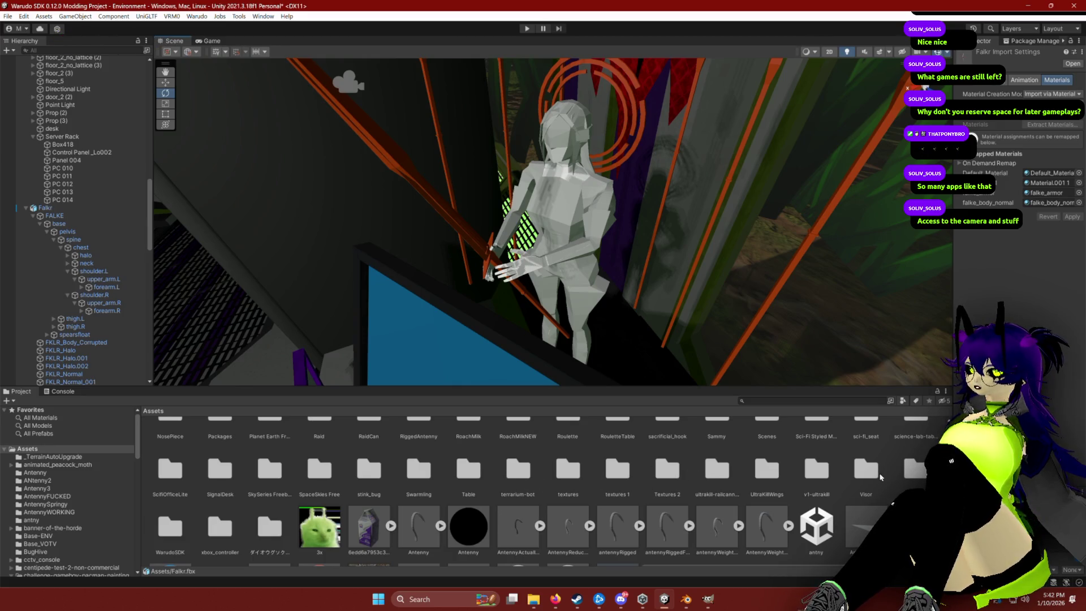
pyautogui.scroll(3, 362, 476)
pyautogui.scroll(2, 334, 493)
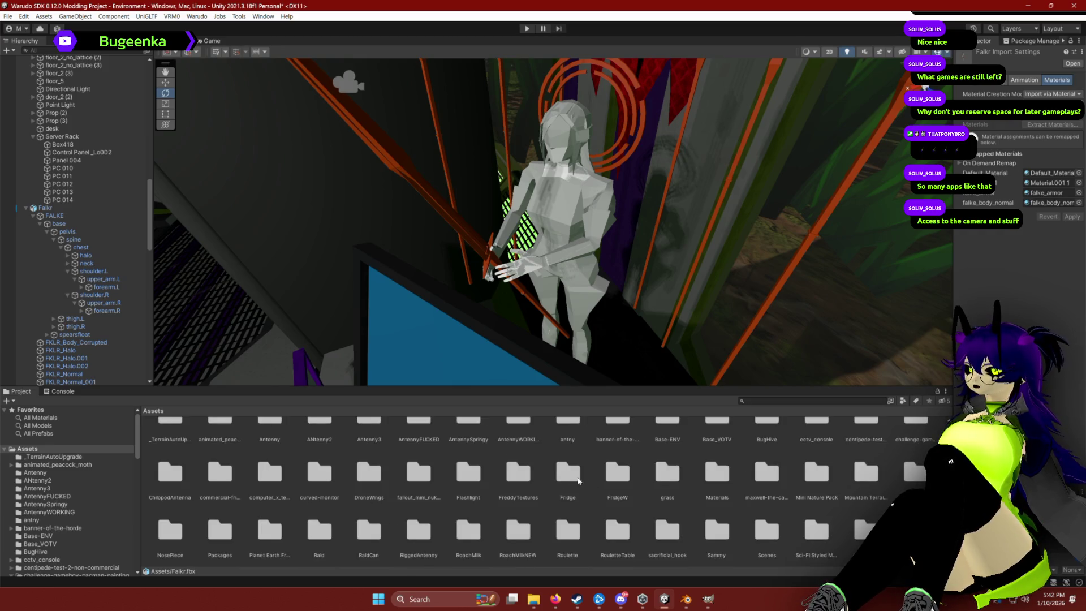
pyautogui.scroll(-5, 403, 490)
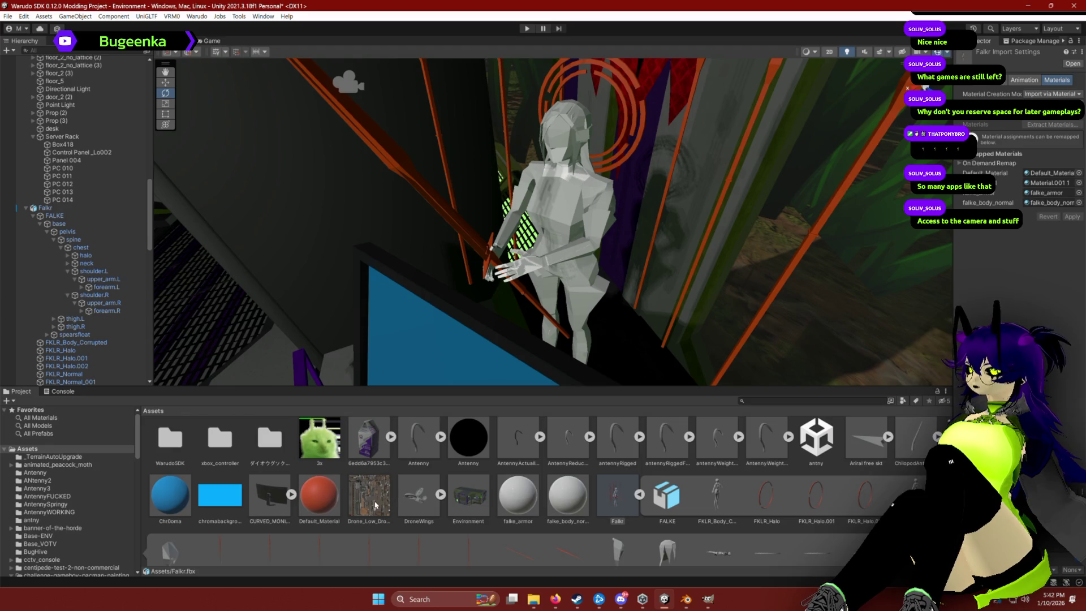
pyautogui.scroll(4, 375, 505)
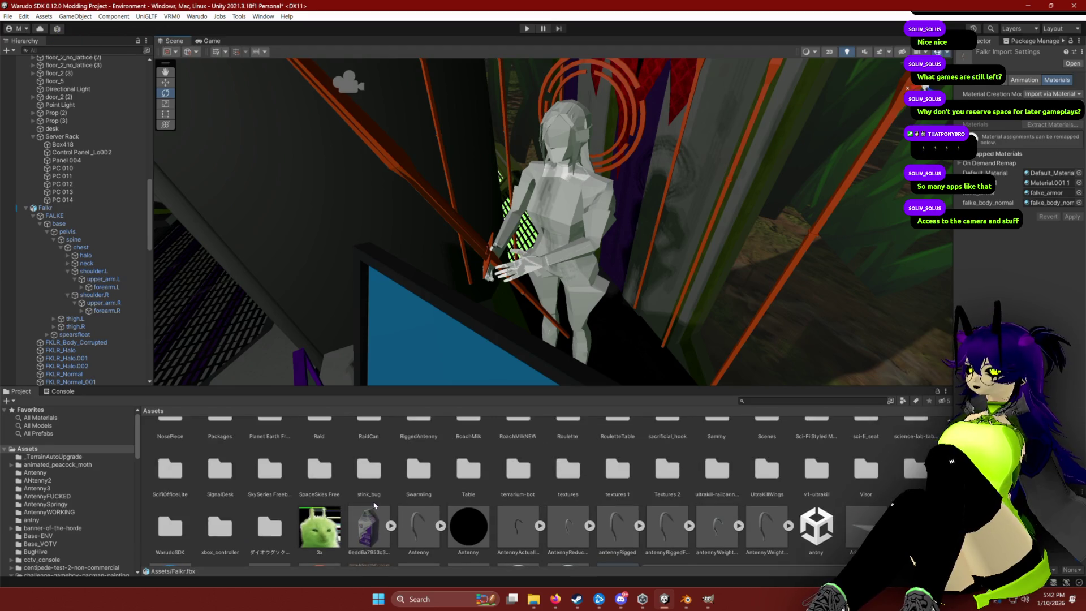
pyautogui.scroll(1, 374, 505)
pyautogui.scroll(1, 722, 490)
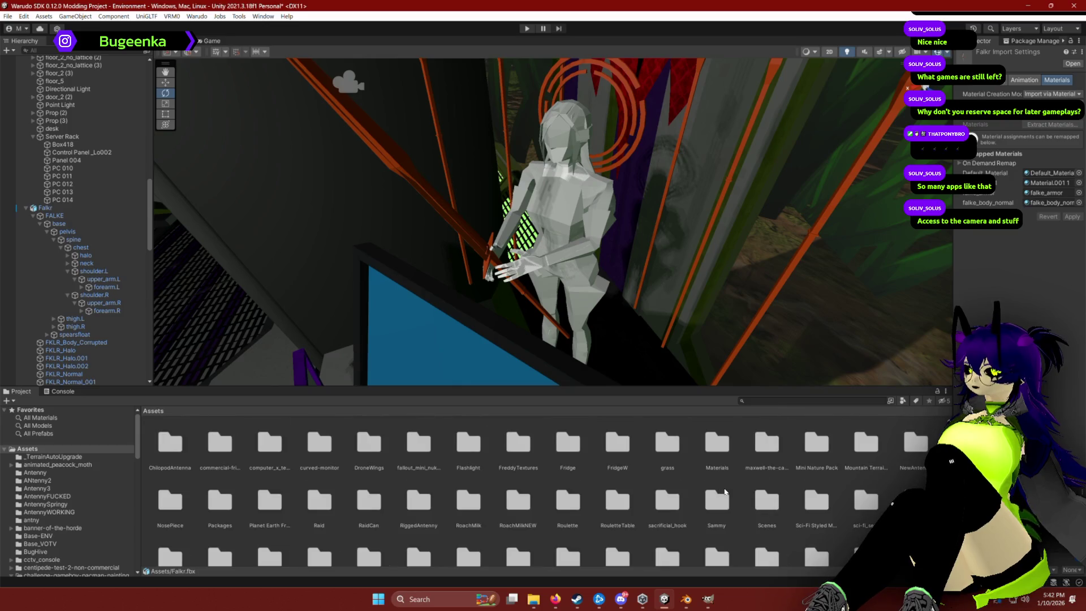
pyautogui.doubleClick(715, 444)
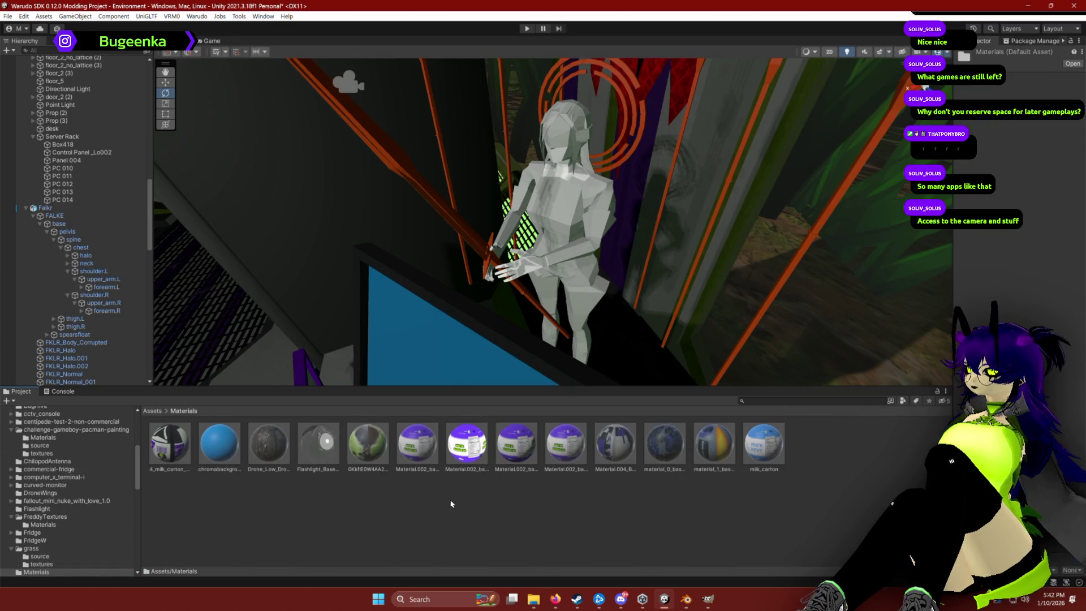
pyautogui.scroll(6, 43, 480)
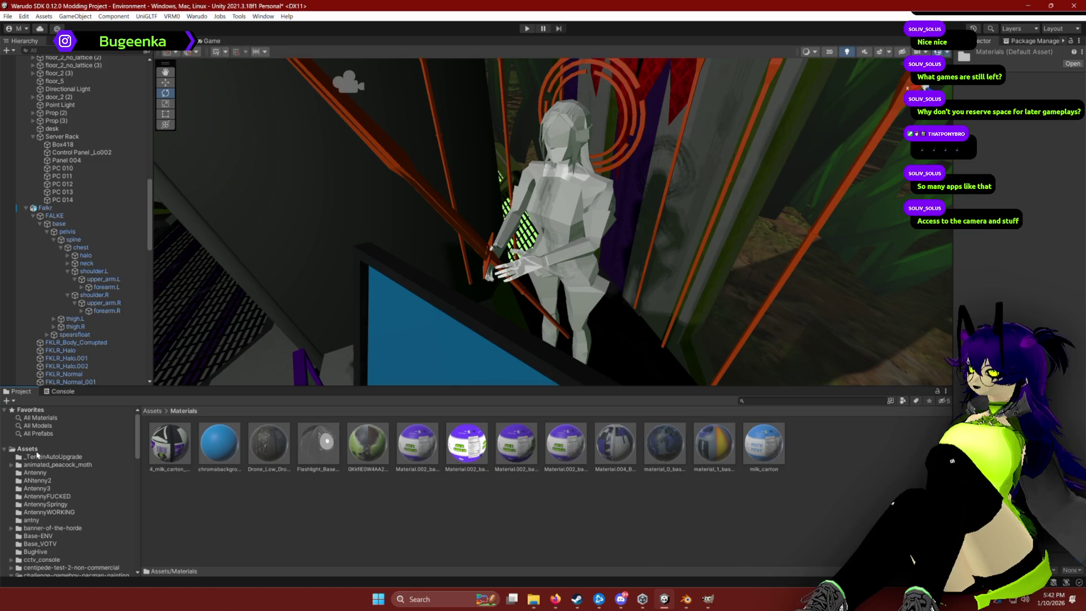
pyautogui.click(28, 450)
pyautogui.scroll(-10, 459, 505)
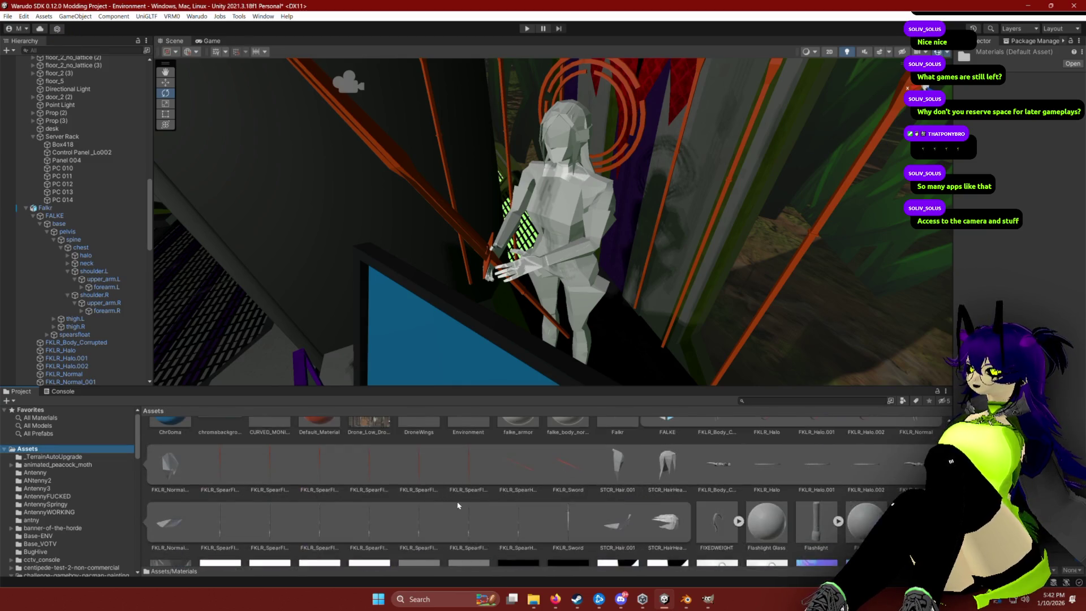
pyautogui.scroll(2, 459, 505)
pyautogui.click(518, 465)
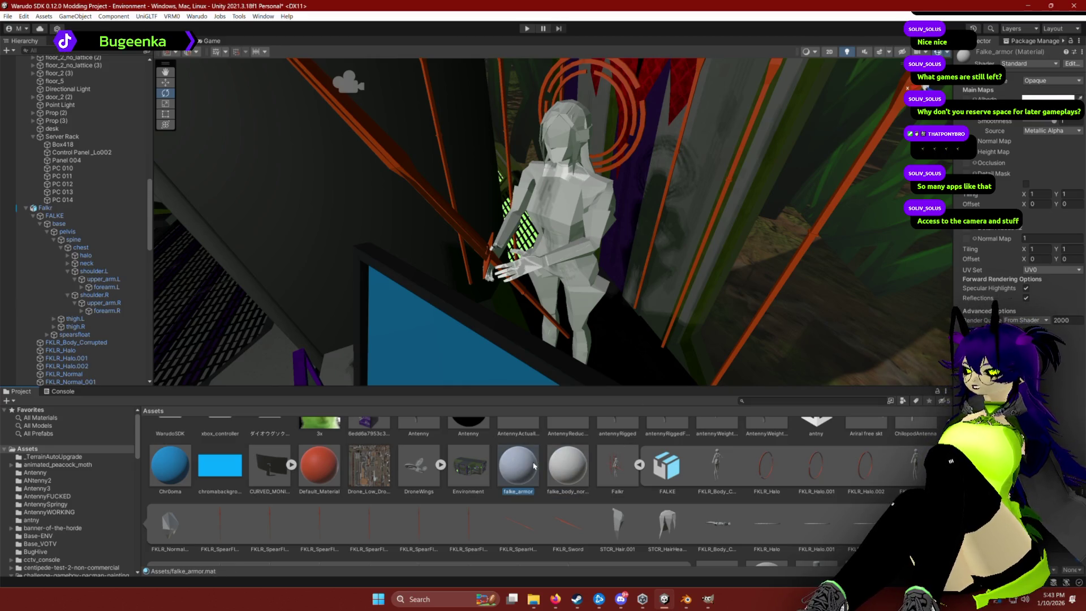
# Remove the old Falkr character and drag a fresh Falkr.fbx model into the room.
pyautogui.rightClick(671, 467)
pyautogui.click(595, 468)
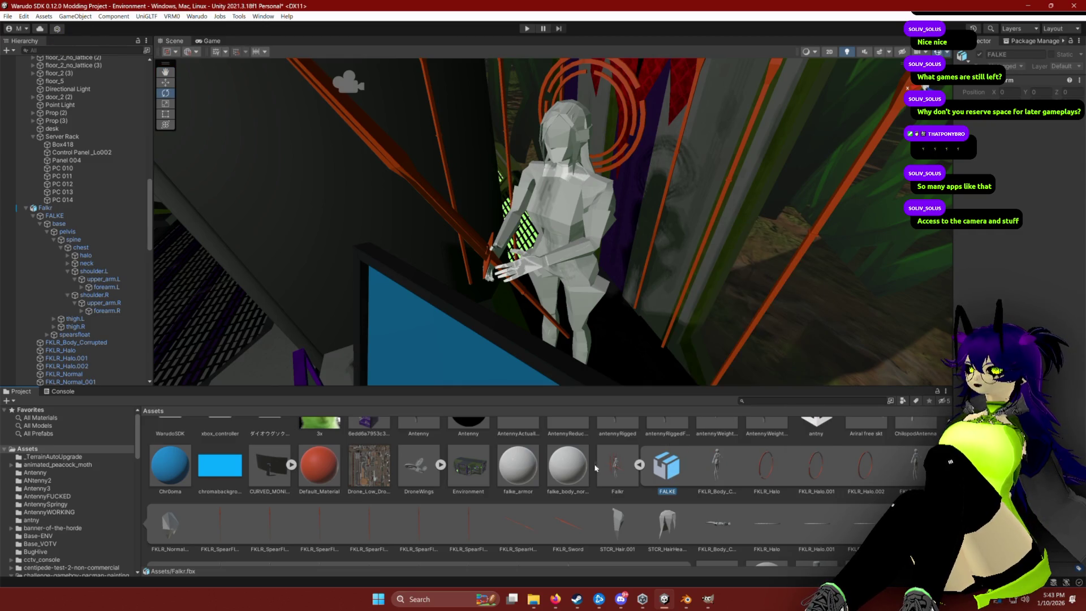
pyautogui.click(596, 467)
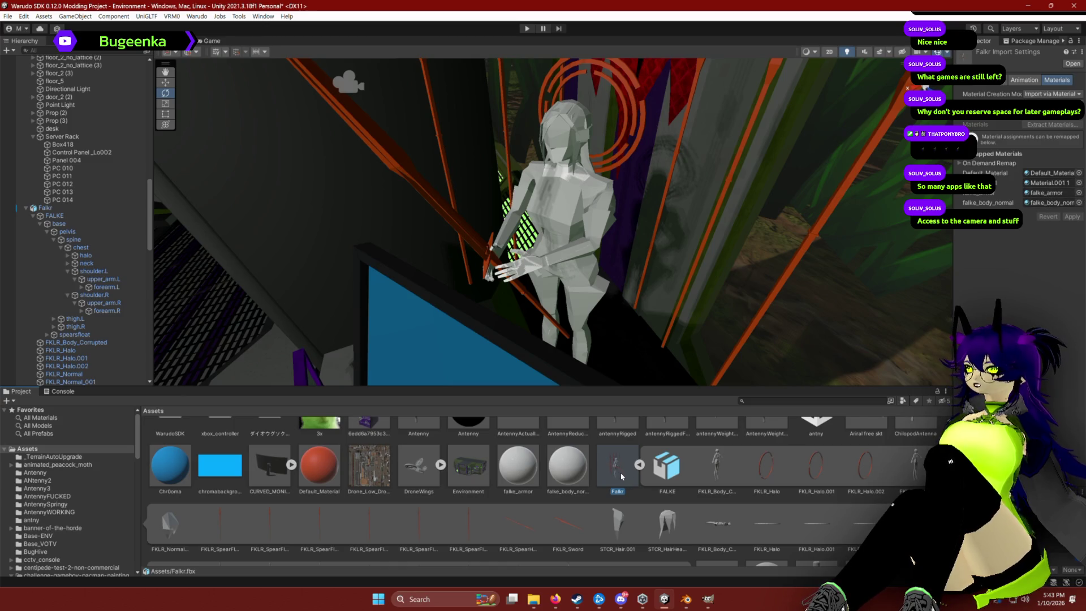
pyautogui.hotkey('ctrl', 'z')
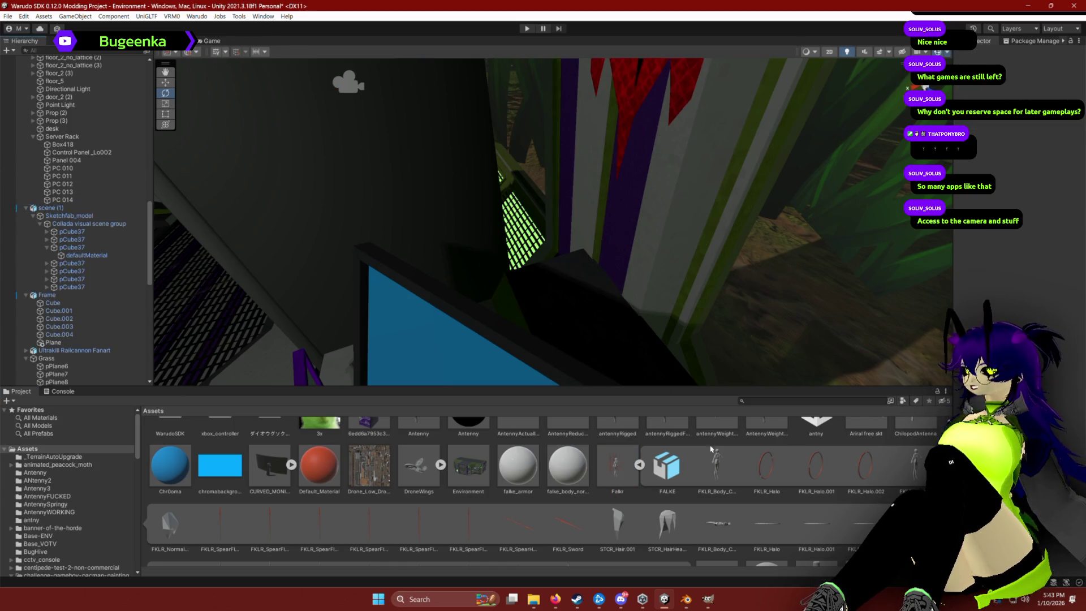
pyautogui.click(611, 468)
pyautogui.moveTo(619, 467)
pyautogui.mouseDown()
pyautogui.moveTo(544, 339)
pyautogui.moveTo(565, 351)
pyautogui.moveTo(596, 344)
pyautogui.moveTo(575, 345)
pyautogui.mouseUp()
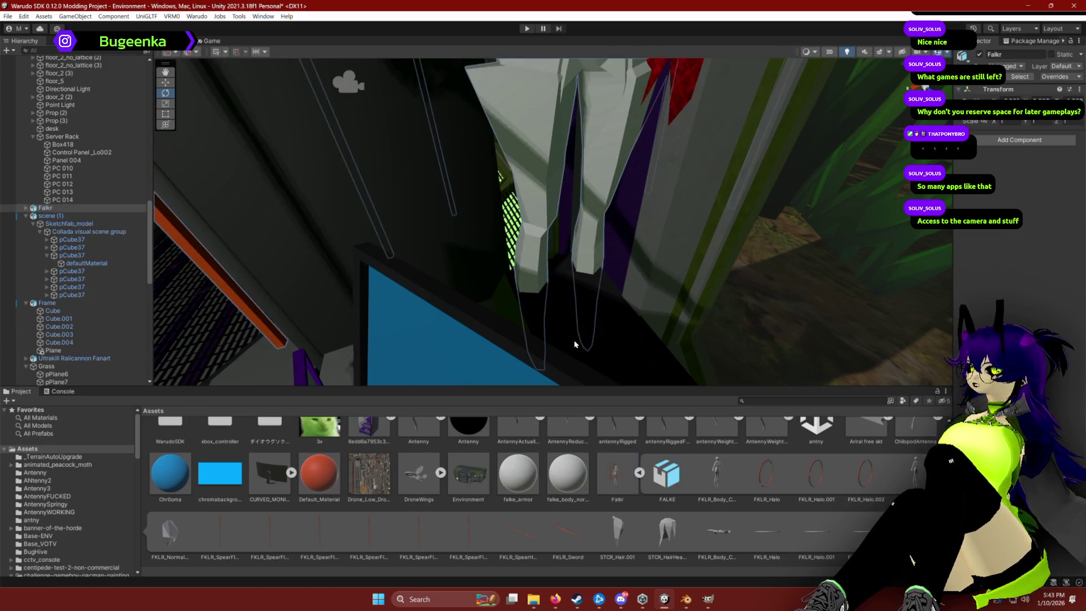
# Inspect the new Falkr object's parts, including FALKE and the FKLR_Body_Corrupted mesh.
pyautogui.click(26, 208)
pyautogui.click(56, 218)
pyautogui.click(56, 208)
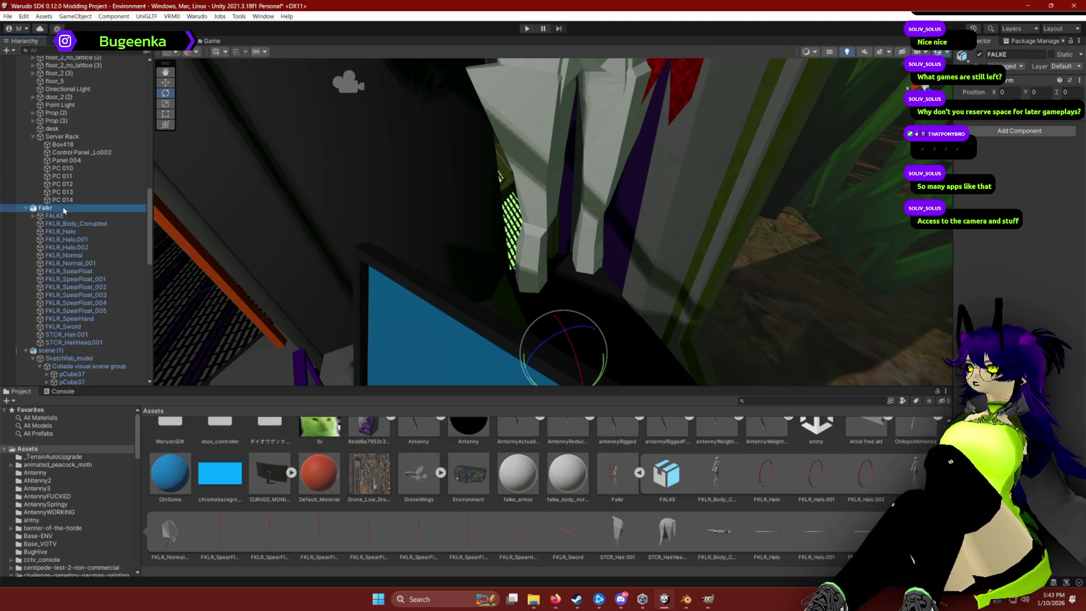
pyautogui.click(65, 223)
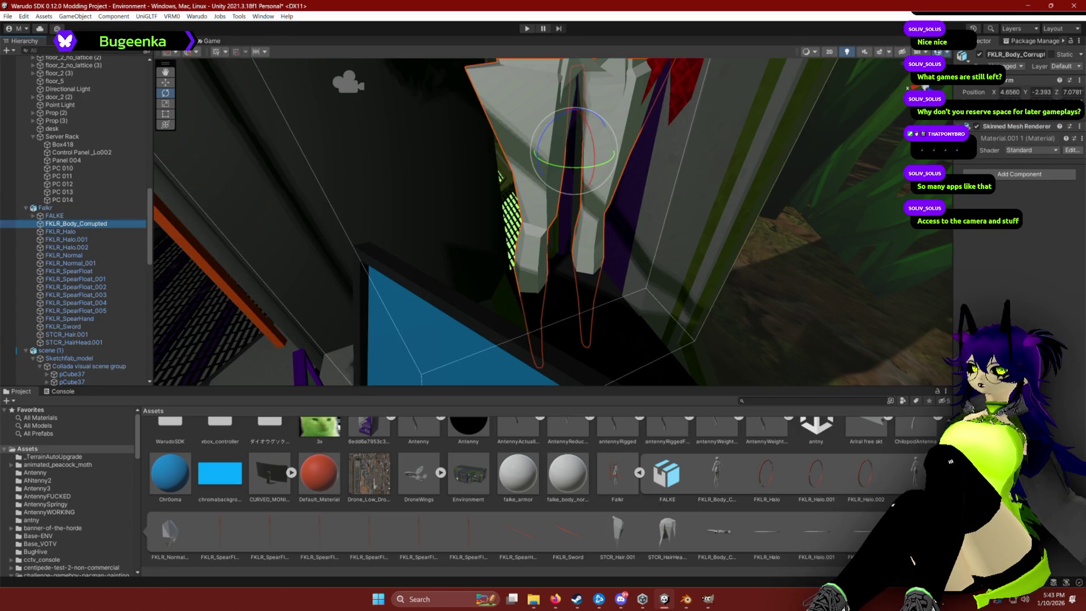
pyautogui.click(40, 208)
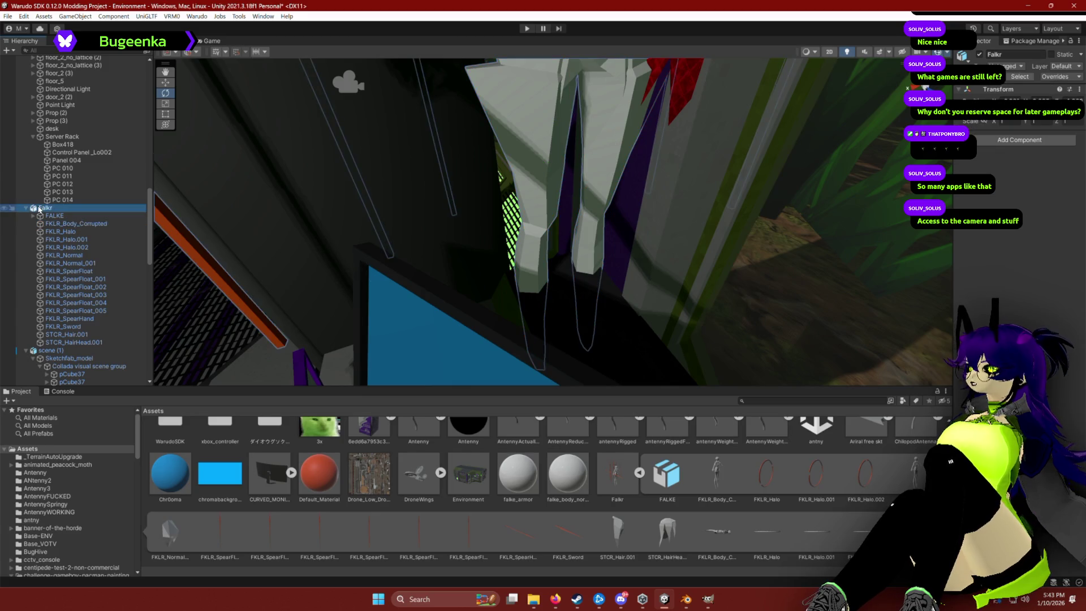
# Review the Falkr.fbx import Materials settings, leaving the material creation mode unchanged.
pyautogui.click(1027, 81)
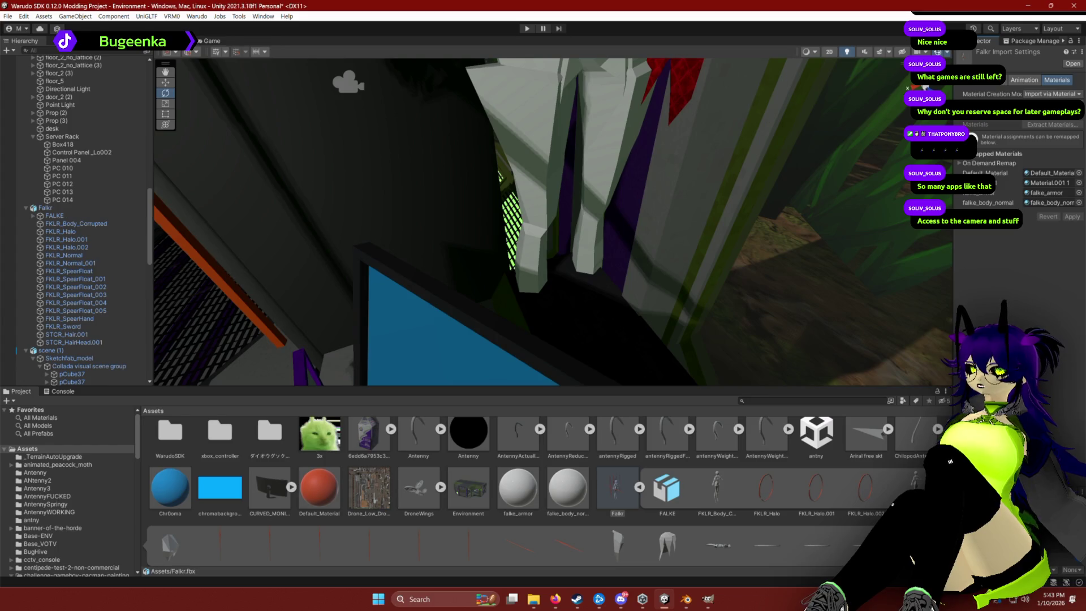
pyautogui.click(1058, 95)
pyautogui.click(1080, 87)
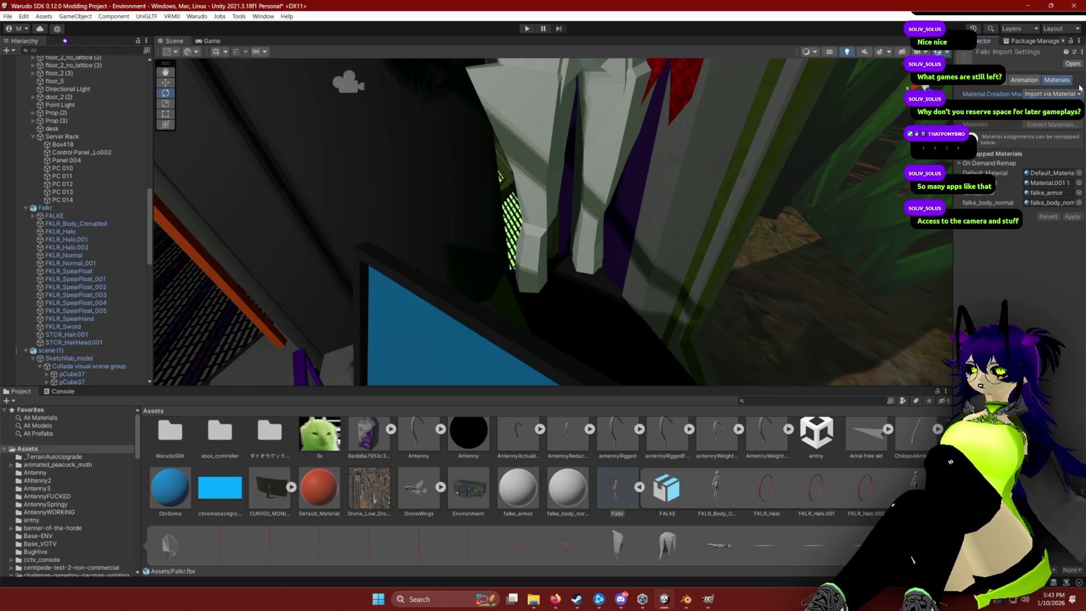
pyautogui.click(1038, 96)
pyautogui.click(1039, 96)
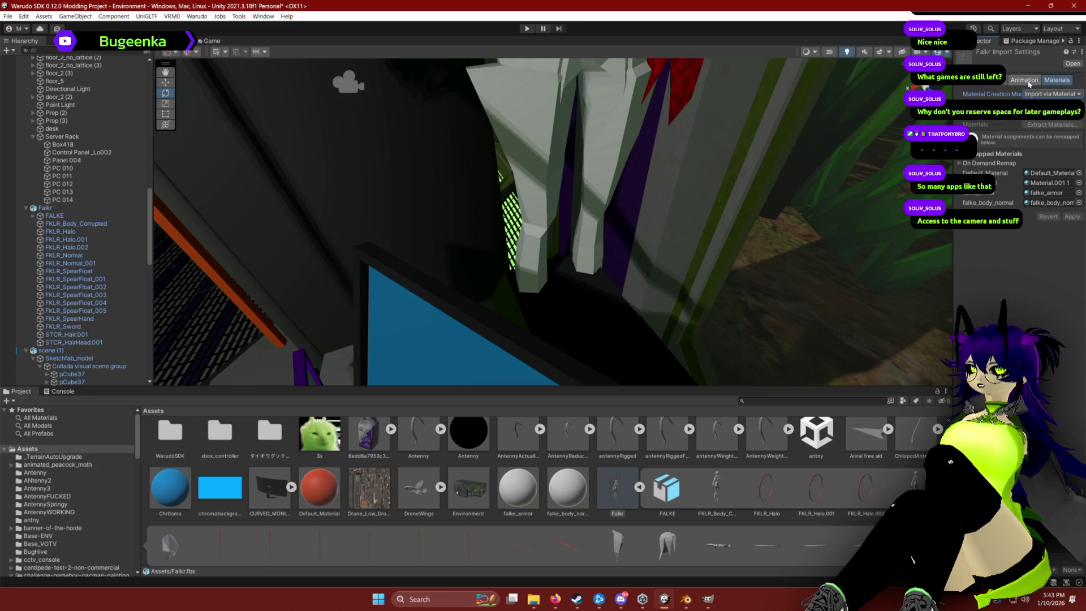
pyautogui.click(1072, 65)
pyautogui.click(781, 202)
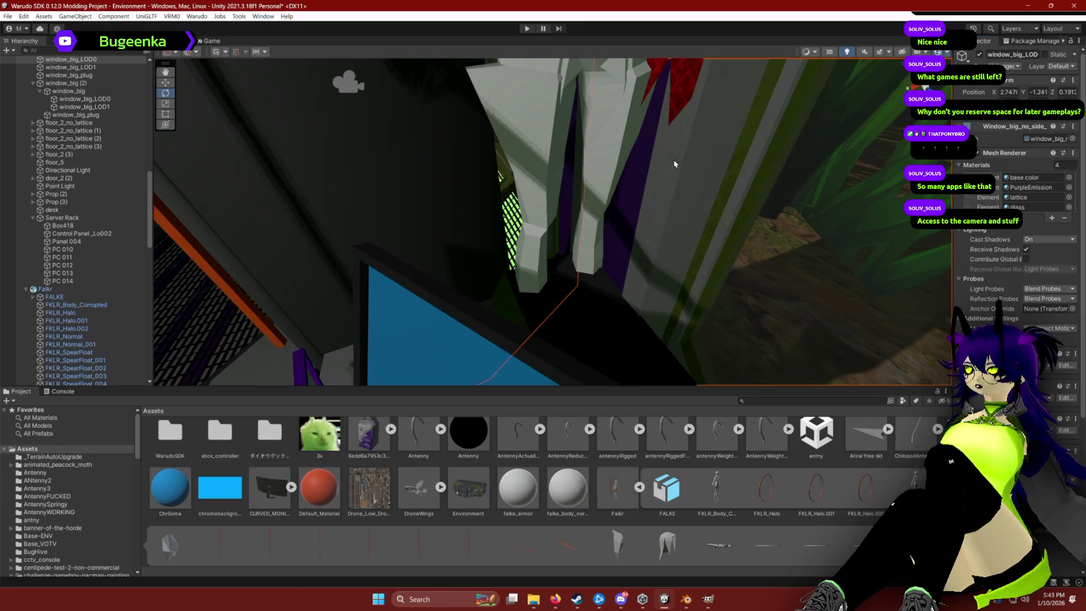
# Delete the Falkr character from the room and swing the view back to the desk and monitors.
pyautogui.click(46, 289)
pyautogui.moveTo(303, 260)
pyautogui.mouseDown()
pyautogui.moveTo(587, 185)
pyautogui.moveTo(587, 164)
pyautogui.moveTo(606, 244)
pyautogui.mouseUp()
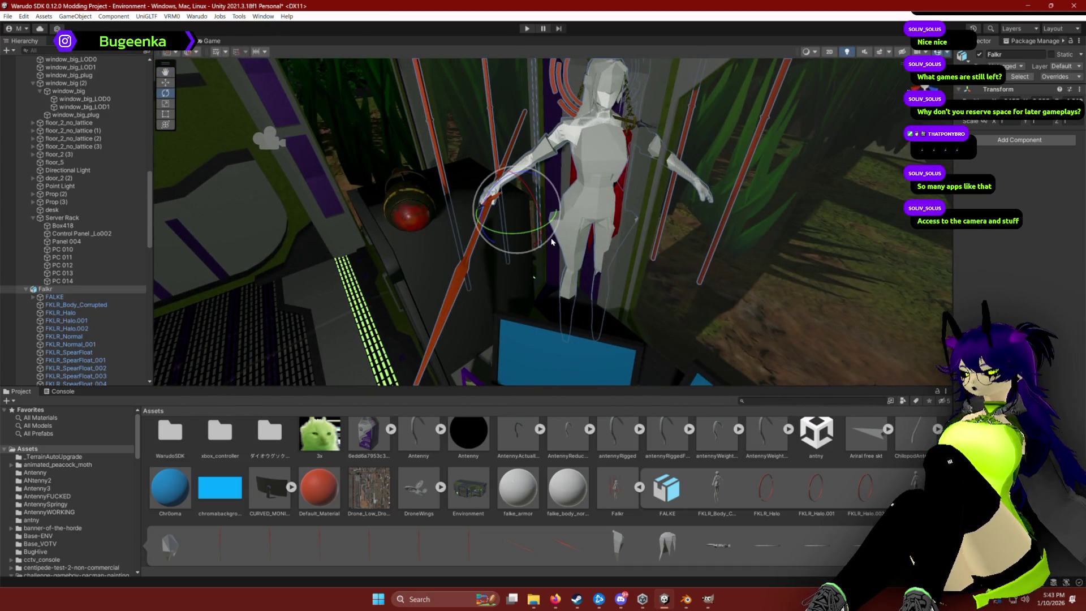
pyautogui.press('Delete')
pyautogui.moveTo(746, 236)
pyautogui.mouseDown()
pyautogui.moveTo(631, 232)
pyautogui.moveTo(659, 233)
pyautogui.moveTo(674, 181)
pyautogui.mouseUp()
# Collapse the milk_carton model's parts list and pull the scene camera back to see the room.
pyautogui.scroll(6, 674, 181)
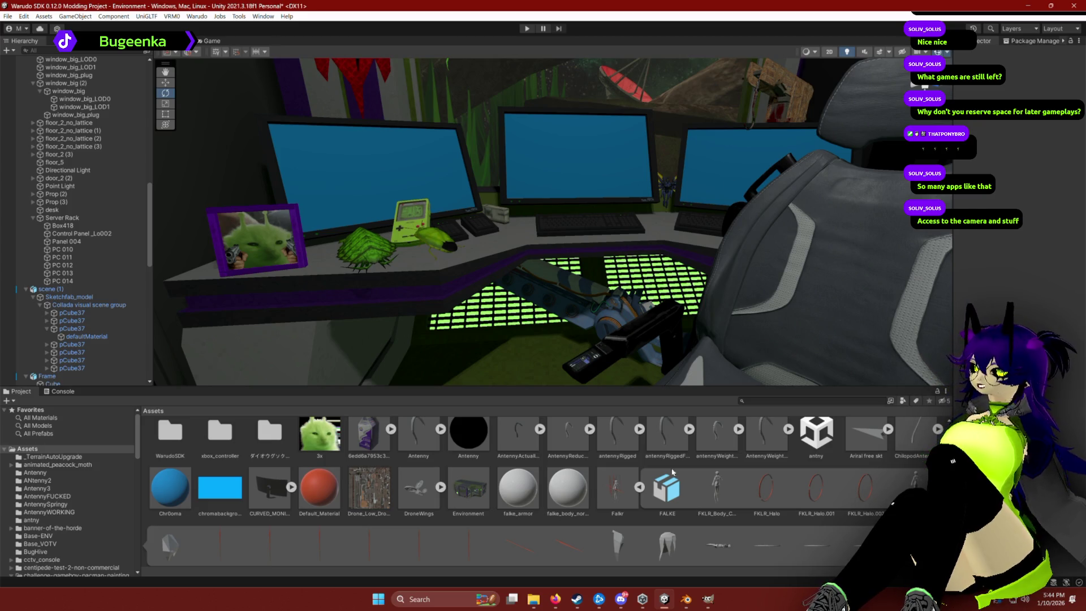
pyautogui.scroll(-2, 642, 480)
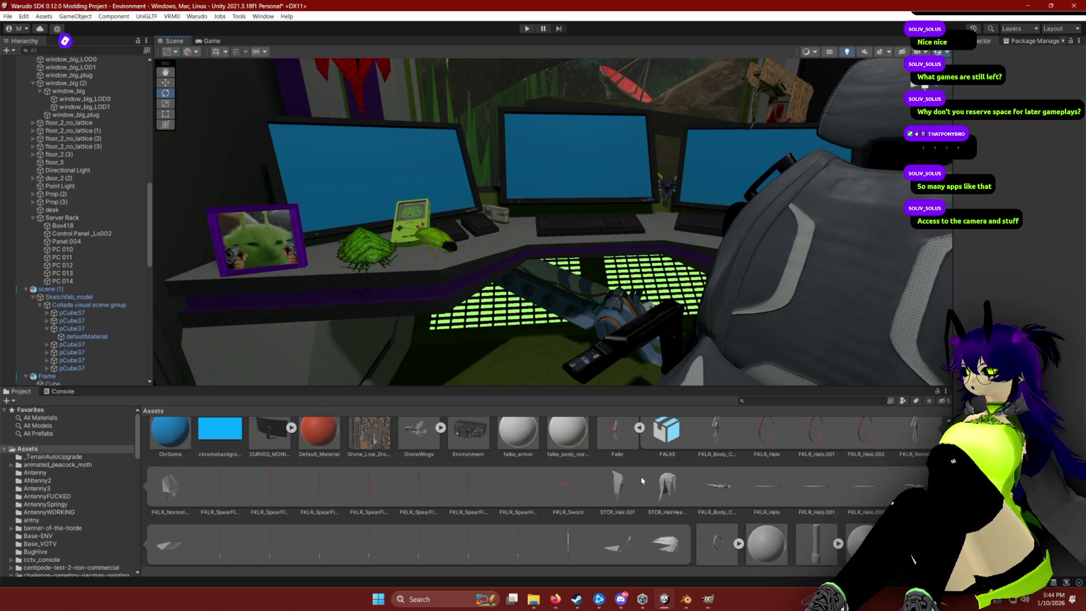
pyautogui.scroll(-3, 642, 483)
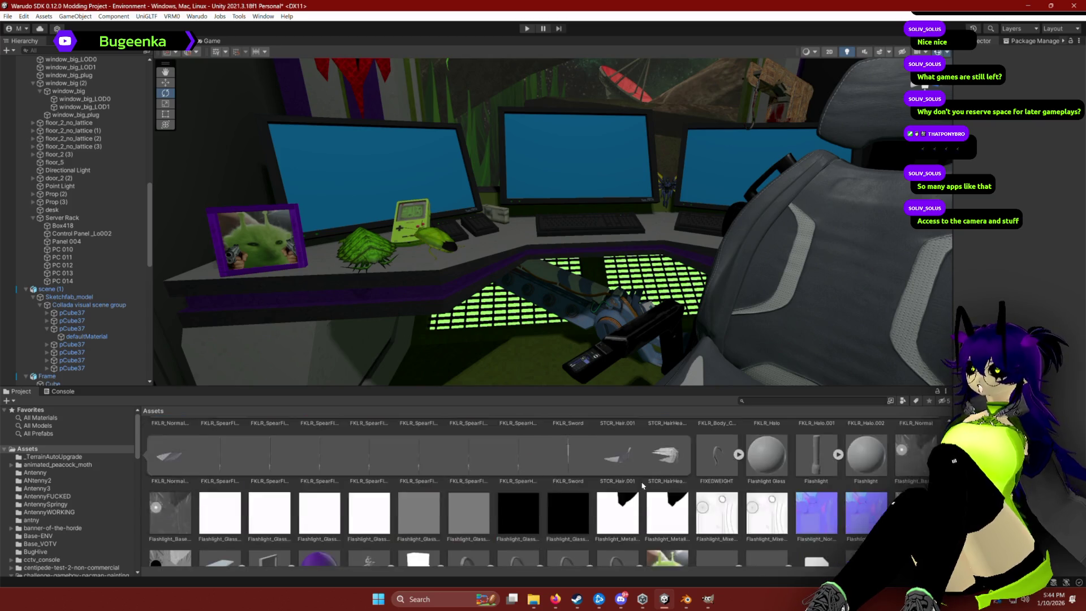
pyautogui.scroll(3, 594, 543)
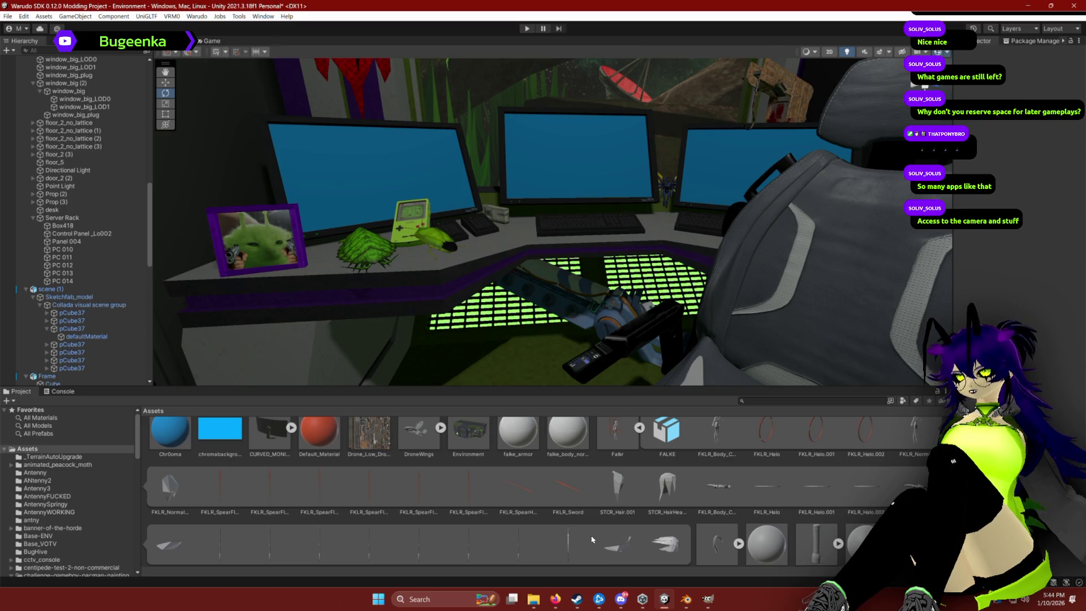
pyautogui.scroll(-10, 593, 539)
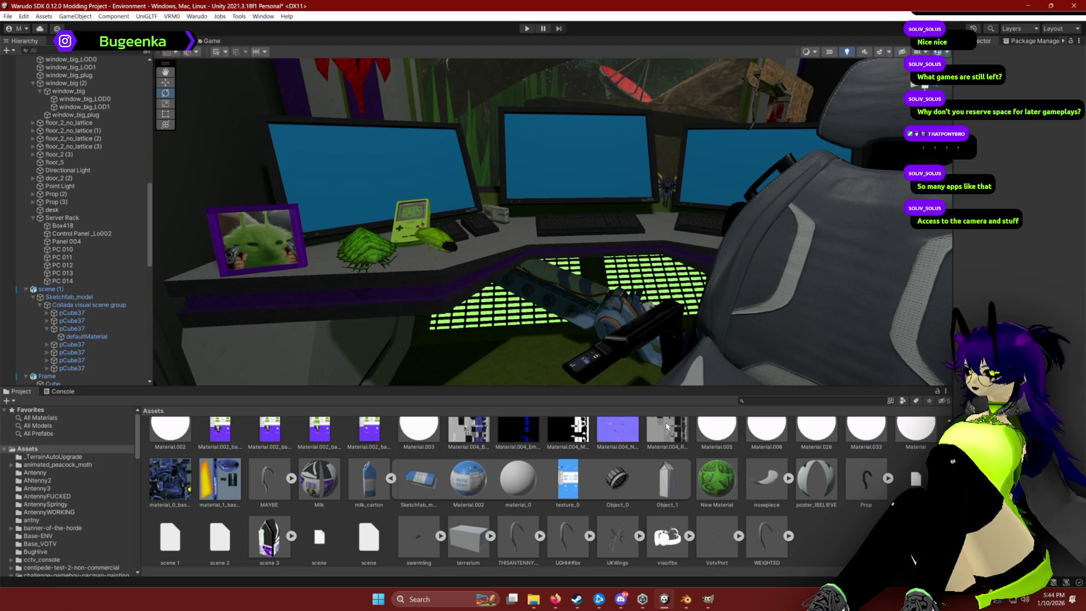
pyautogui.scroll(-1, 760, 497)
pyautogui.click(390, 473)
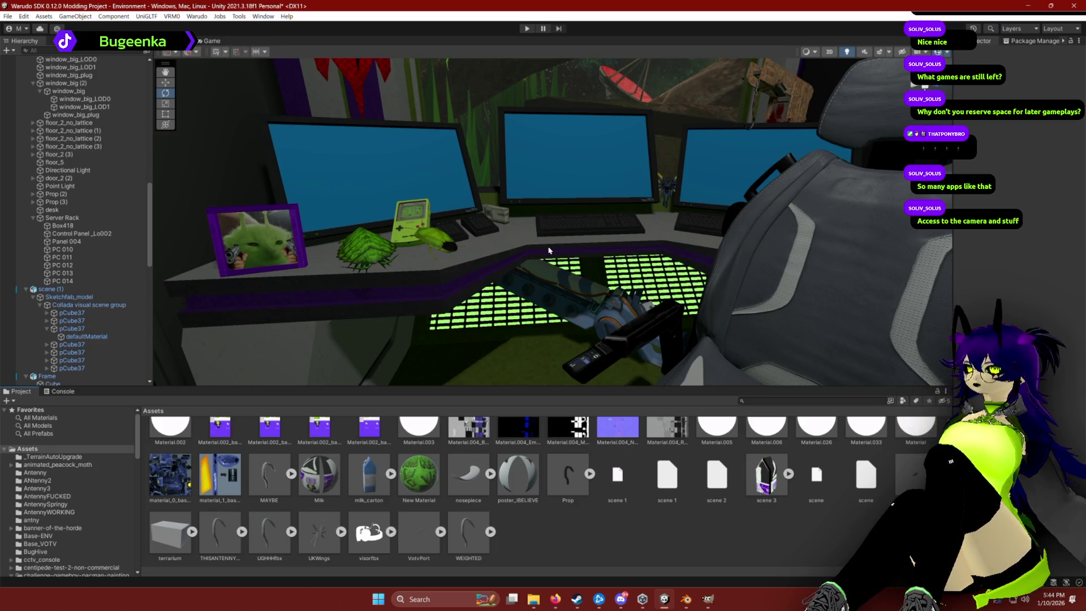
pyautogui.scroll(-5, 549, 251)
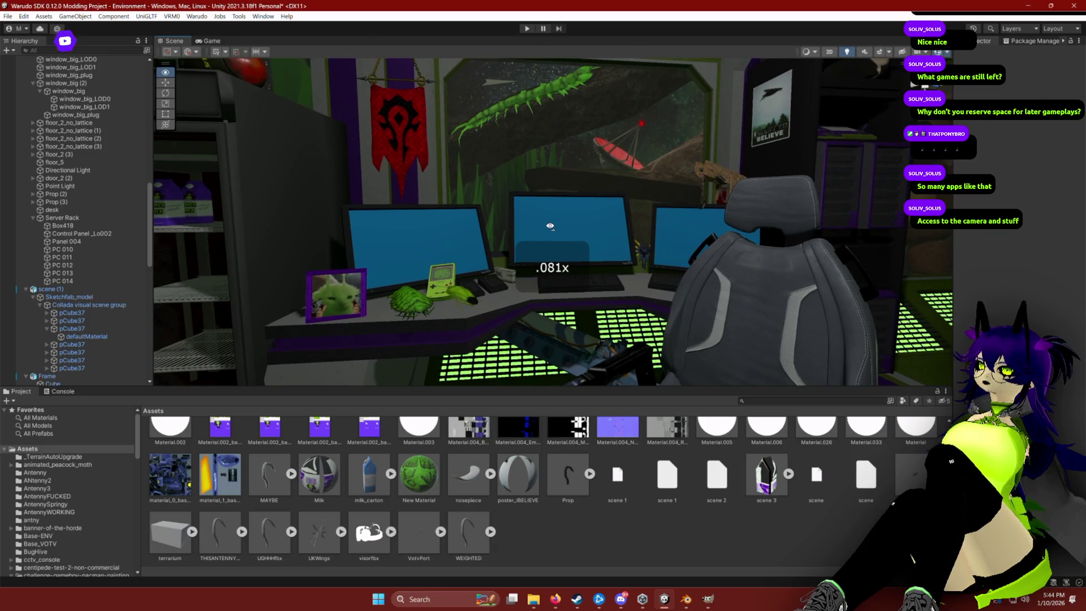
pyautogui.scroll(4, 550, 227)
pyautogui.press('s')
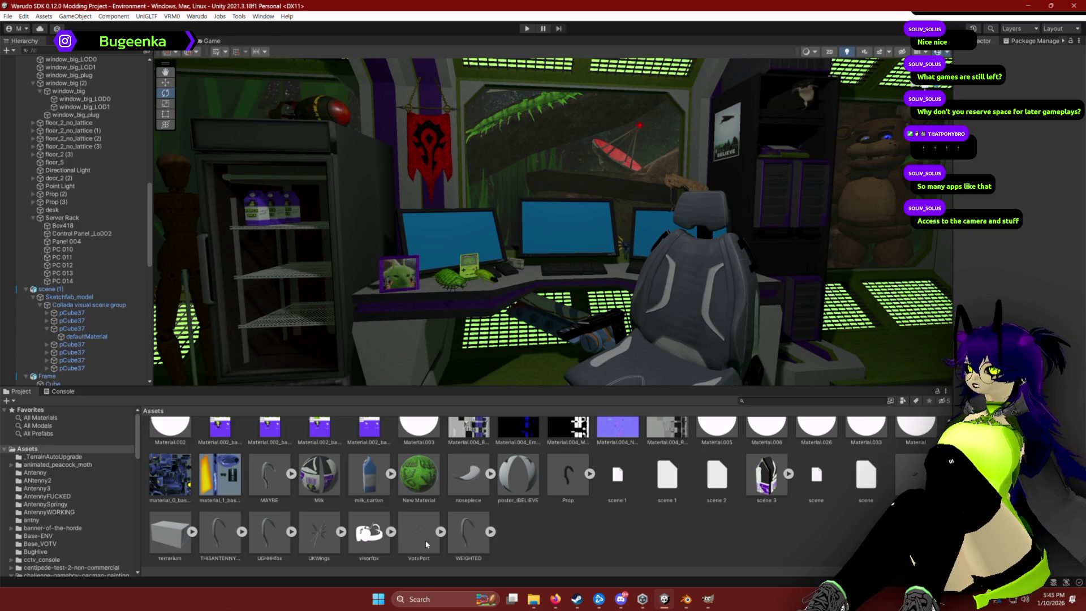
# Expand the VotvPort model in the Project window to reveal parts like AB_plush.mo.
pyautogui.click(441, 532)
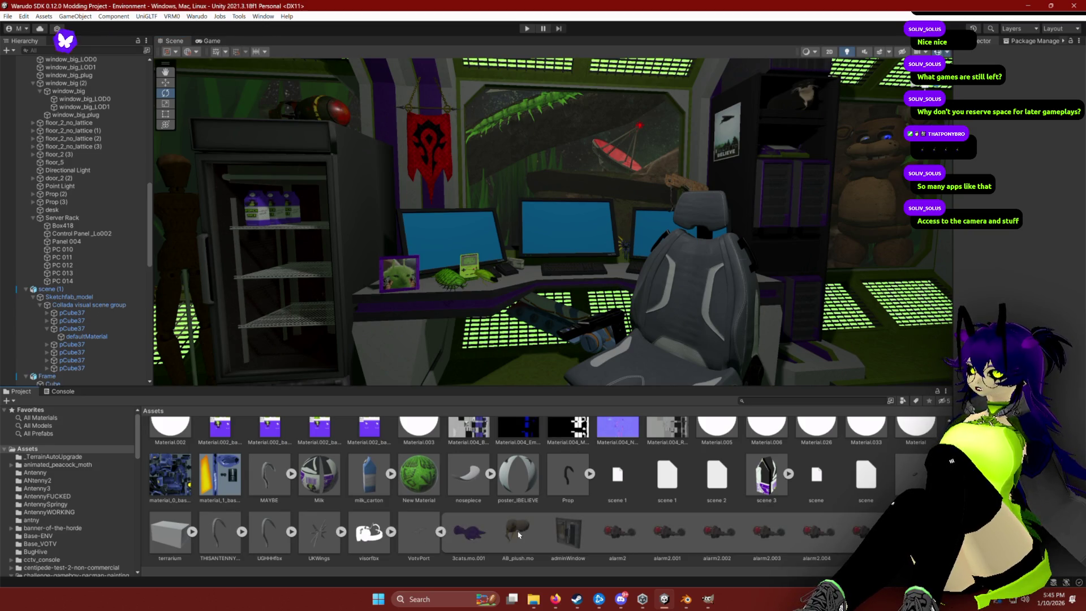
pyautogui.scroll(-5, 518, 534)
pyautogui.scroll(-4, 547, 530)
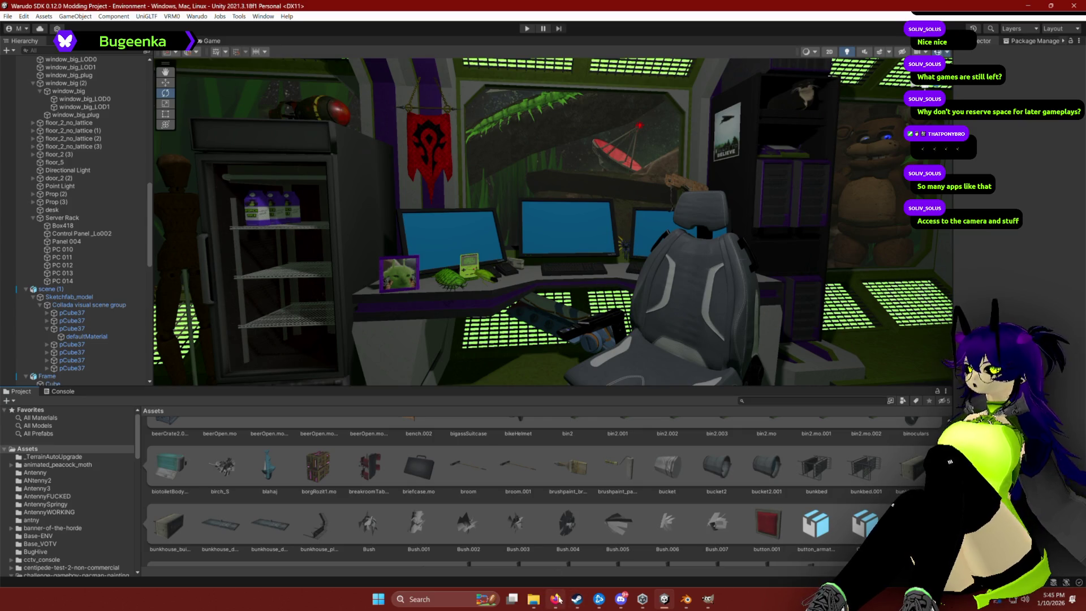
pyautogui.hotkey('alt', 'Tab')
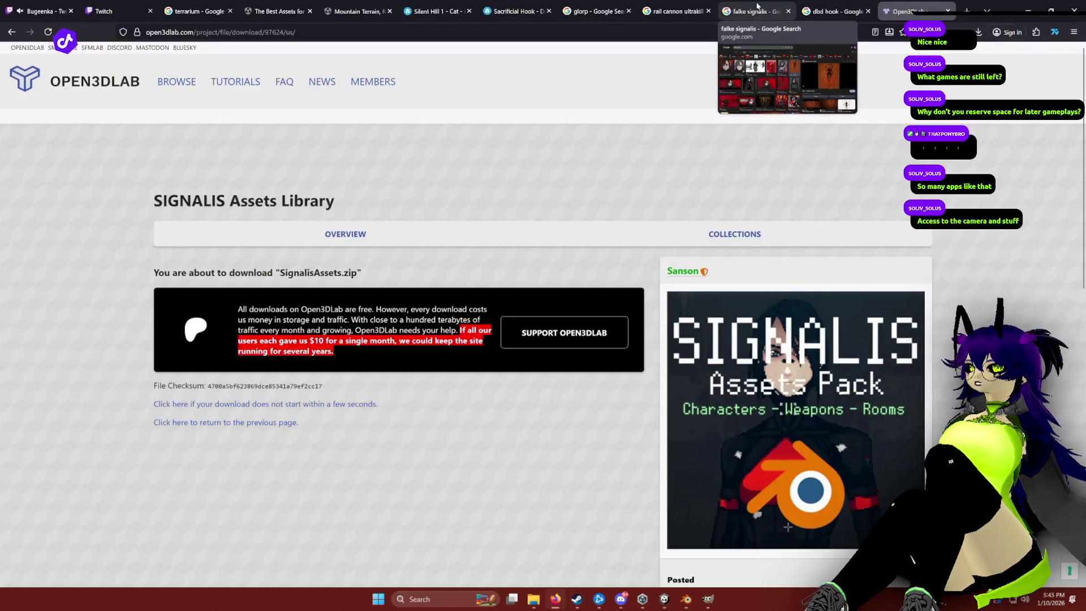
# Search the web for 'argemia plusghie 3d model' from the Firefox address bar.
pyautogui.hotkey('ctrl', 'l')
pyautogui.write('argemi')
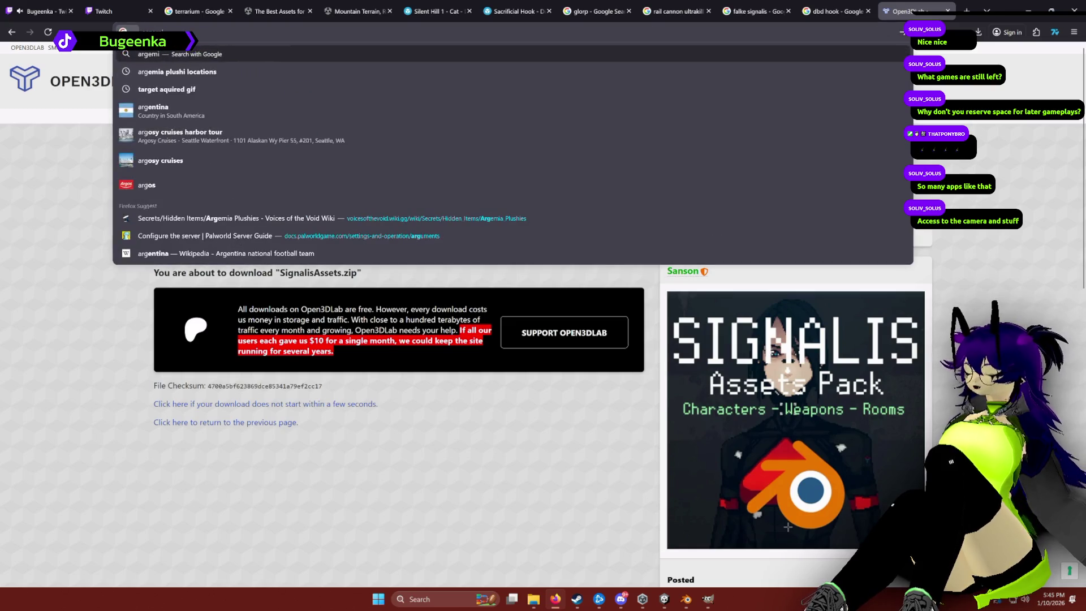
pyautogui.write('a plusghie 3d model')
pyautogui.press('Return')
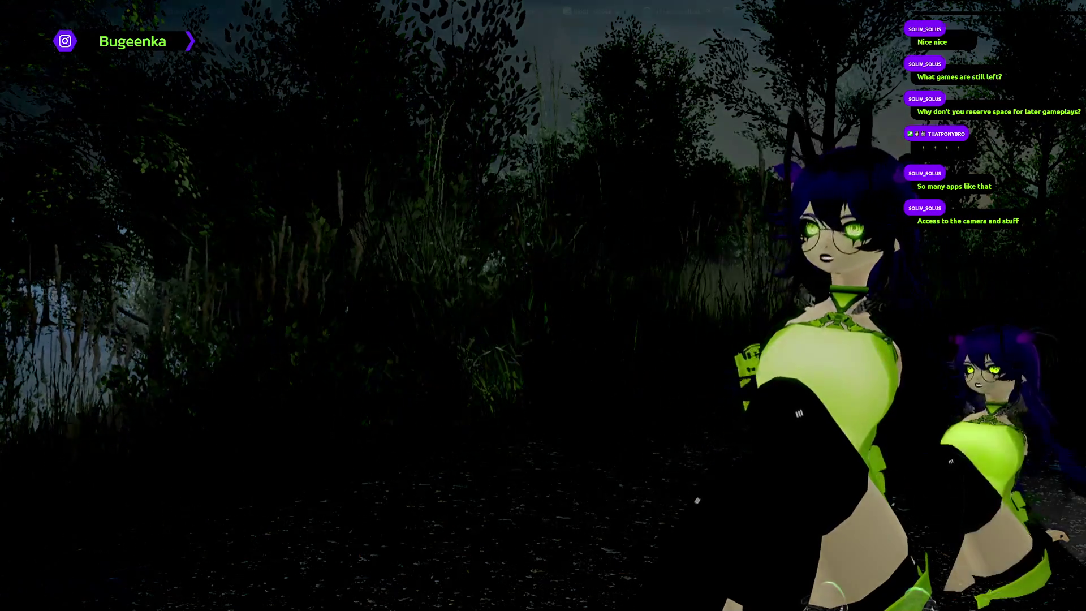
# Page through the voicesoftheprinter prop list from Page 2 to Page 3.
pyautogui.scroll(-8, 336, 335)
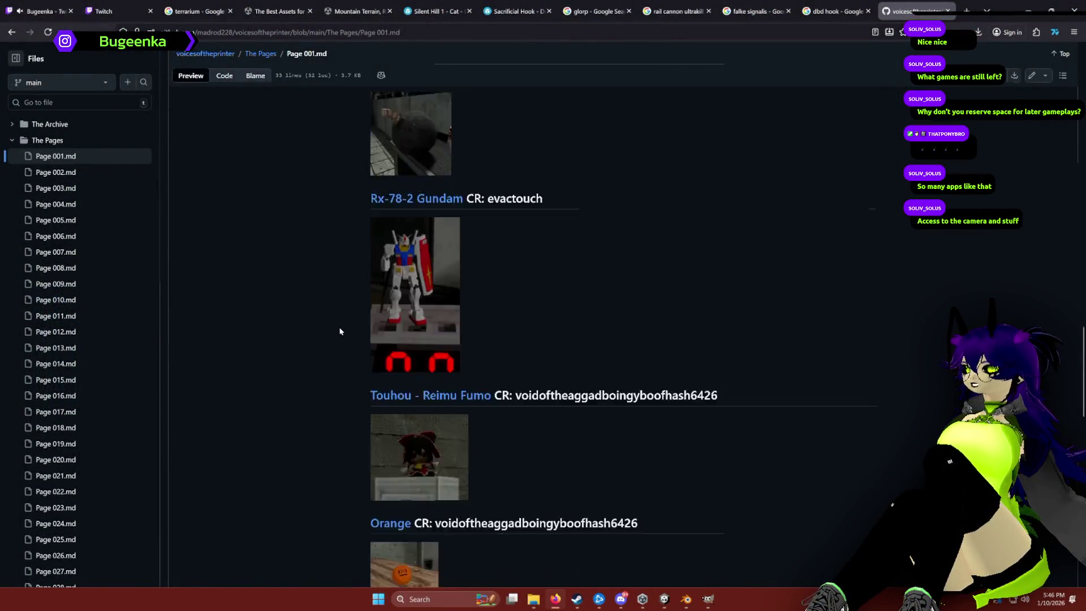
pyautogui.scroll(-8, 334, 332)
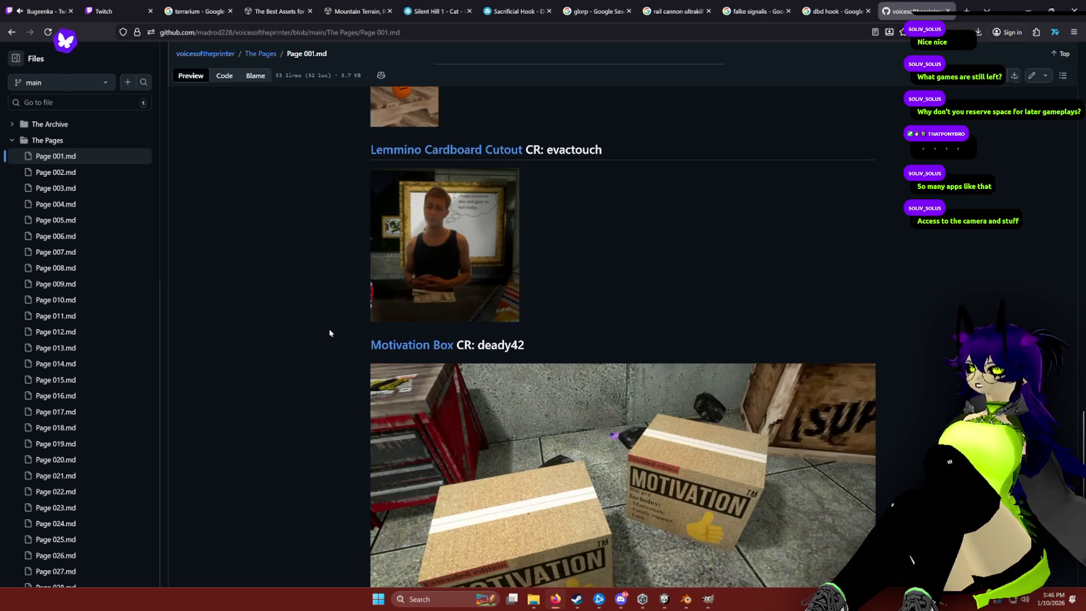
pyautogui.scroll(-1, 328, 332)
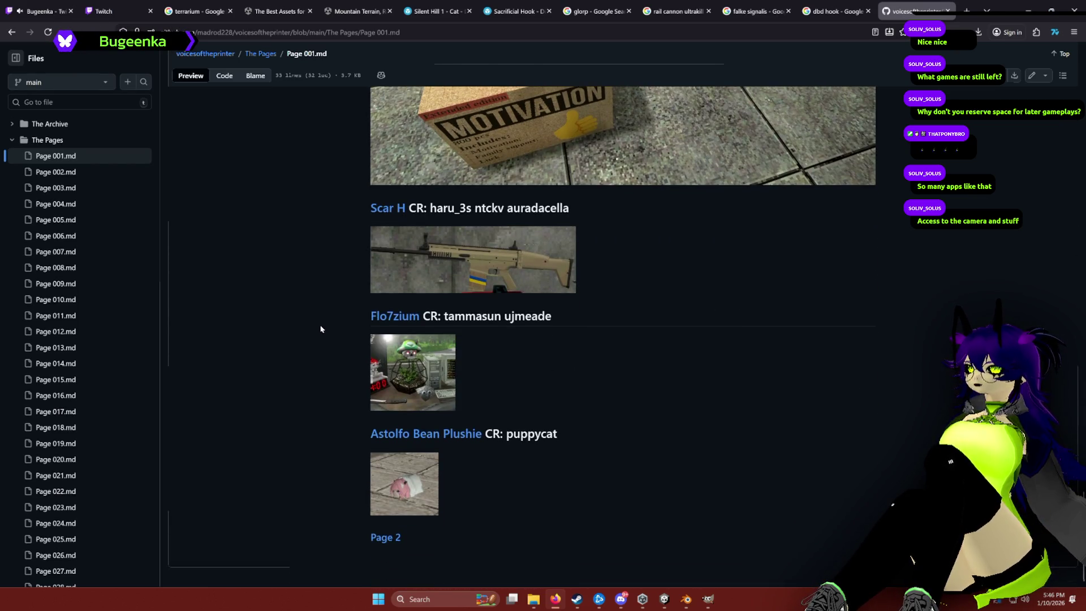
pyautogui.click(391, 539)
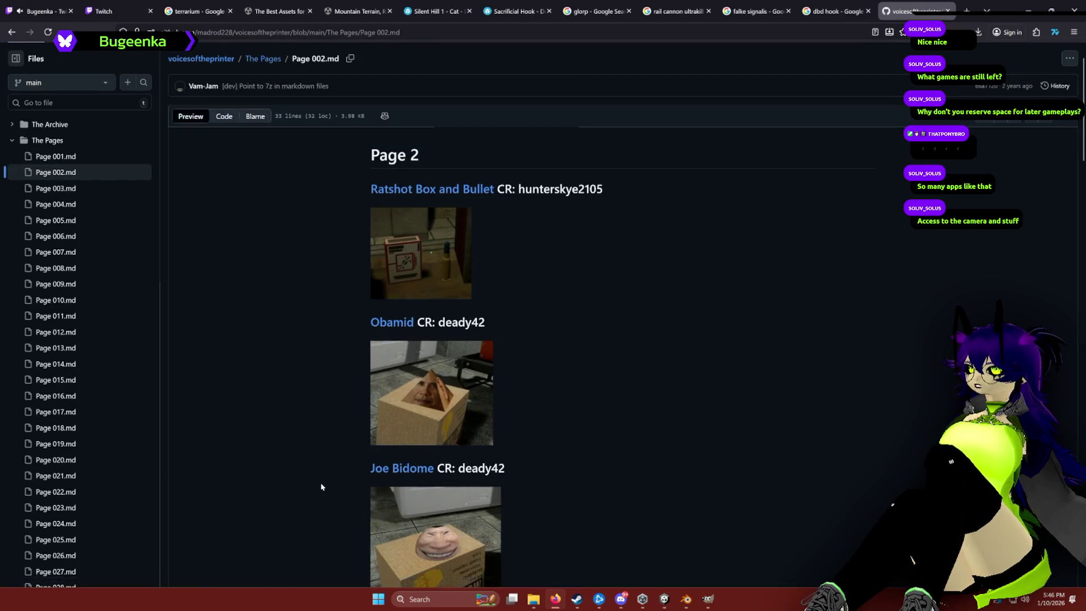
pyautogui.scroll(-8, 320, 490)
pyautogui.scroll(-15, 321, 485)
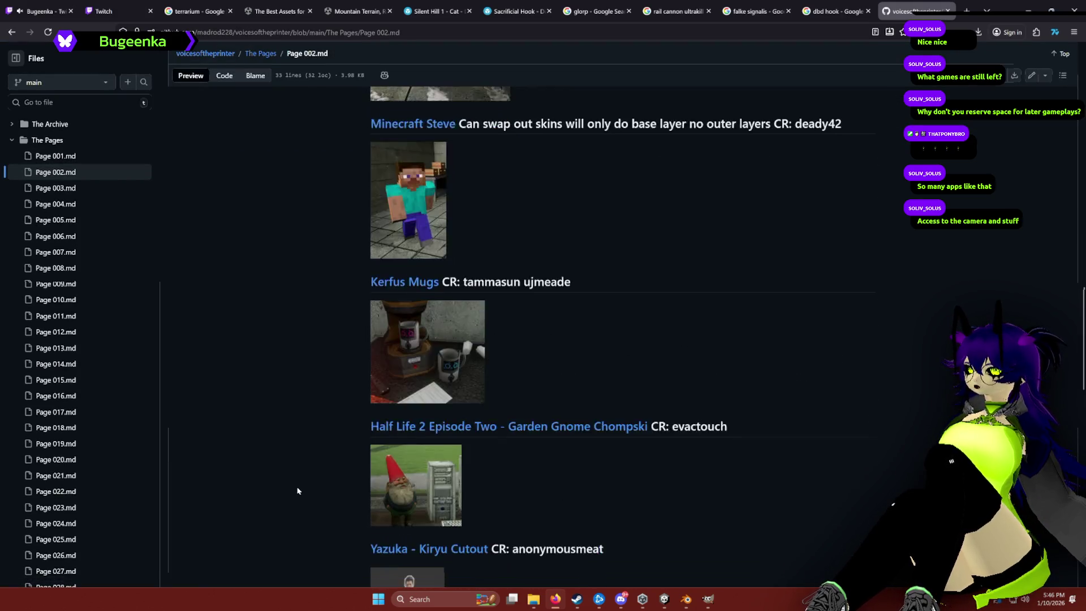
pyautogui.scroll(-5, 300, 479)
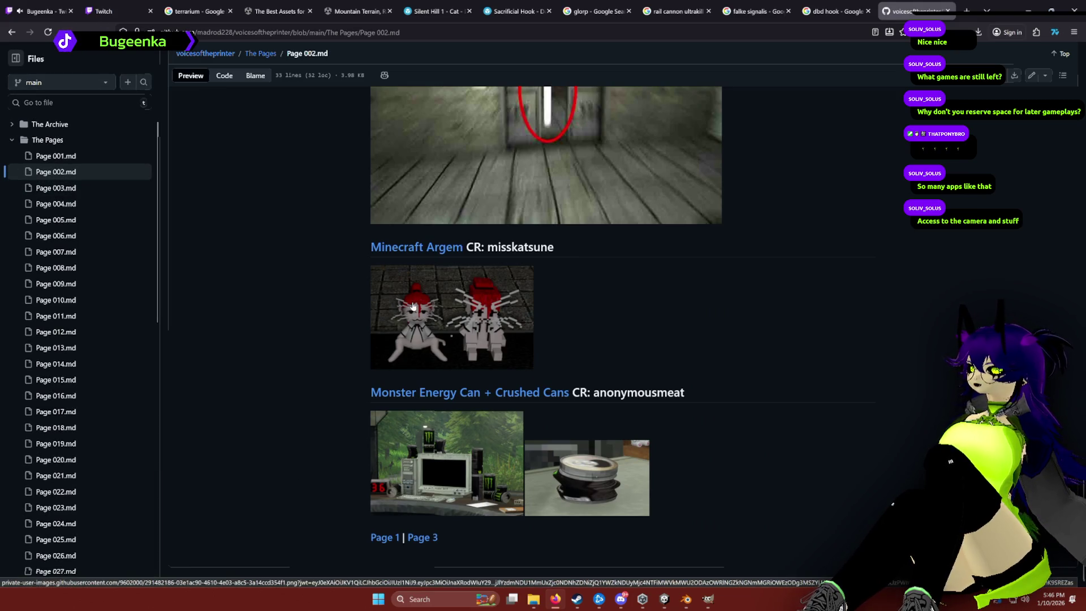
pyautogui.click(425, 537)
# Continue through the prop list via Page 4 to Page 5.
pyautogui.scroll(-10, 309, 472)
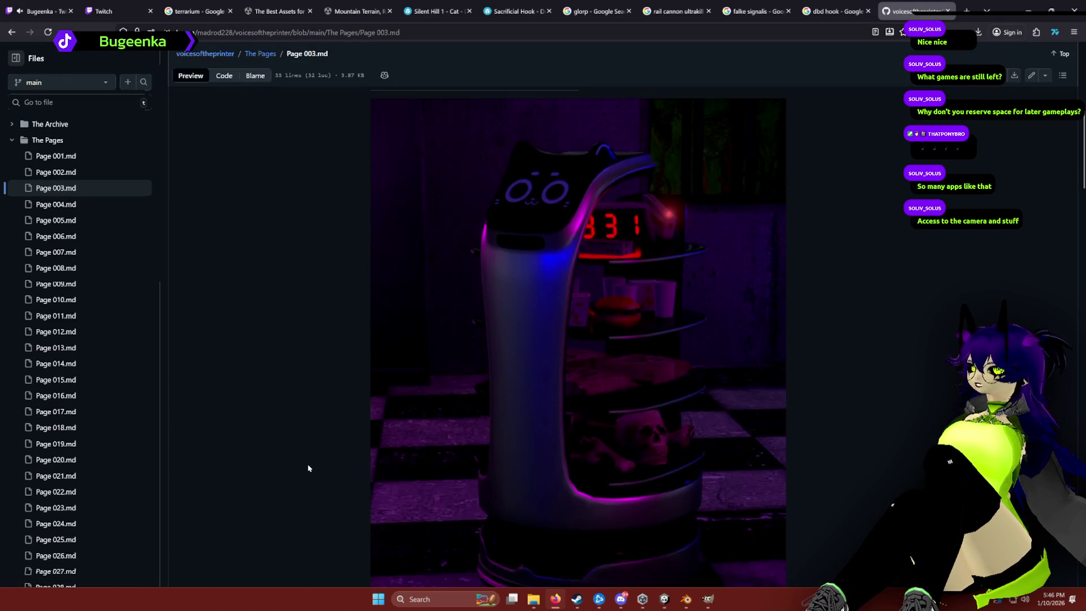
pyautogui.scroll(-7, 308, 467)
pyautogui.scroll(-3, 307, 461)
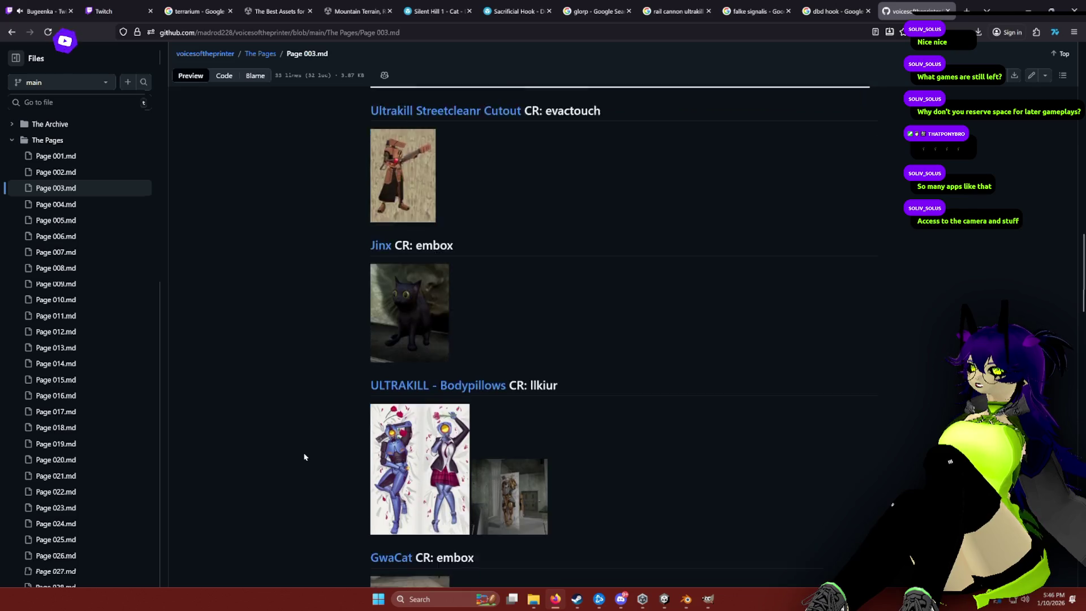
pyautogui.scroll(-3, 305, 455)
pyautogui.scroll(-7, 295, 314)
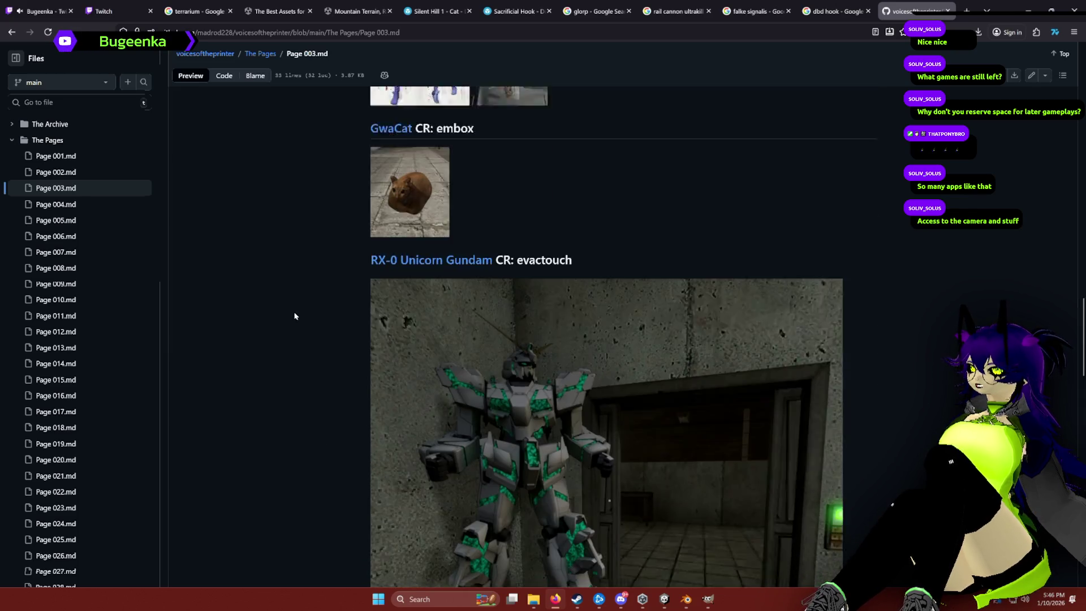
pyautogui.scroll(-12, 297, 318)
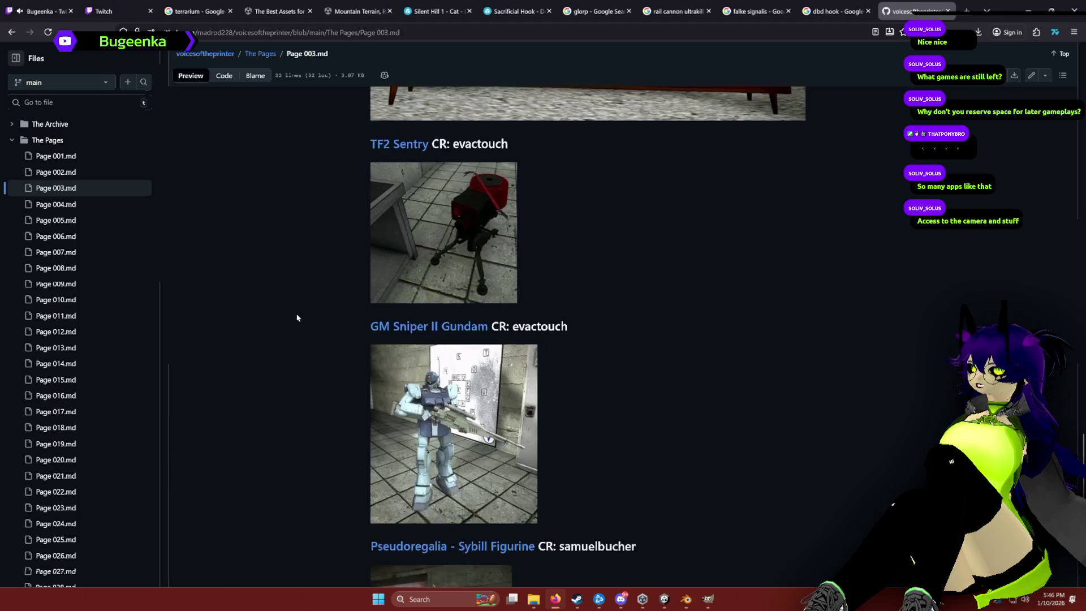
pyautogui.click(436, 538)
pyautogui.scroll(-3, 334, 435)
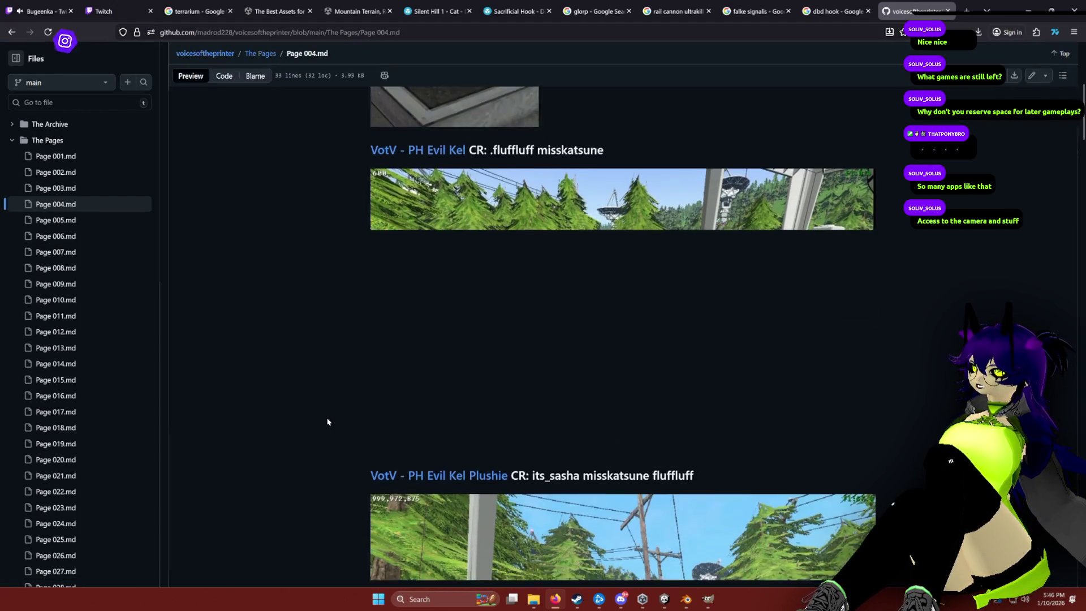
pyautogui.scroll(-5, 327, 421)
pyautogui.scroll(-15, 327, 420)
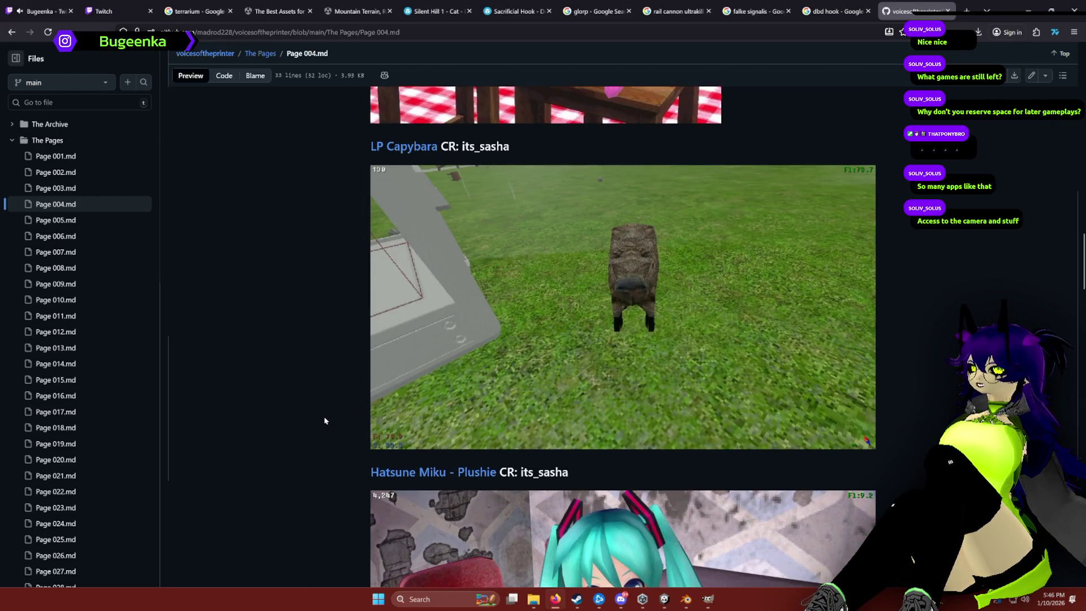
pyautogui.scroll(-10, 316, 317)
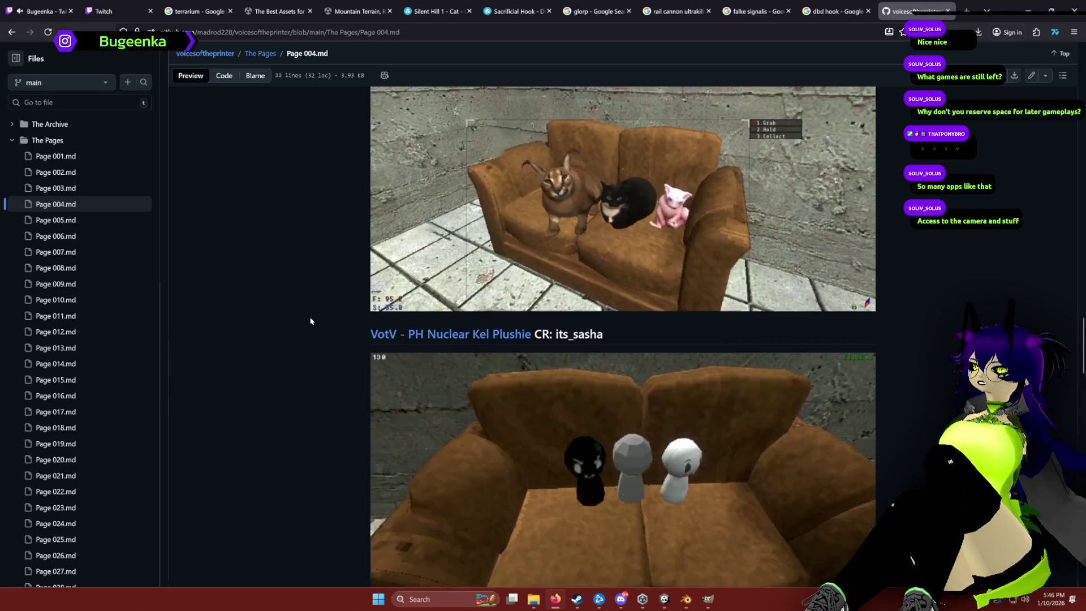
pyautogui.scroll(-15, 326, 334)
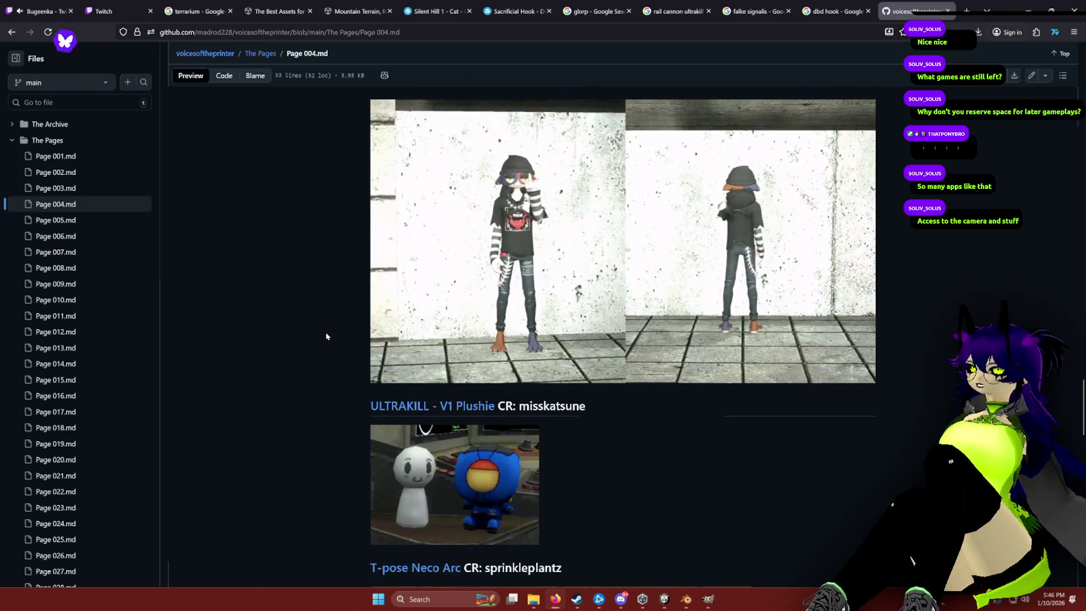
pyautogui.scroll(-15, 325, 339)
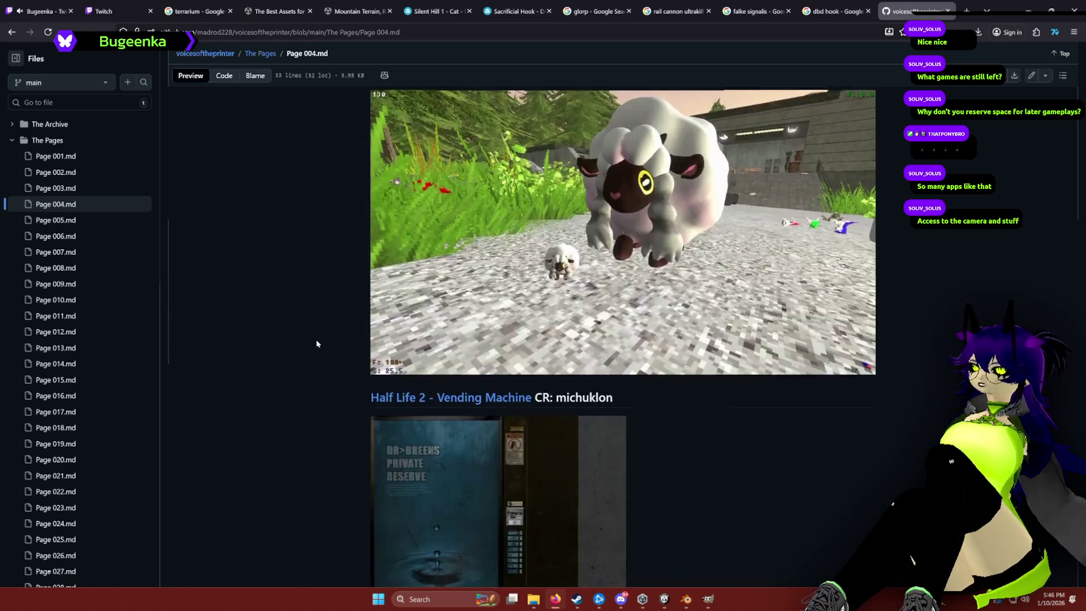
pyautogui.click(421, 538)
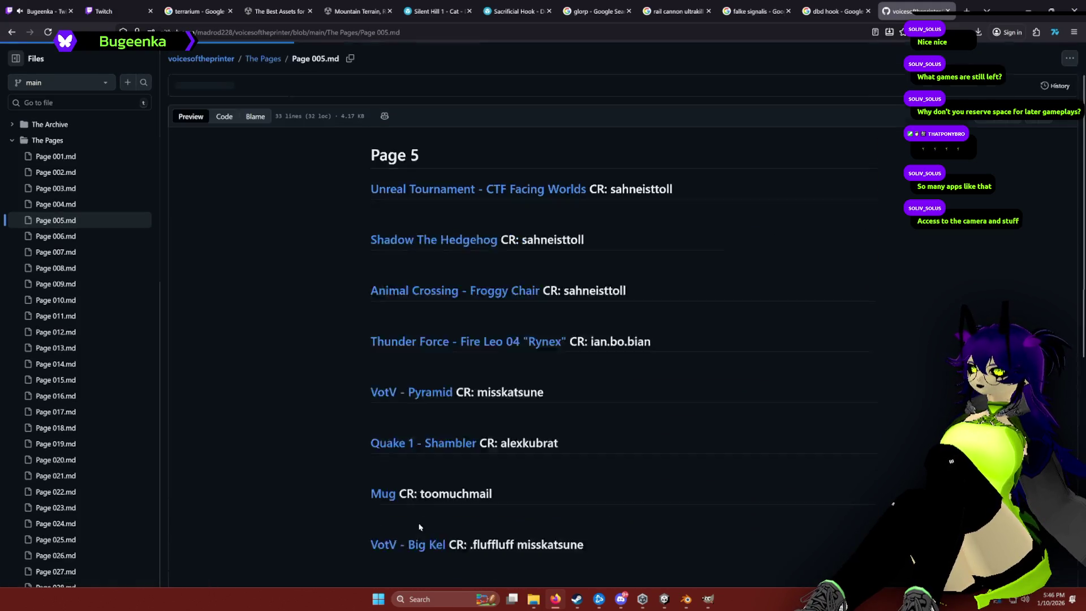
# Find the VotV - Pyramid entry on Page 005 and download its .7z archive.
pyautogui.scroll(-15, 315, 395)
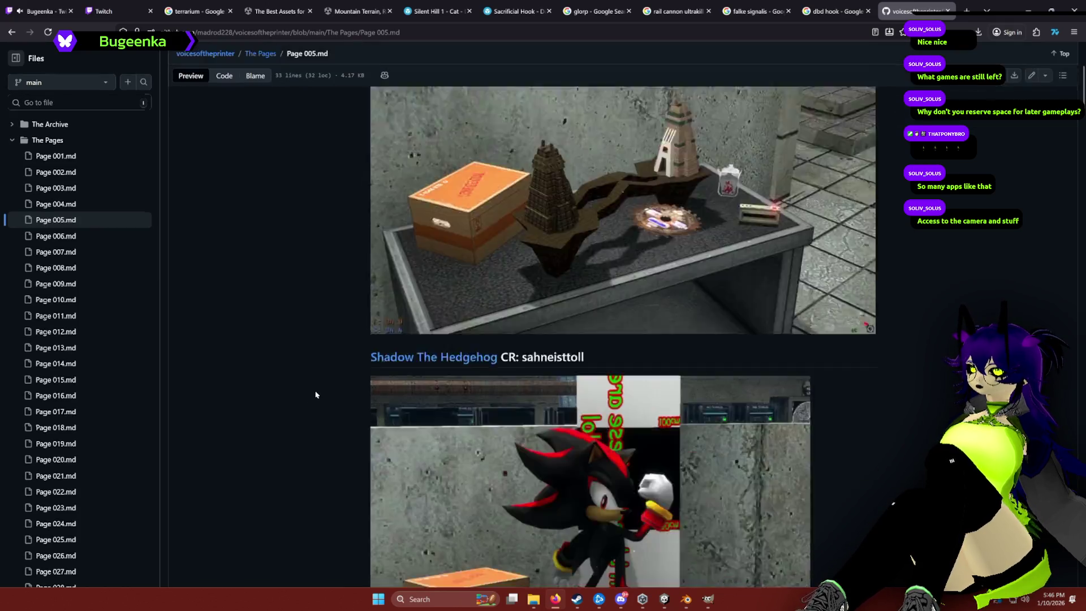
pyautogui.scroll(-5, 317, 392)
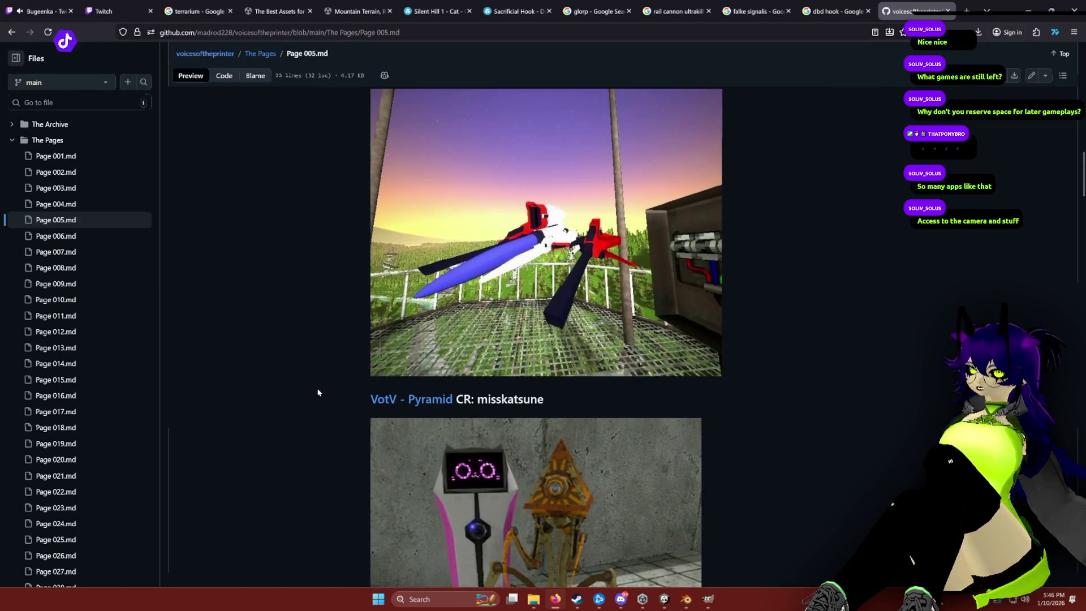
pyautogui.scroll(6, 315, 391)
pyautogui.scroll(4, 257, 359)
pyautogui.scroll(-3, 260, 357)
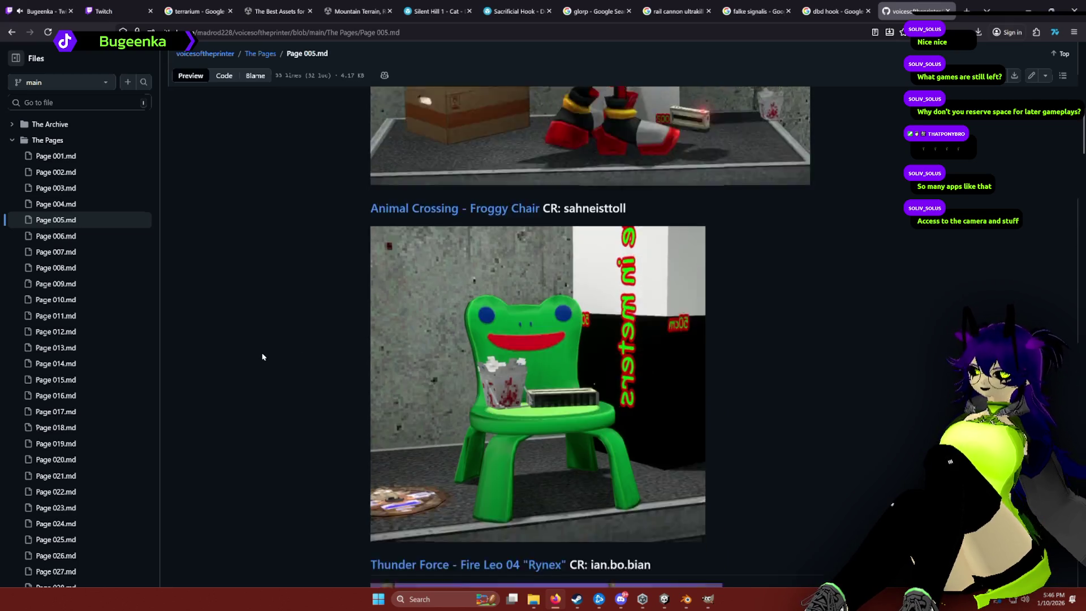
pyautogui.scroll(-12, 270, 359)
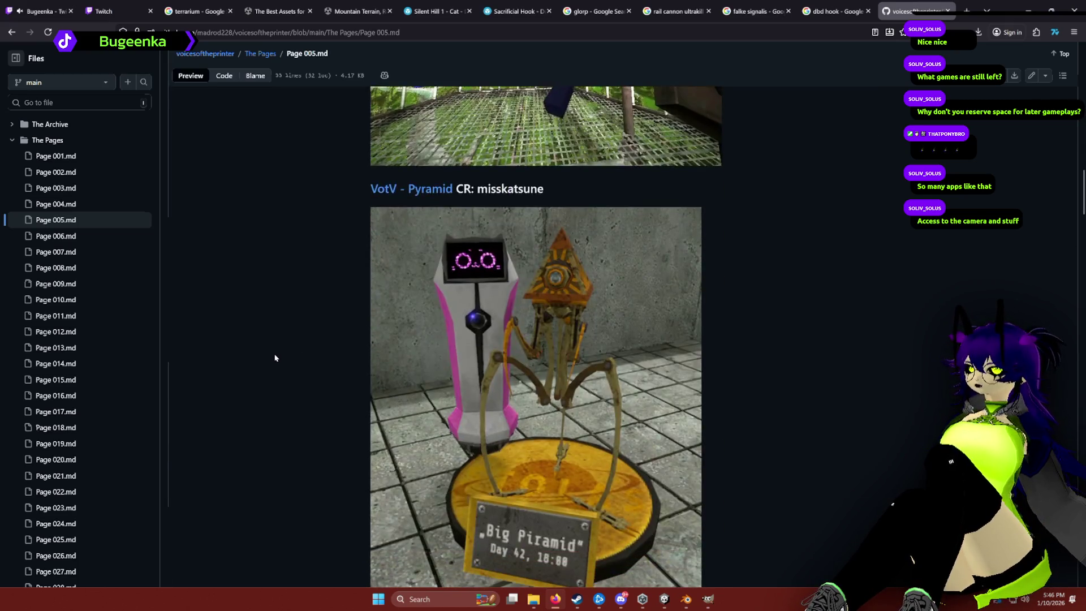
pyautogui.scroll(-3, 278, 364)
pyautogui.scroll(5, 306, 368)
pyautogui.scroll(-2, 339, 376)
pyautogui.scroll(3, 373, 312)
pyautogui.scroll(1, 401, 252)
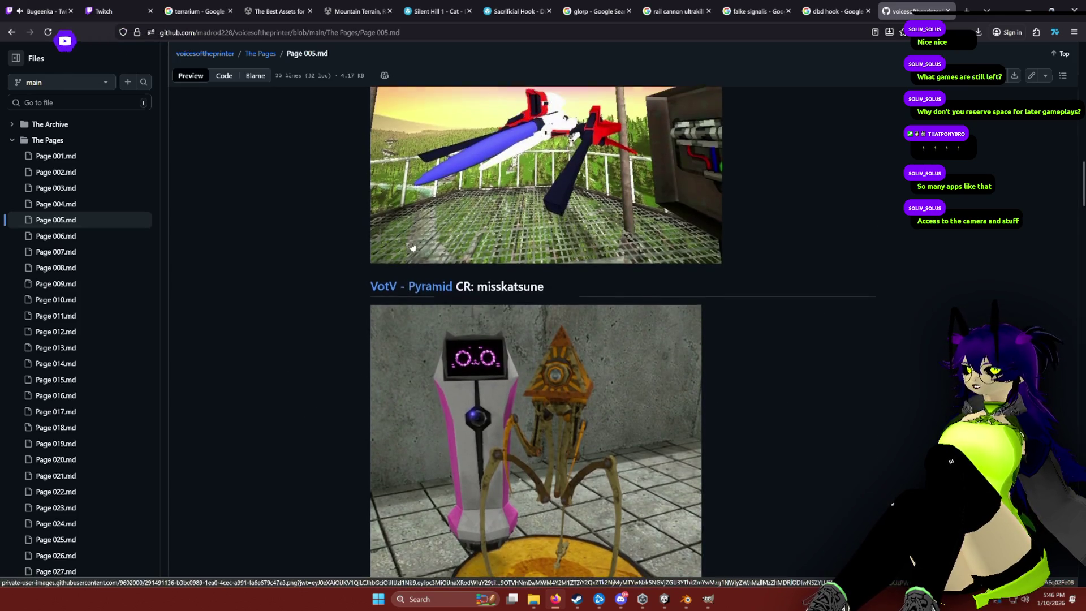
pyautogui.click(411, 299)
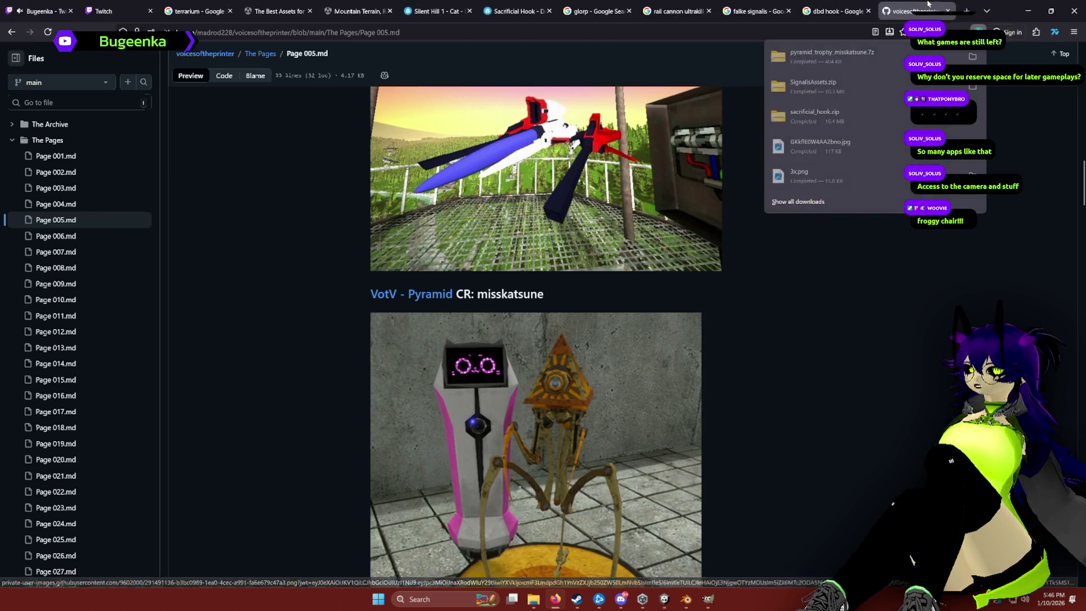
# Glance at the dbd hook image results, then return and scroll further down Page 005.
pyautogui.click(838, 11)
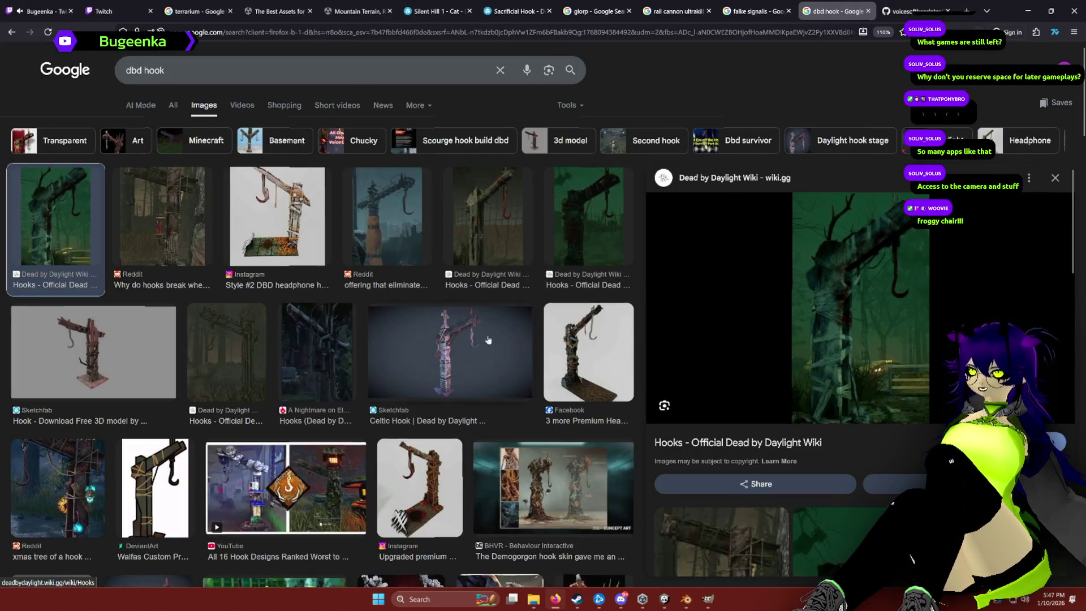
pyautogui.click(918, 4)
pyautogui.scroll(-20, 305, 306)
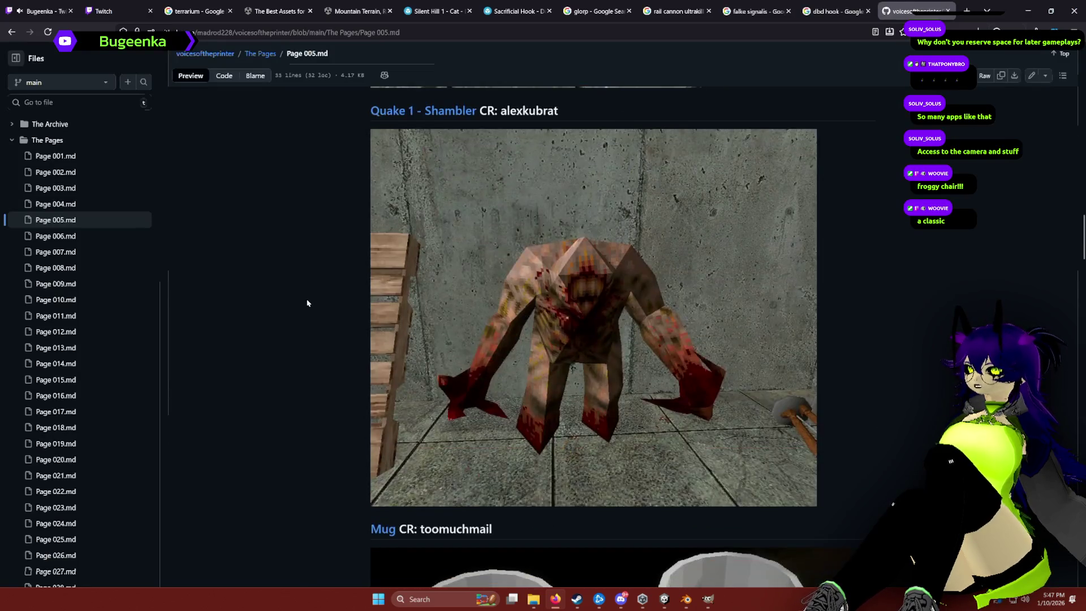
pyautogui.scroll(3, 305, 310)
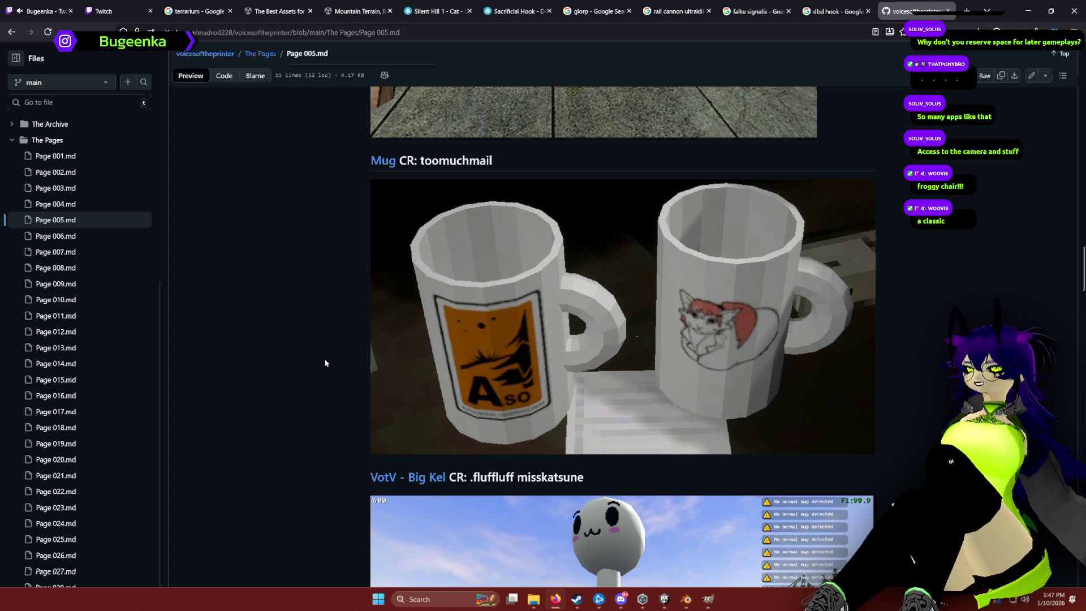
pyautogui.scroll(-15, 325, 362)
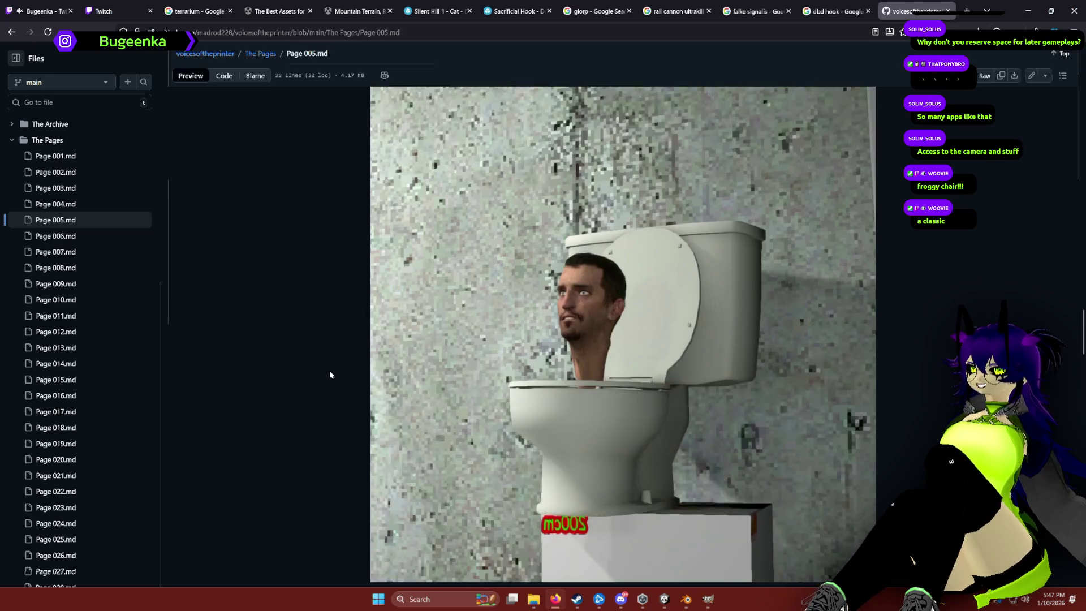
pyautogui.scroll(-8, 331, 375)
pyautogui.scroll(-16, 330, 374)
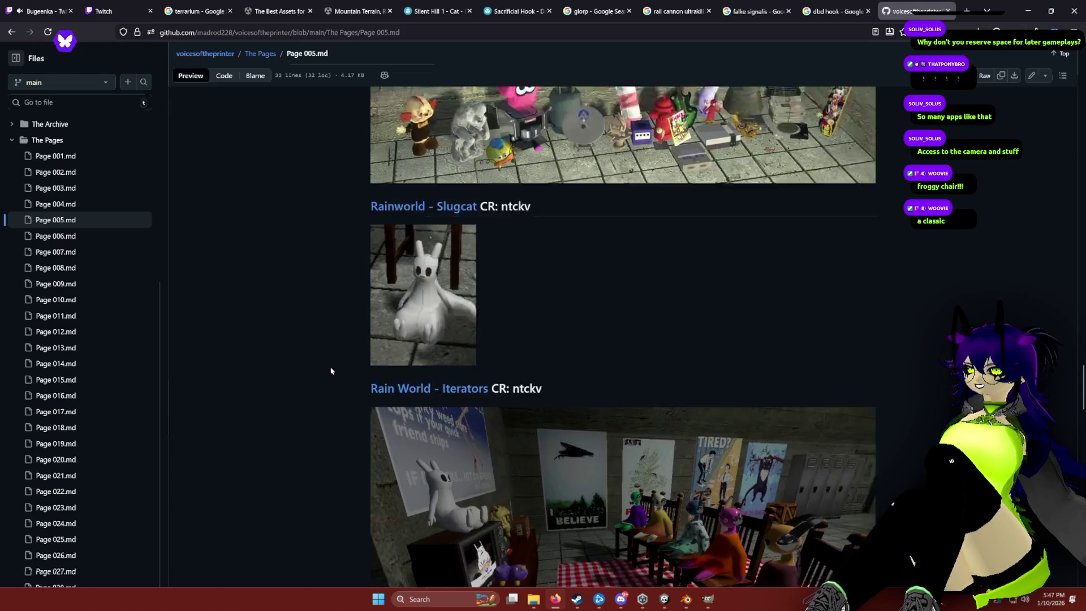
pyautogui.scroll(-15, 327, 373)
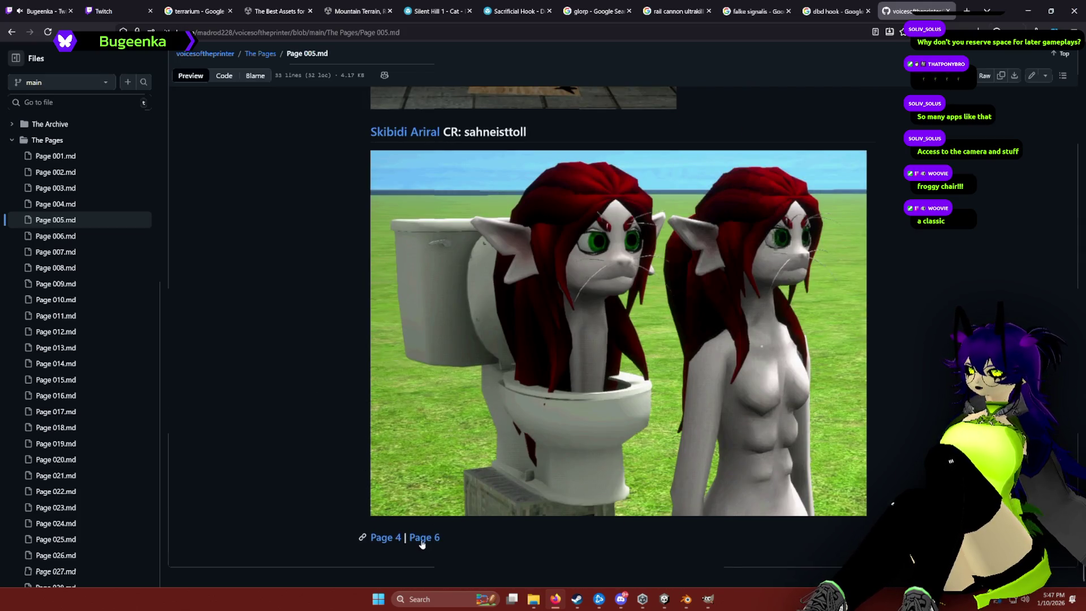
# Move through Page 6 of the prop list on to Page 7.
pyautogui.click(424, 538)
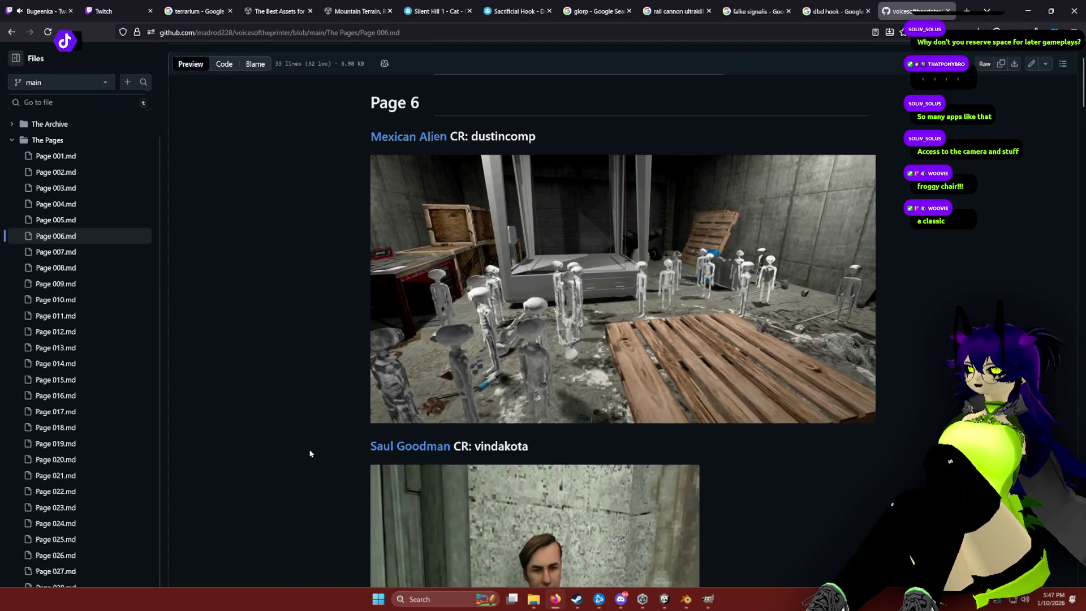
pyautogui.scroll(-10, 303, 441)
pyautogui.scroll(-20, 305, 438)
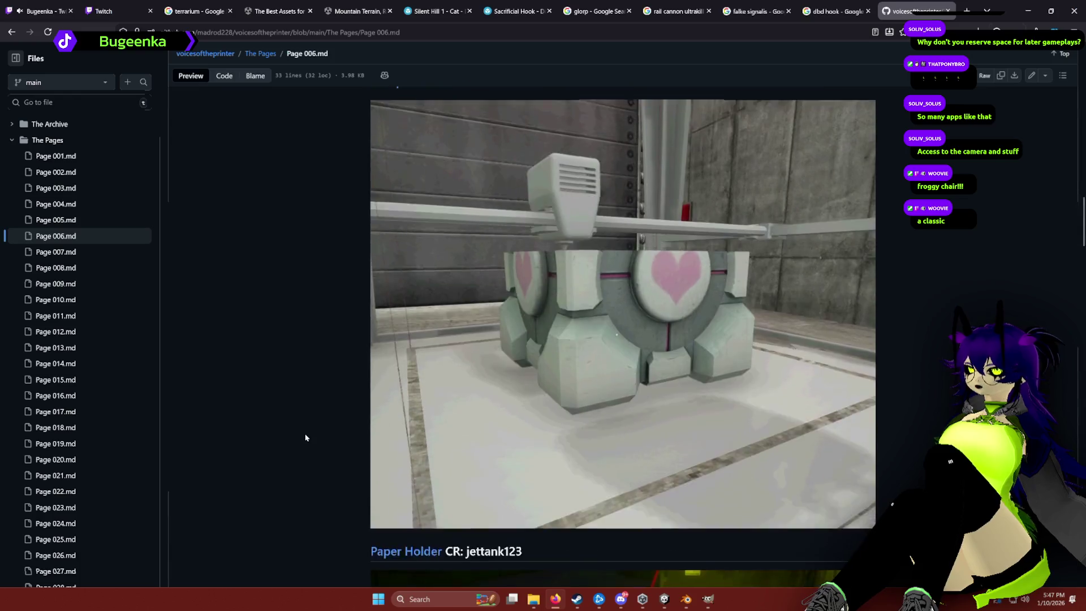
pyautogui.scroll(-15, 321, 424)
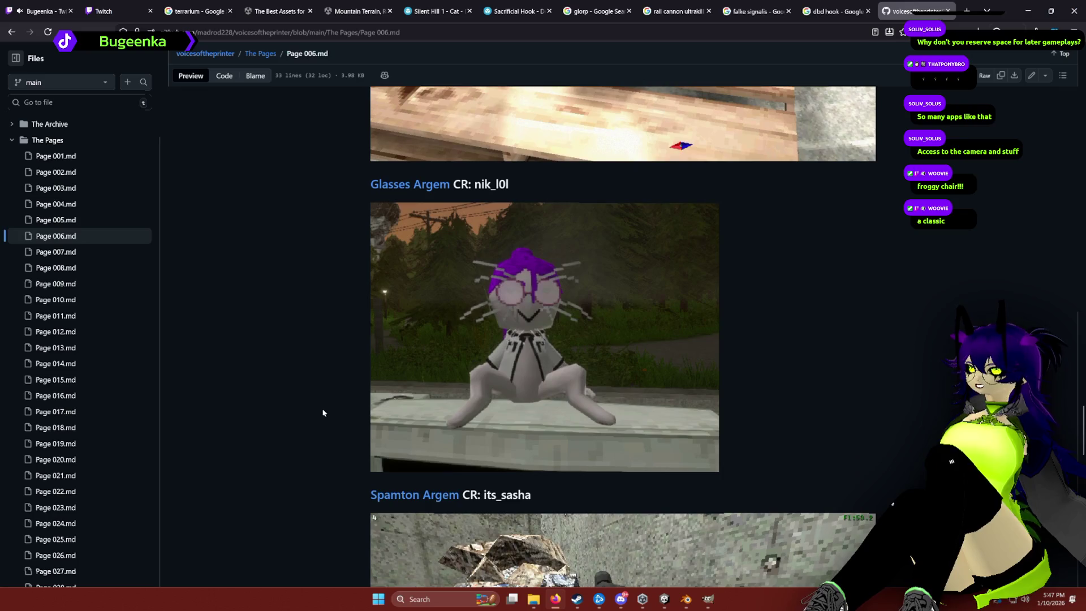
pyautogui.scroll(-4, 493, 345)
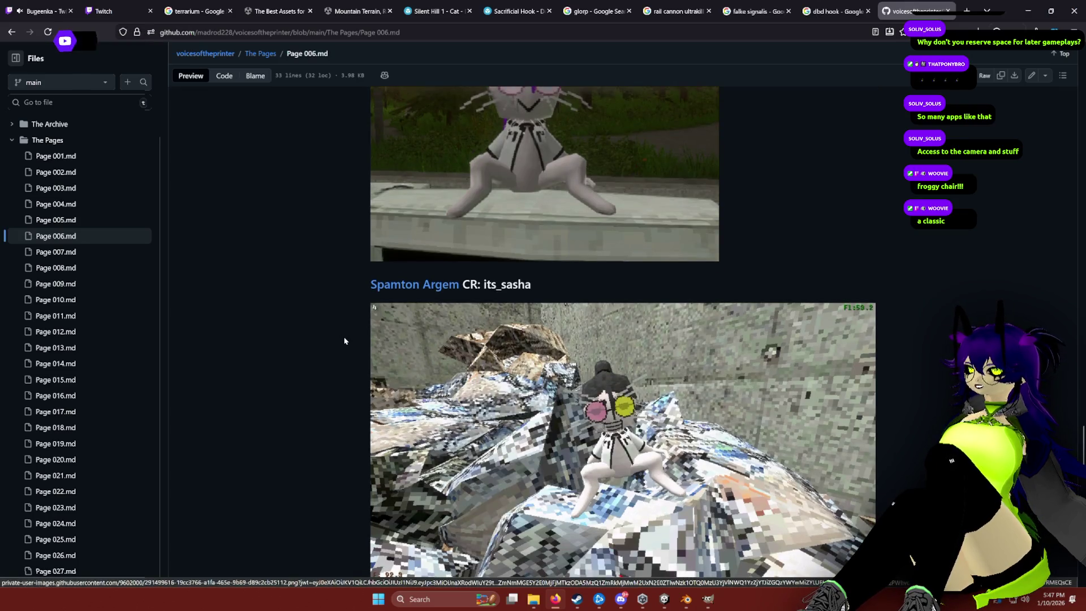
pyautogui.scroll(-11, 347, 343)
pyautogui.scroll(-5, 348, 342)
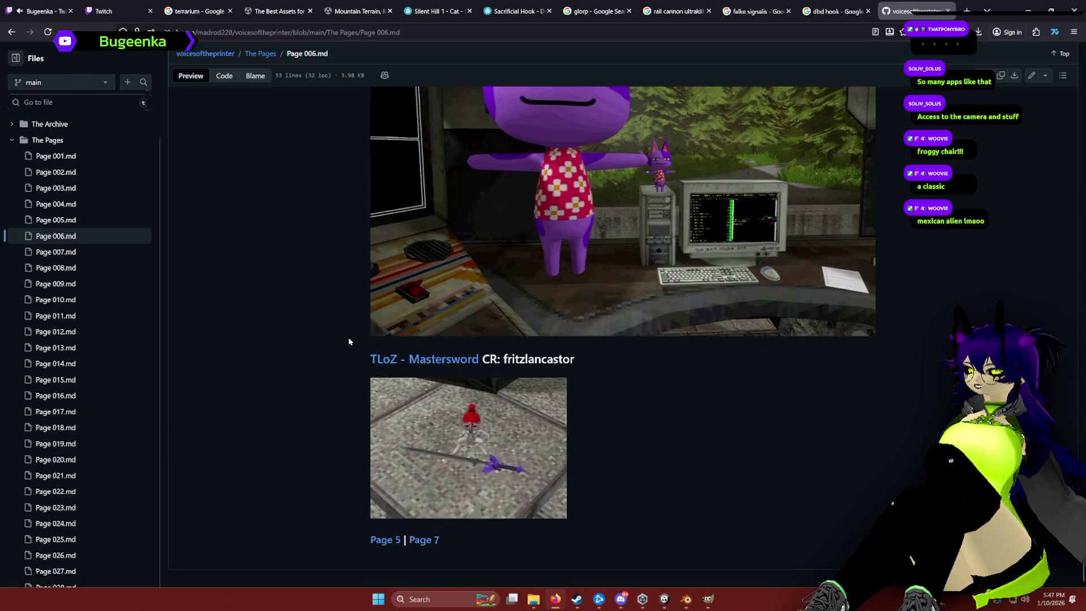
pyautogui.click(427, 538)
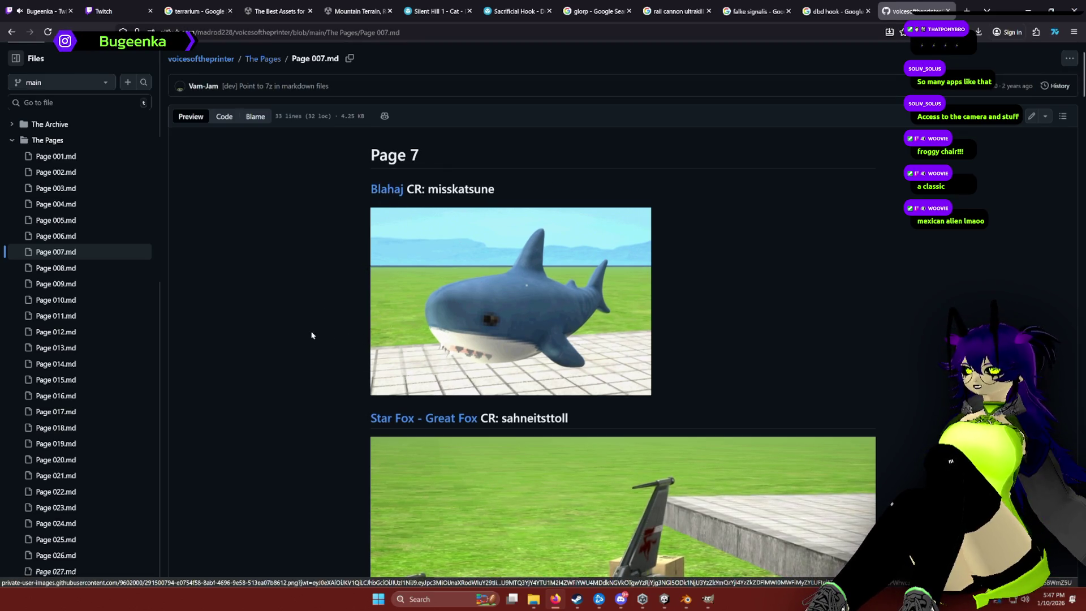
# Scroll Page 7 to the Argem entries and download the Argem smoking a blunt prop.
pyautogui.scroll(-20, 326, 305)
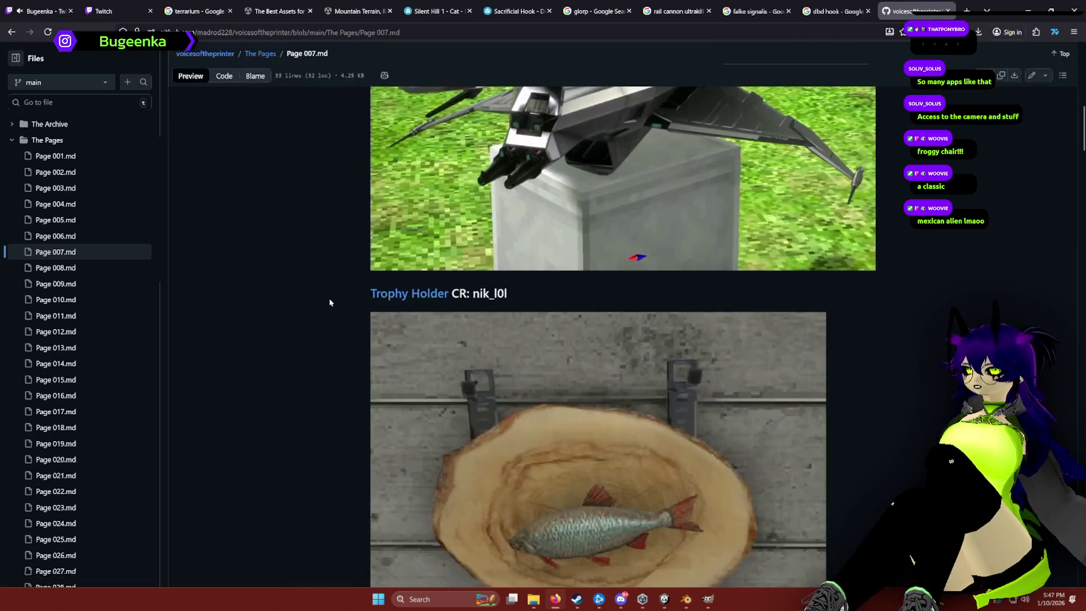
pyautogui.scroll(-7, 332, 304)
pyautogui.scroll(5, 333, 303)
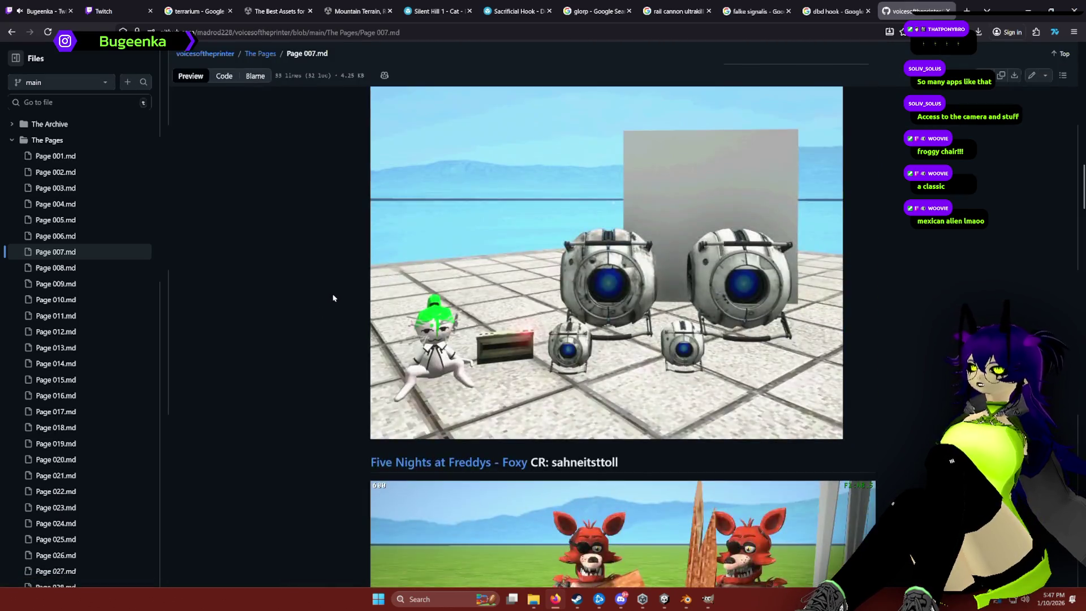
pyautogui.scroll(6, 332, 303)
pyautogui.scroll(-8, 333, 301)
pyautogui.scroll(-7, 333, 300)
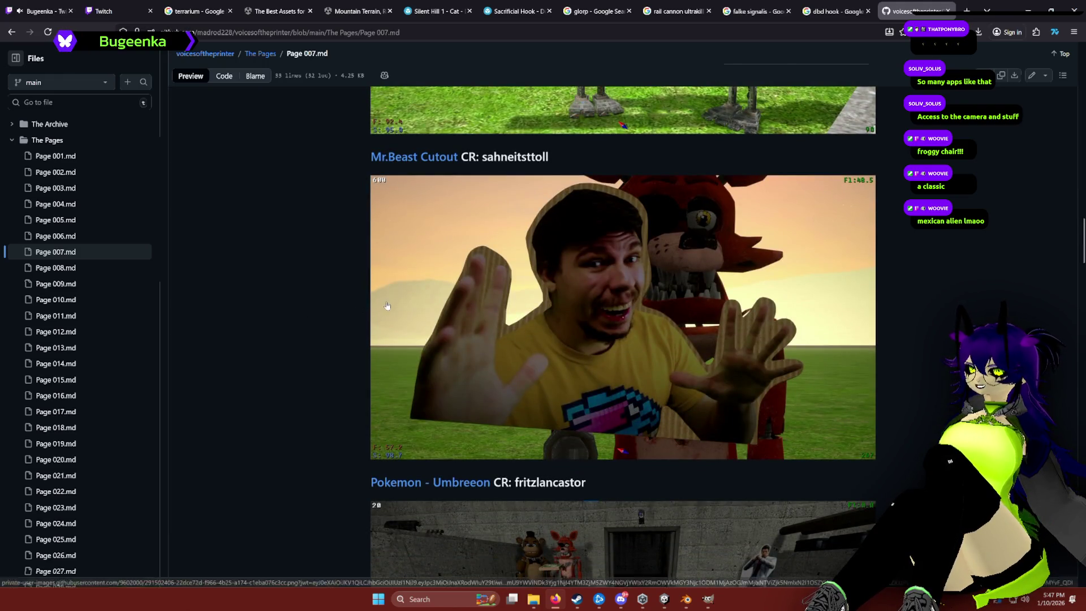
pyautogui.scroll(-20, 316, 301)
pyautogui.scroll(-6, 317, 301)
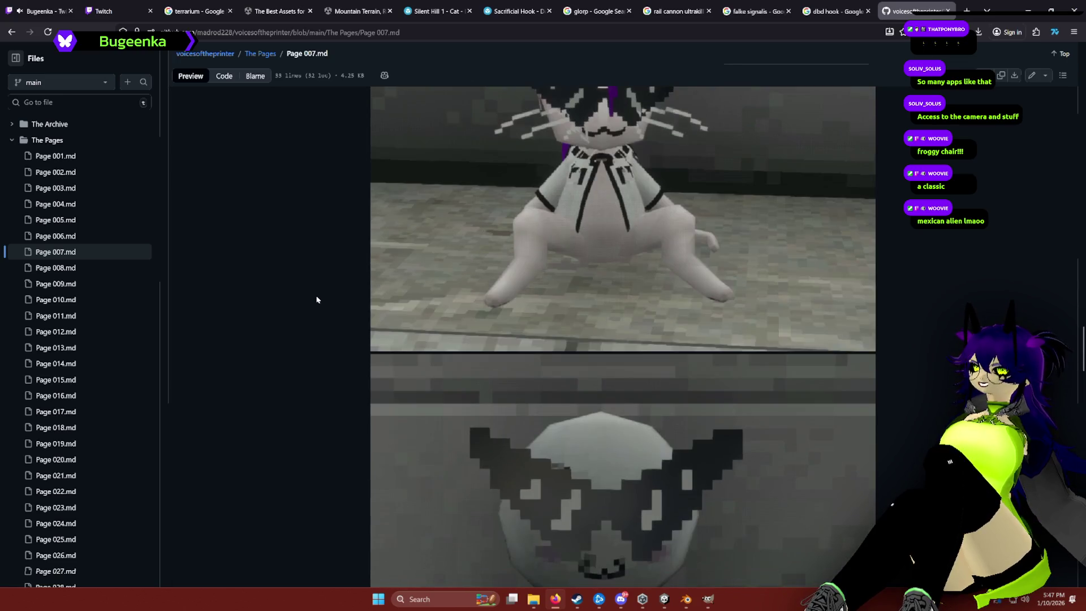
pyautogui.scroll(4, 318, 300)
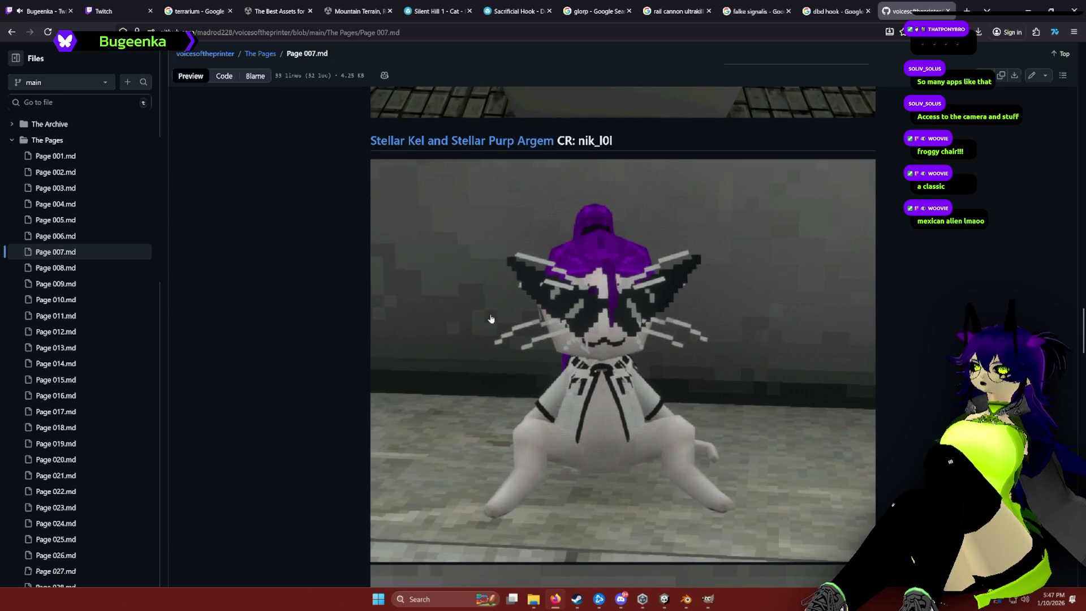
pyautogui.scroll(-15, 347, 342)
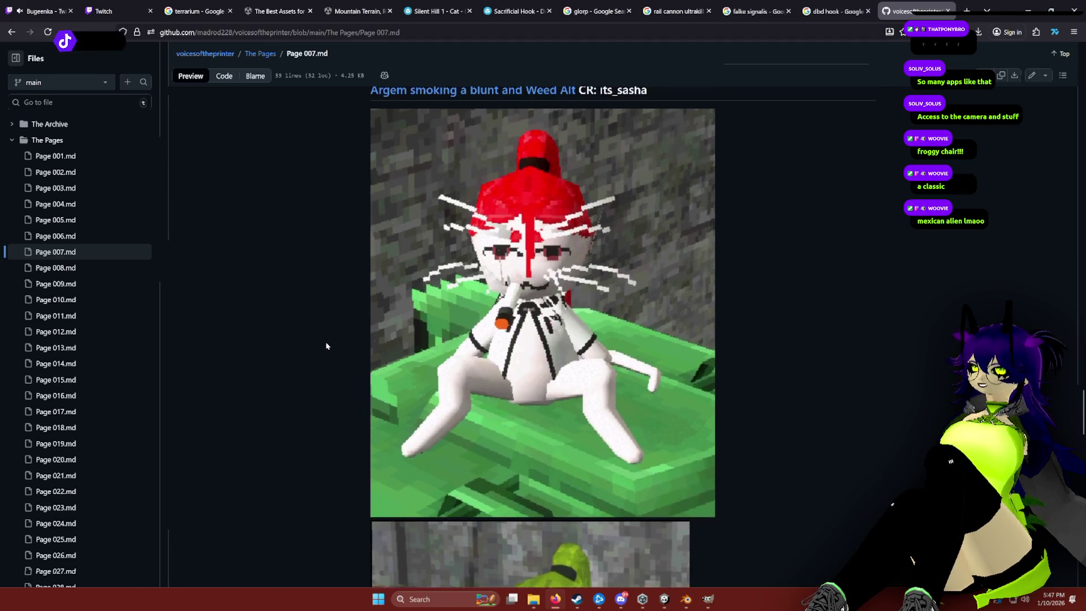
pyautogui.scroll(1, 322, 345)
pyautogui.scroll(-5, 313, 344)
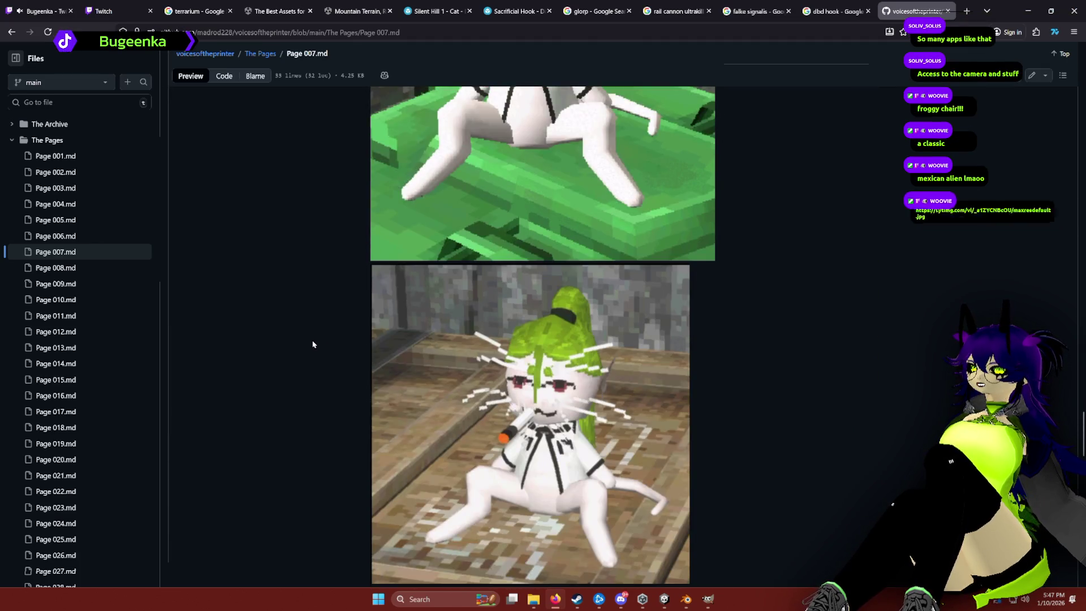
pyautogui.scroll(6, 311, 347)
pyautogui.scroll(-7, 411, 298)
pyautogui.scroll(8, 411, 298)
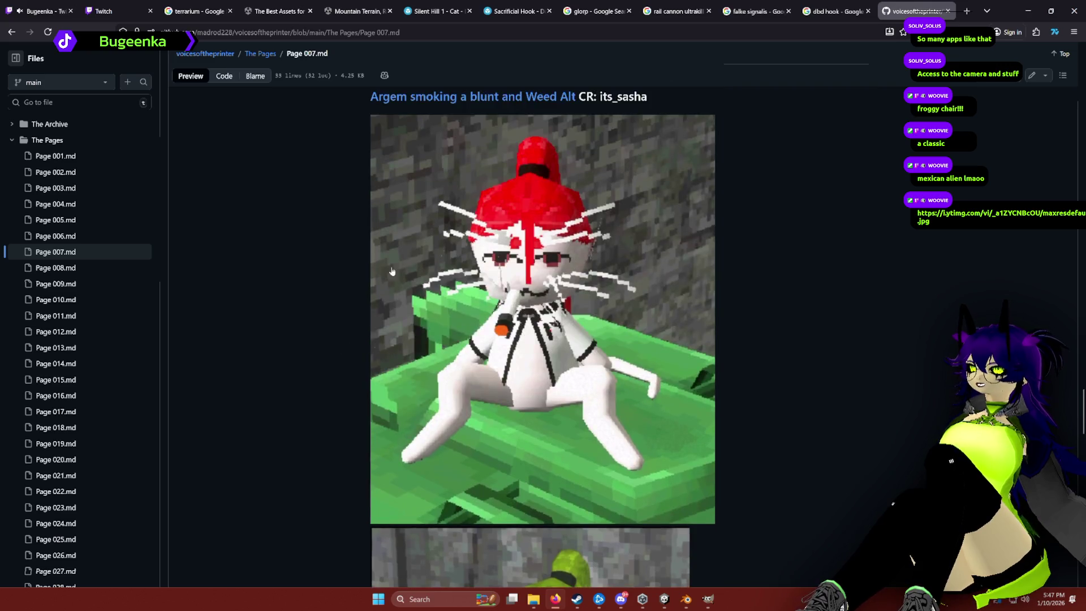
pyautogui.click(423, 207)
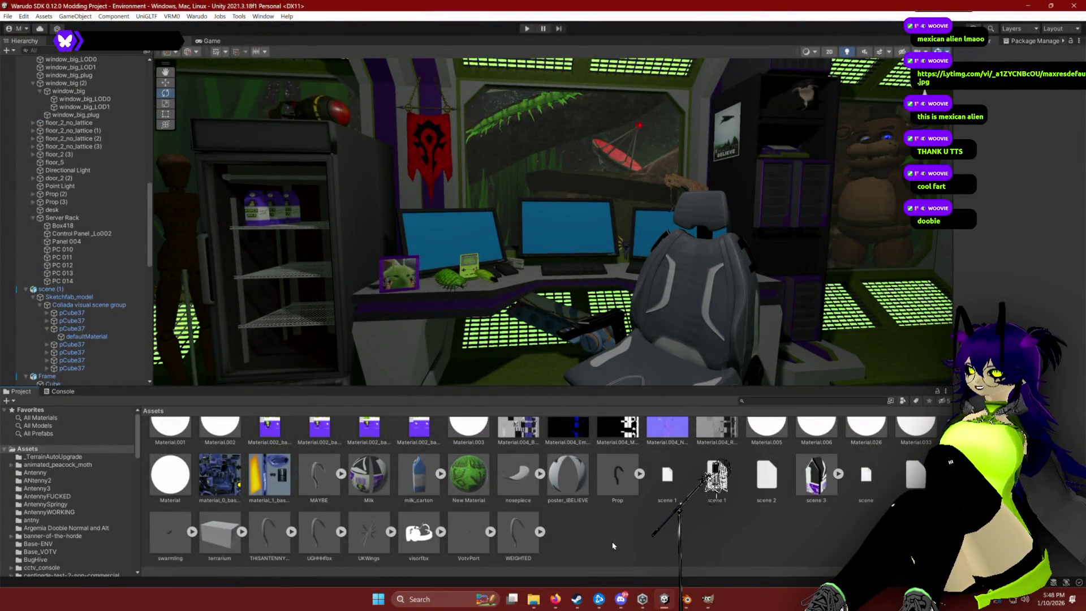
pyautogui.scroll(3, 575, 527)
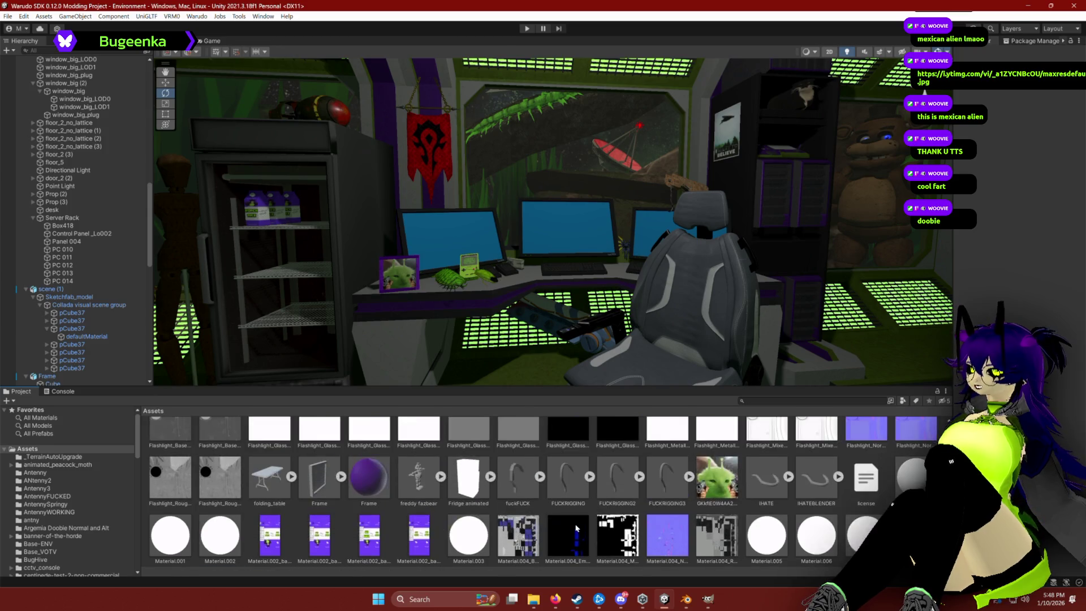
pyautogui.scroll(5, 576, 528)
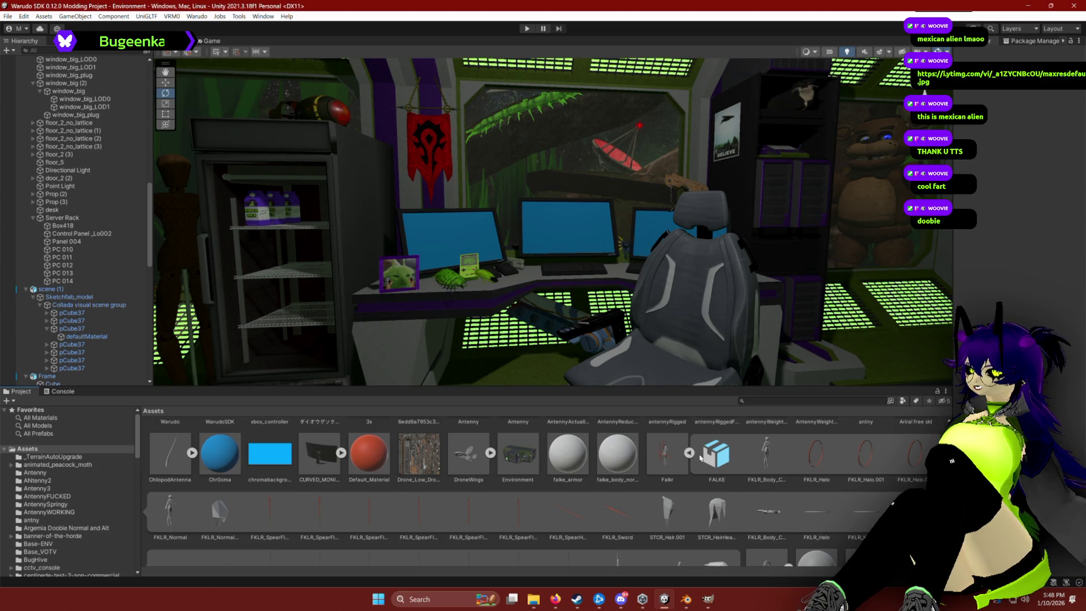
pyautogui.scroll(3, 700, 457)
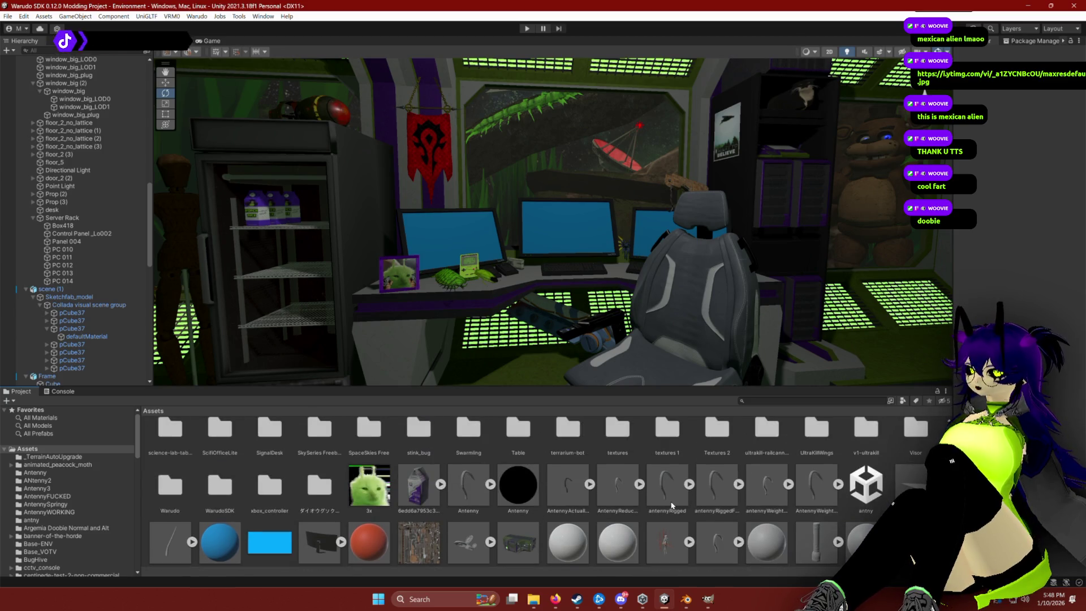
pyautogui.scroll(-2, 672, 505)
pyautogui.scroll(5, 368, 511)
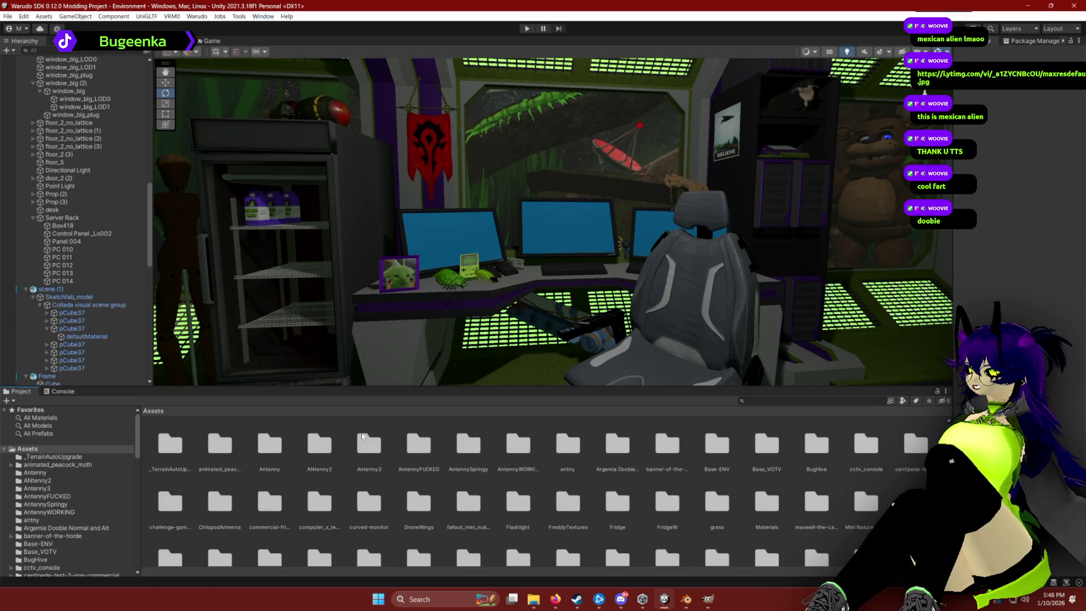
pyautogui.doubleClick(620, 452)
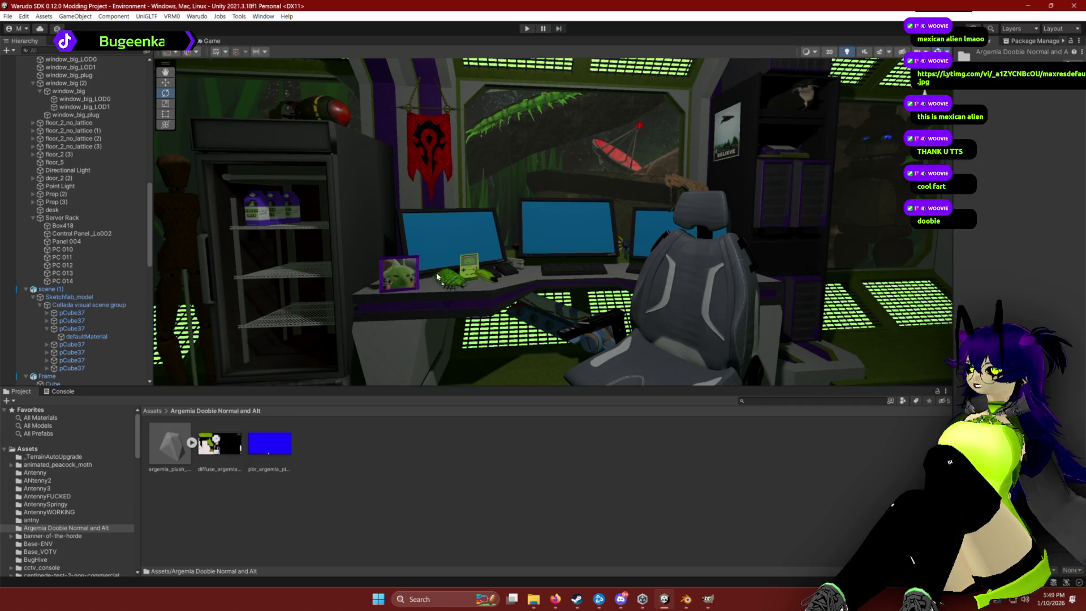
# Place the argemia plush in the room near the window and lower it into position.
pyautogui.moveTo(422, 278); pyautogui.dragTo(422, 278)
pyautogui.scroll(-5, 562, 279)
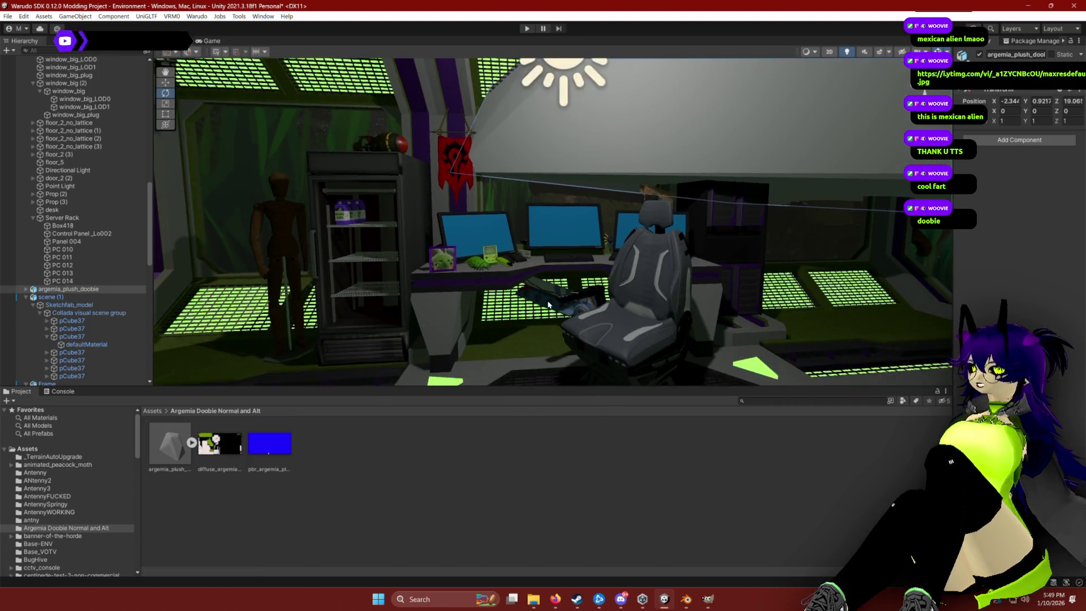
pyautogui.scroll(-10, 562, 279)
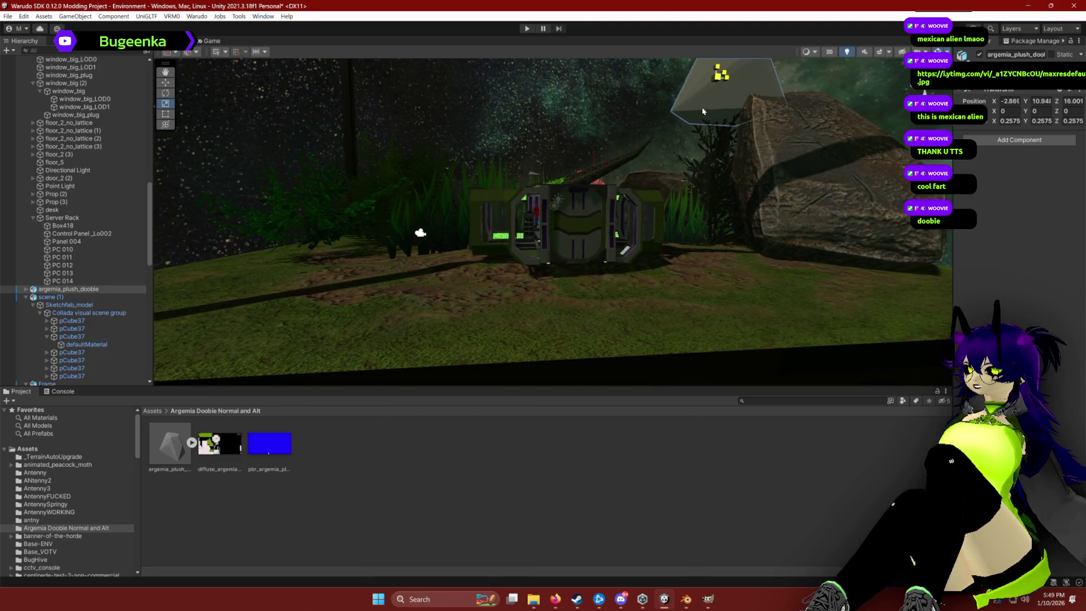
pyautogui.press('w')
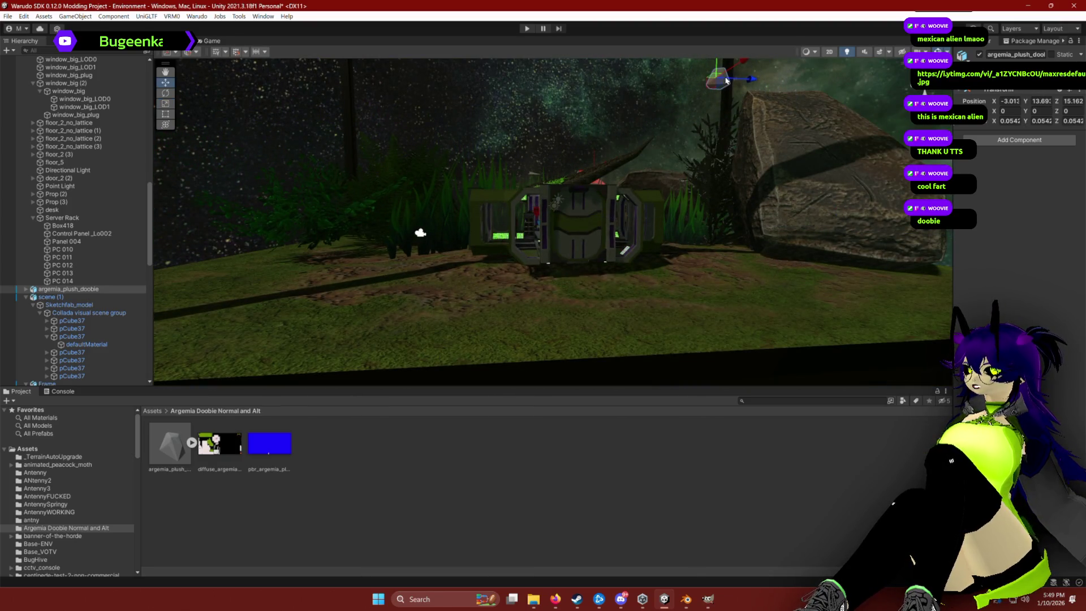
pyautogui.moveTo(716, 70)
pyautogui.mouseDown()
pyautogui.moveTo(716, 214)
pyautogui.moveTo(614, 233)
pyautogui.mouseUp()
pyautogui.press('f')
# Turn the plush around its vertical axis and apply its diffuse texture.
pyautogui.press('e')
pyautogui.moveTo(515, 222); pyautogui.dragTo(422, 220)
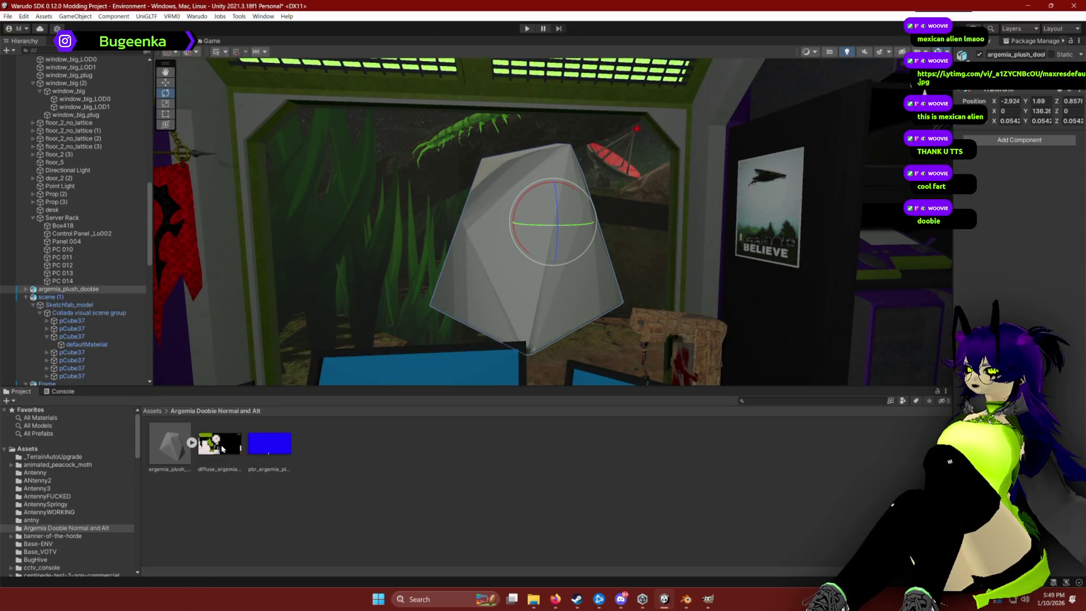
pyautogui.moveTo(497, 265); pyautogui.dragTo(499, 269)
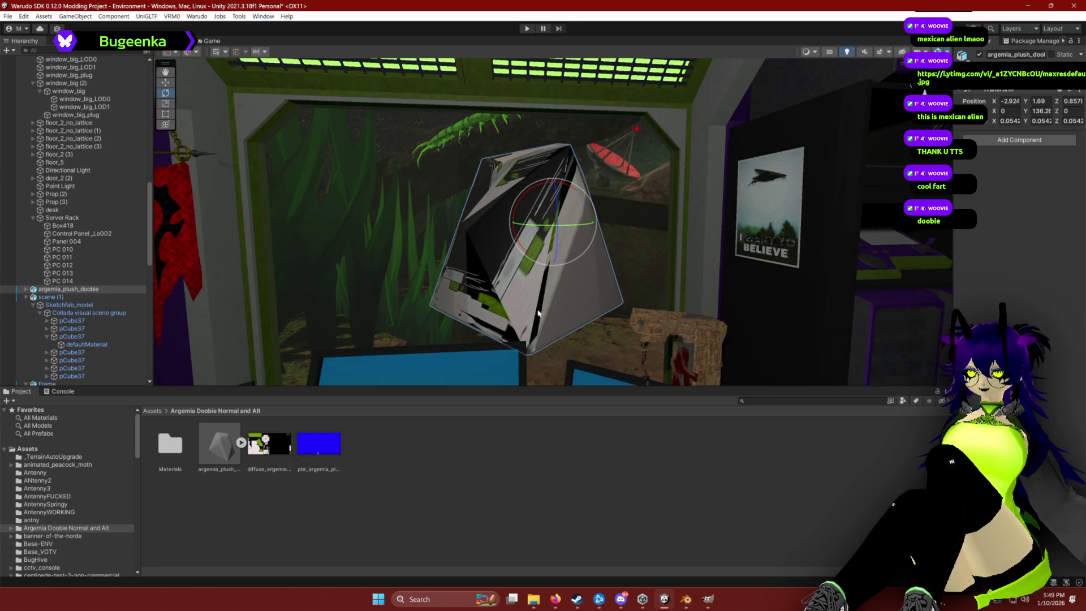
pyautogui.moveTo(540, 224)
pyautogui.mouseDown()
pyautogui.moveTo(685, 232)
pyautogui.moveTo(562, 225)
pyautogui.moveTo(595, 231)
pyautogui.moveTo(555, 236)
pyautogui.mouseUp()
pyautogui.moveTo(687, 604)
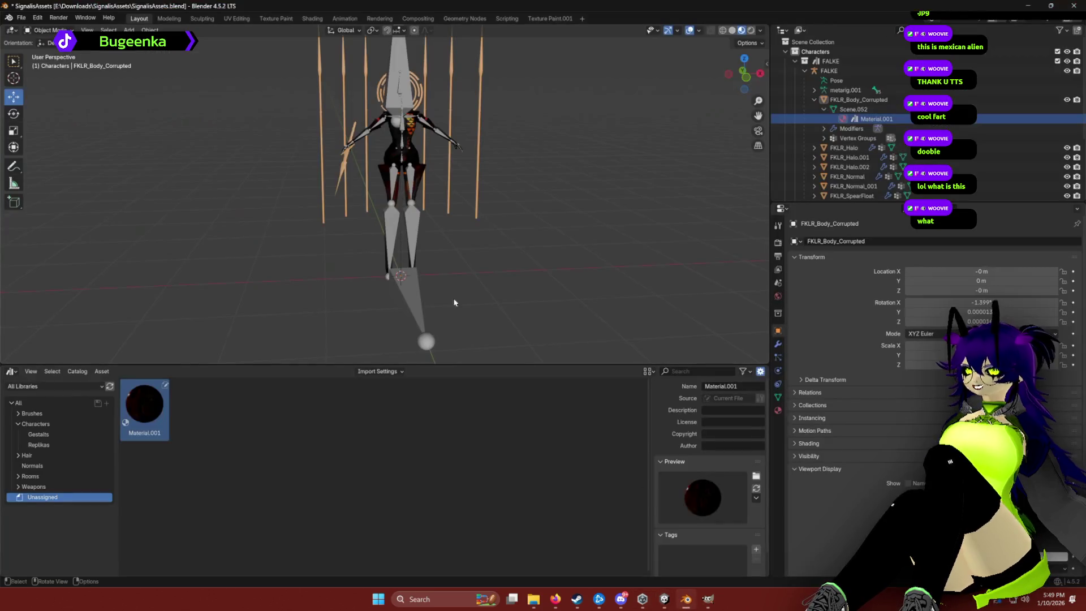
# In Blender, start a new General file, discarding unsaved SignalisAssets changes.
pyautogui.click(687, 600)
pyautogui.click(21, 18)
pyautogui.moveTo(35, 27)
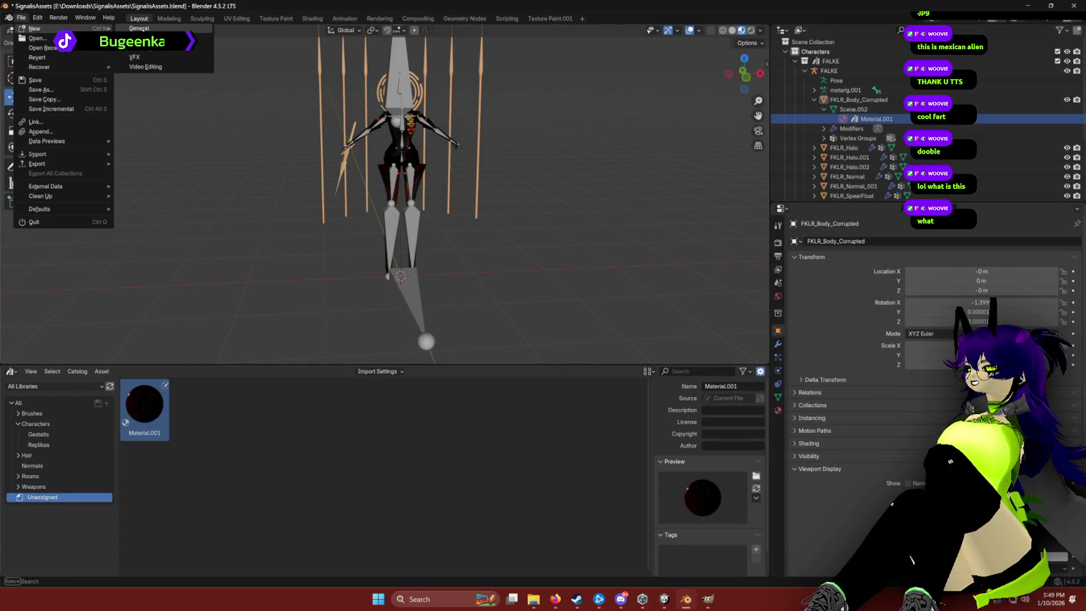
pyautogui.click(21, 17)
pyautogui.moveTo(35, 28)
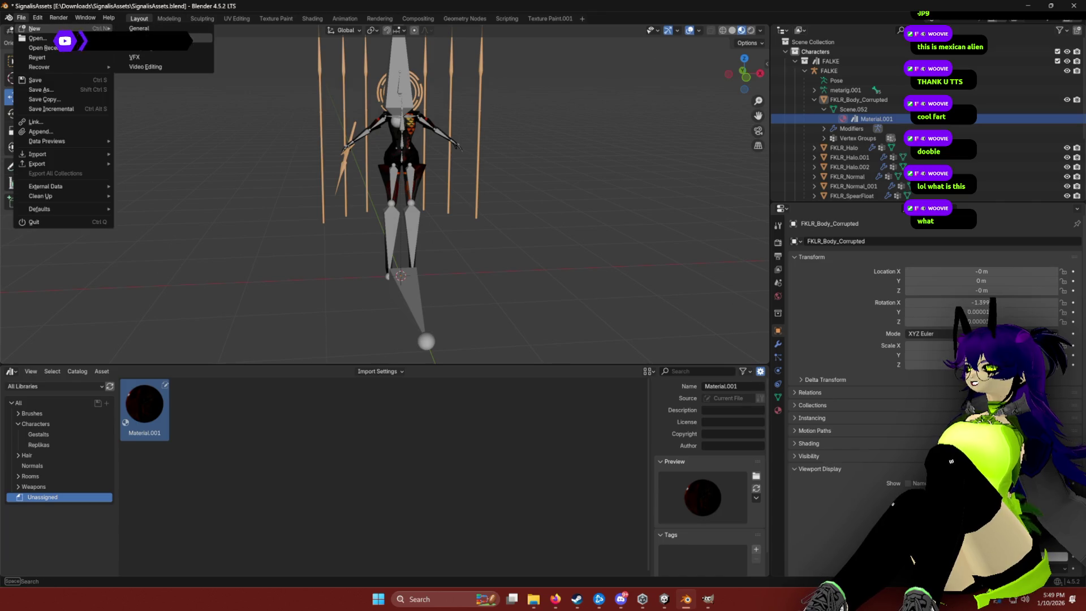
pyautogui.click(136, 29)
pyautogui.click(552, 318)
# Delete the default cube, camera and light, check File > Import formats, then return to Unity.
pyautogui.press('a')
pyautogui.press('x')
pyautogui.click(424, 272)
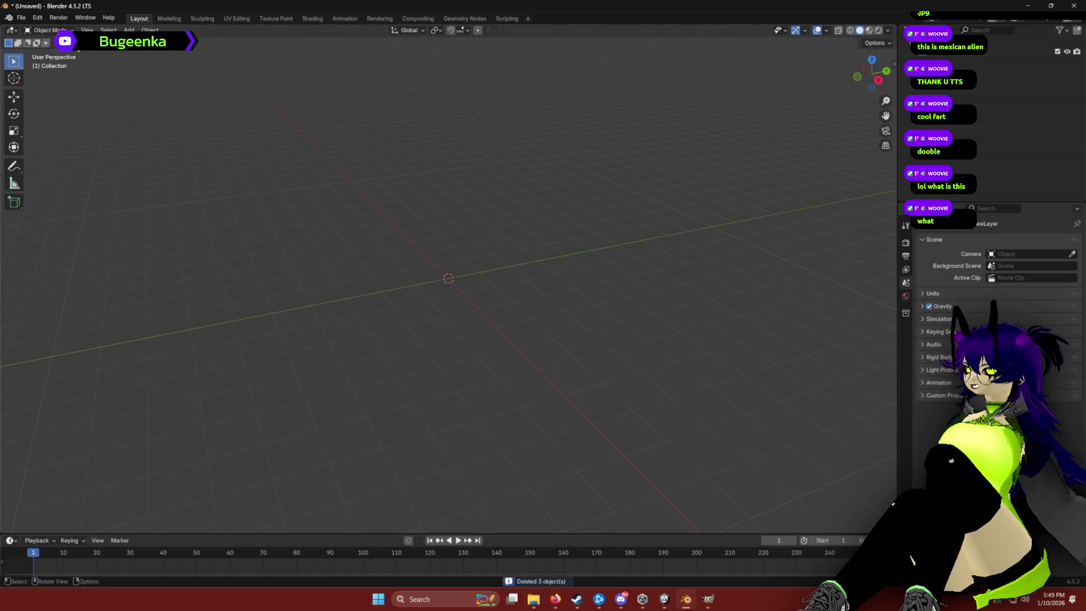
pyautogui.click(21, 18)
pyautogui.moveTo(45, 159)
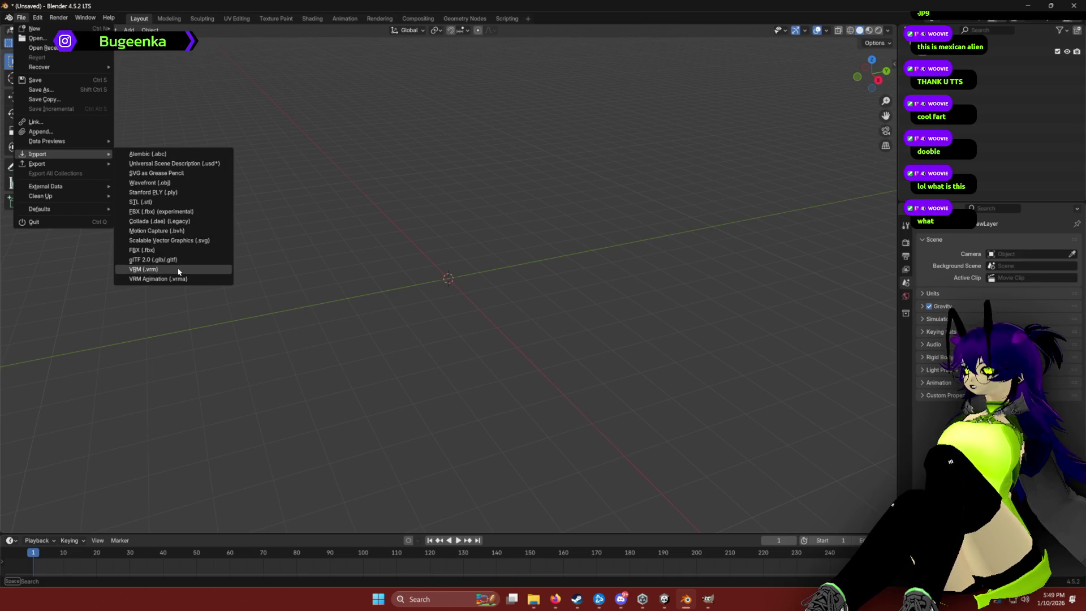
pyautogui.click(664, 599)
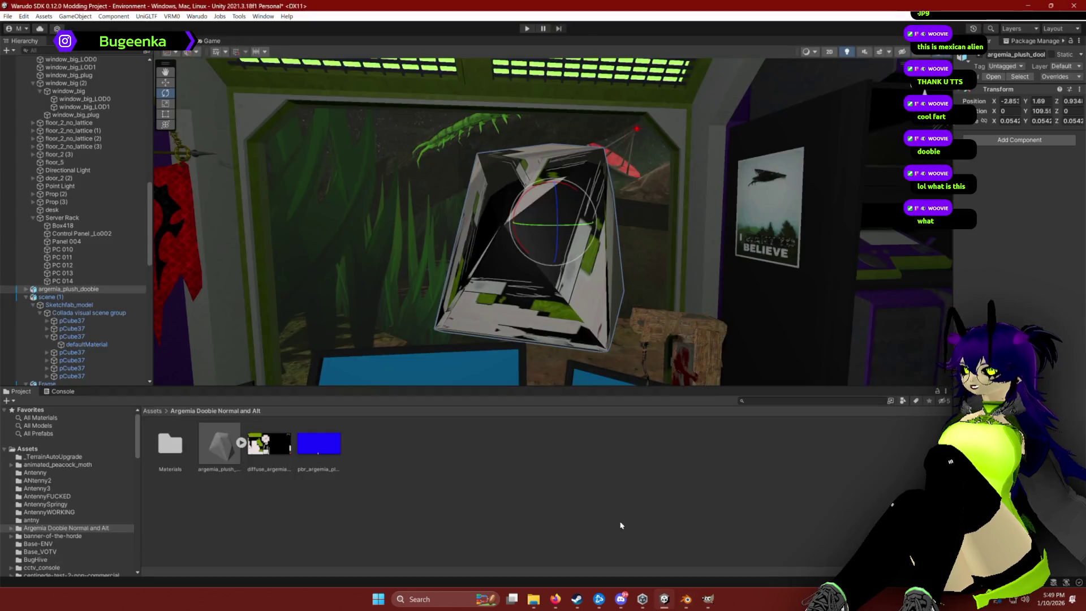
# Import the second argemia plush model, then delete the floating argemia_plush_doobie 1 copy.
pyautogui.click(533, 600)
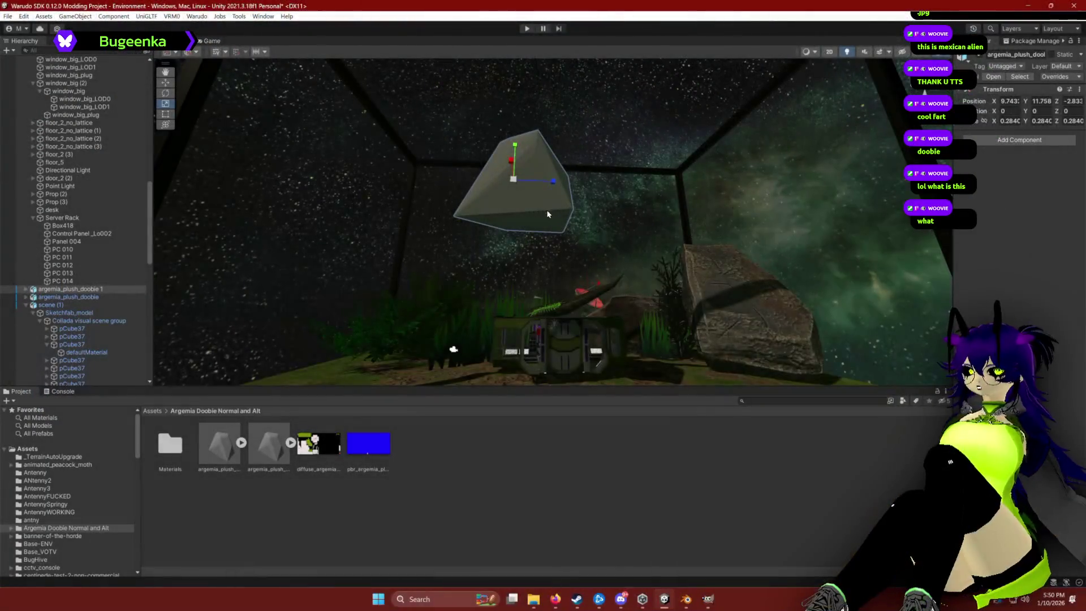
pyautogui.scroll(2, 539, 233)
pyautogui.press('w')
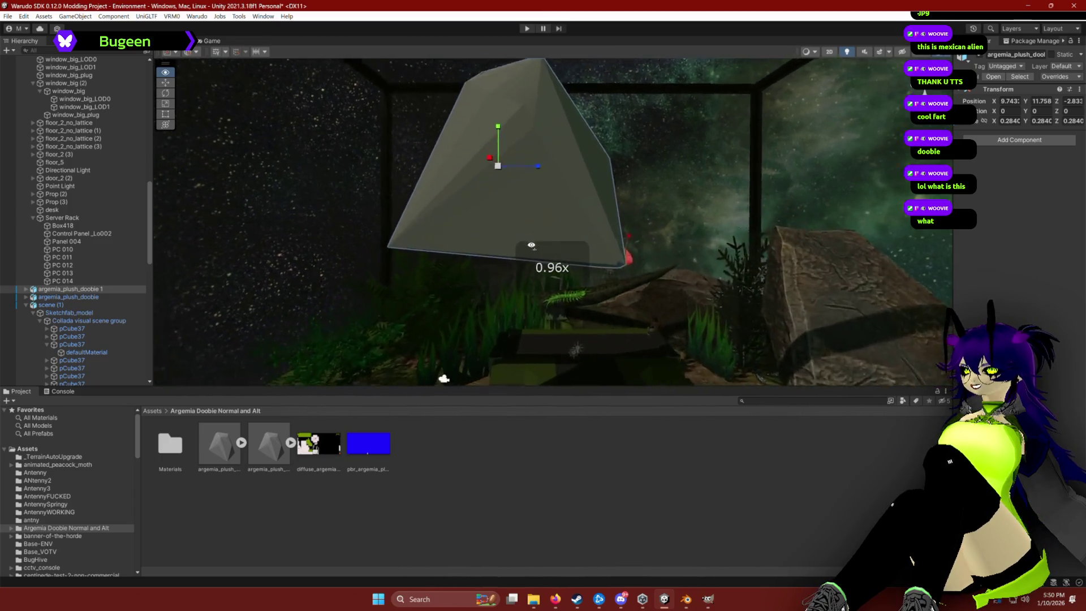
pyautogui.moveTo(351, 265)
pyautogui.mouseDown()
pyautogui.moveTo(654, 289)
pyautogui.moveTo(763, 341)
pyautogui.moveTo(738, 284)
pyautogui.mouseUp()
pyautogui.click(736, 284)
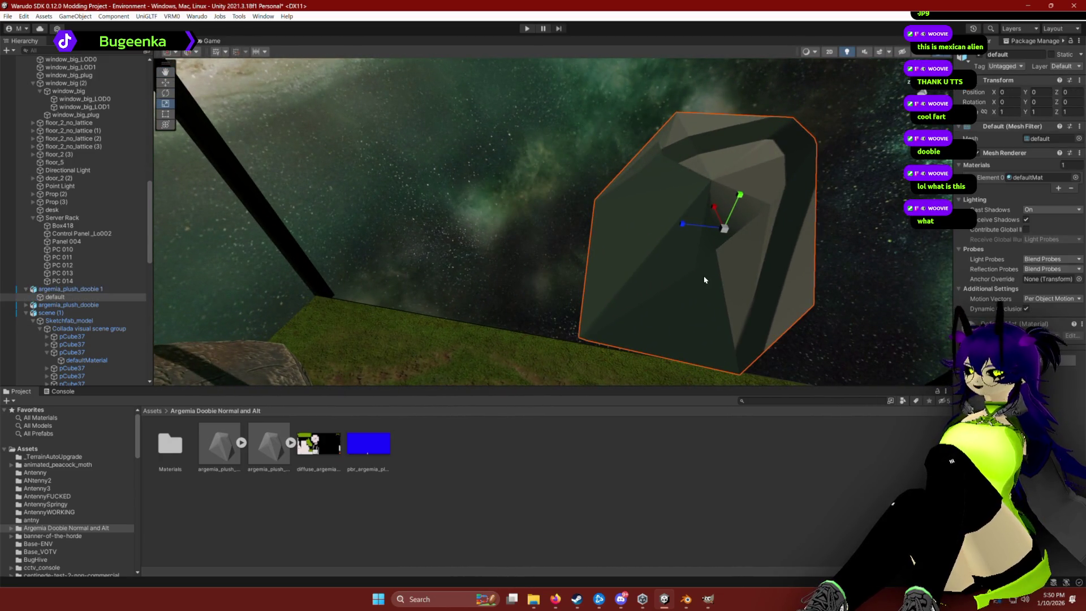
pyautogui.click(56, 290)
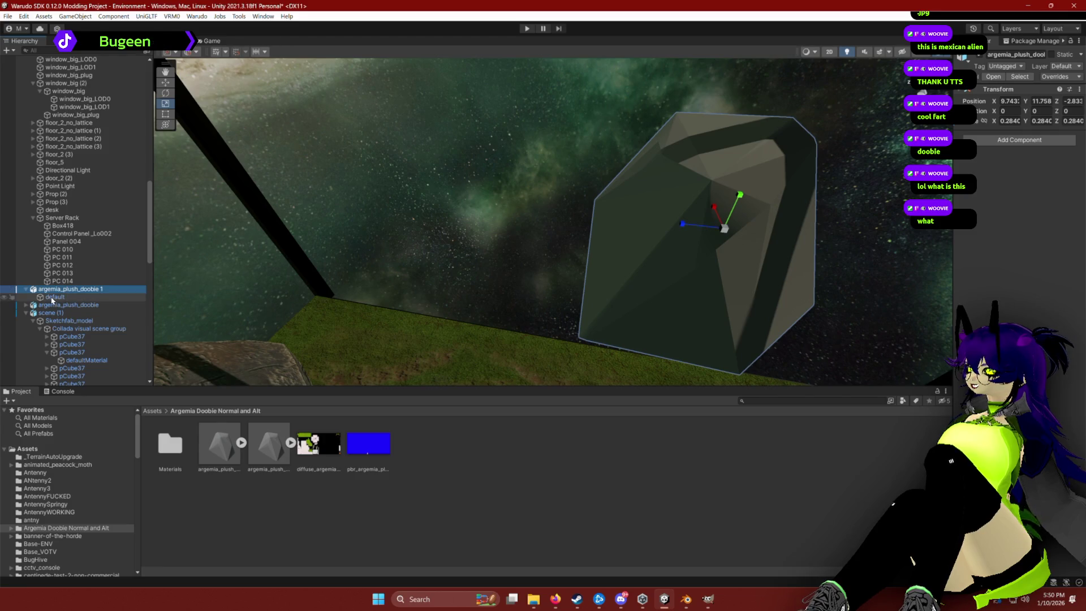
pyautogui.press('Delete')
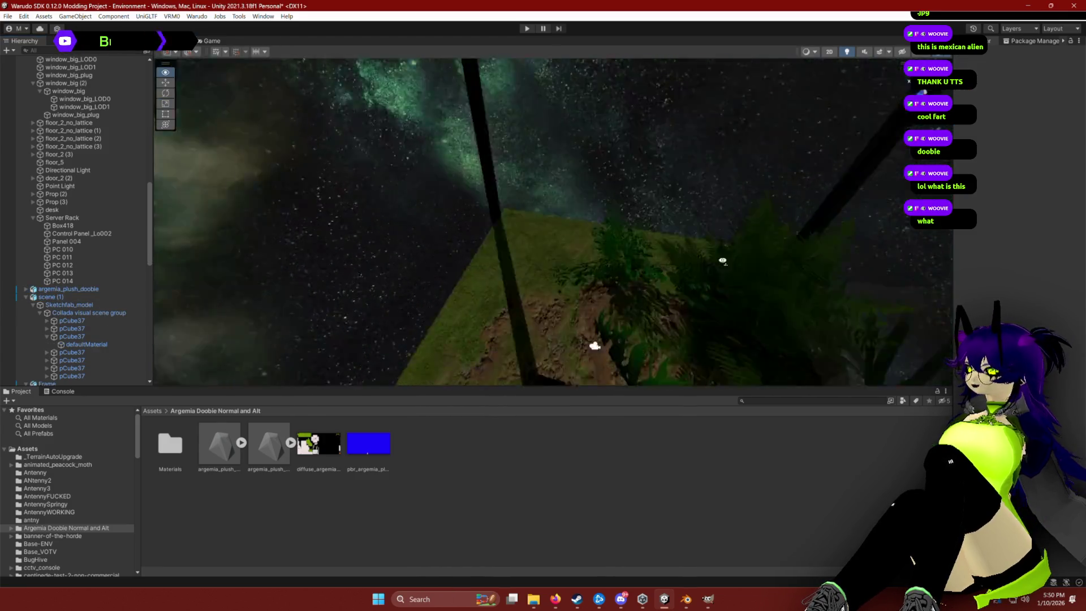
# Fly the Unity view back inside the station, then orbit Blender's UCX_arg_arg.007 mesh.
pyautogui.moveTo(547, 335)
pyautogui.mouseDown()
pyautogui.moveTo(553, 284)
pyautogui.moveTo(639, 265)
pyautogui.moveTo(625, 177)
pyautogui.moveTo(626, 245)
pyautogui.moveTo(832, 304)
pyautogui.moveTo(775, 343)
pyautogui.moveTo(478, 284)
pyautogui.moveTo(413, 182)
pyautogui.mouseUp()
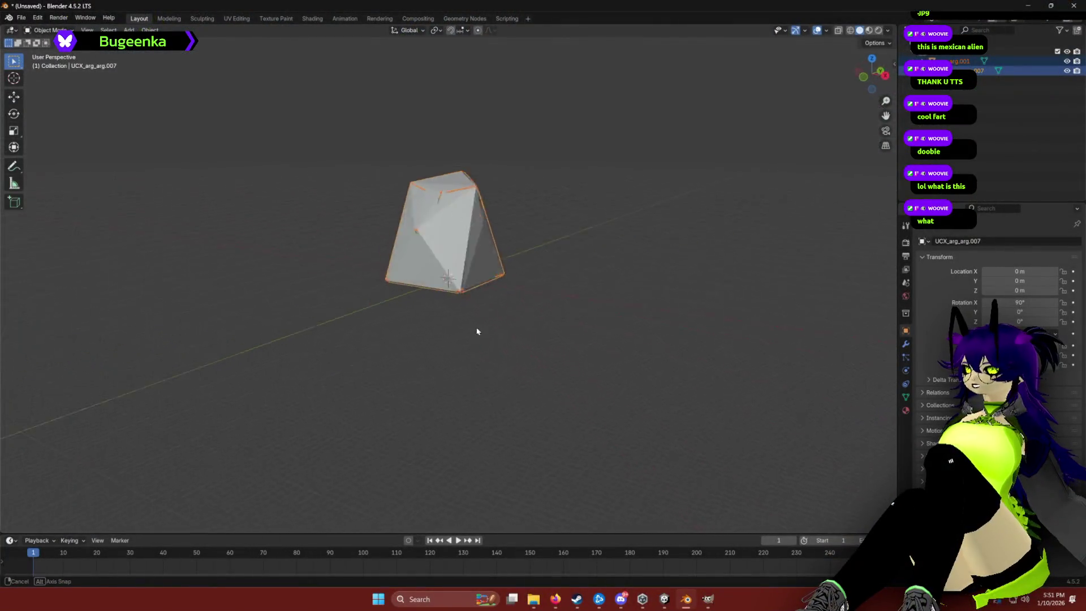
pyautogui.moveTo(477, 331)
pyautogui.mouseDown()
pyautogui.moveTo(640, 318)
pyautogui.moveTo(582, 363)
pyautogui.mouseUp()
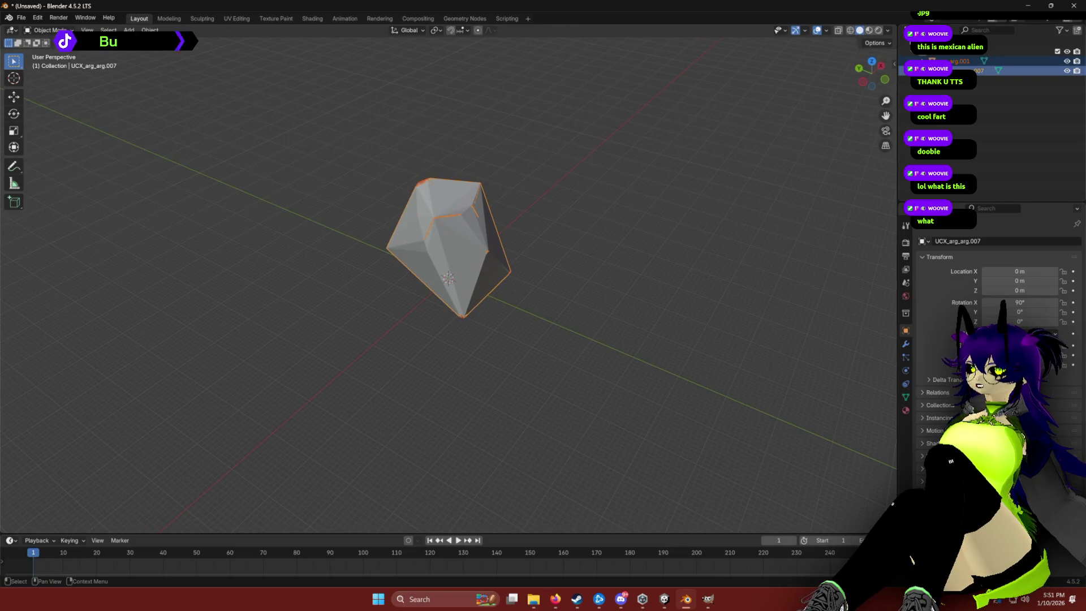
pyautogui.rightClick(646, 212)
pyautogui.moveTo(674, 182)
pyautogui.mouseDown()
pyautogui.moveTo(686, 163)
pyautogui.moveTo(713, 161)
pyautogui.moveTo(674, 187)
pyautogui.moveTo(559, 192)
pyautogui.mouseUp()
pyautogui.scroll(4, 559, 192)
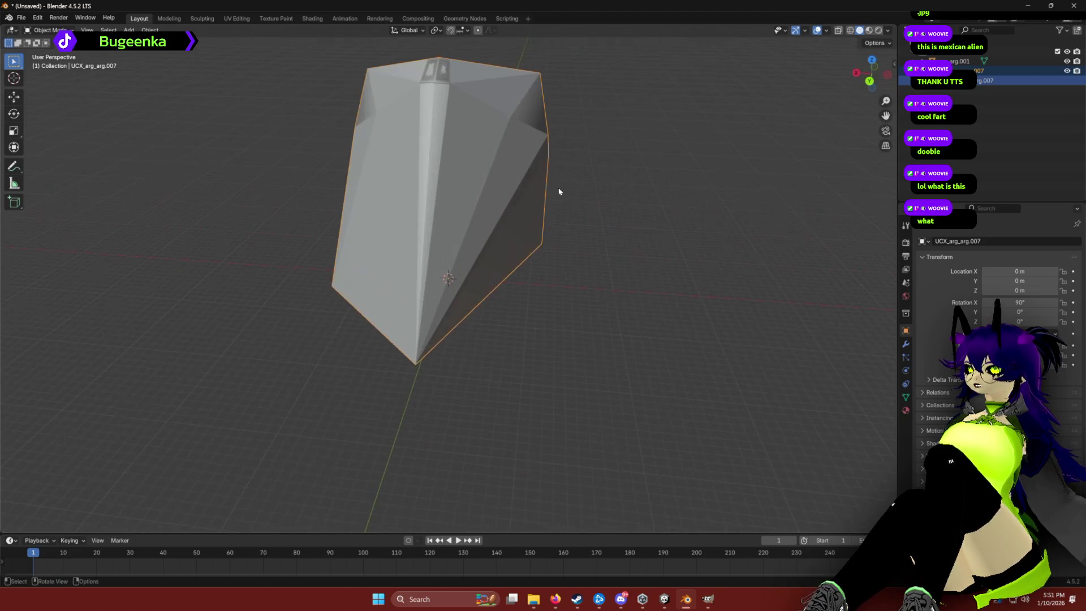
pyautogui.scroll(-3, 604, 234)
pyautogui.moveTo(594, 236); pyautogui.dragTo(381, 230)
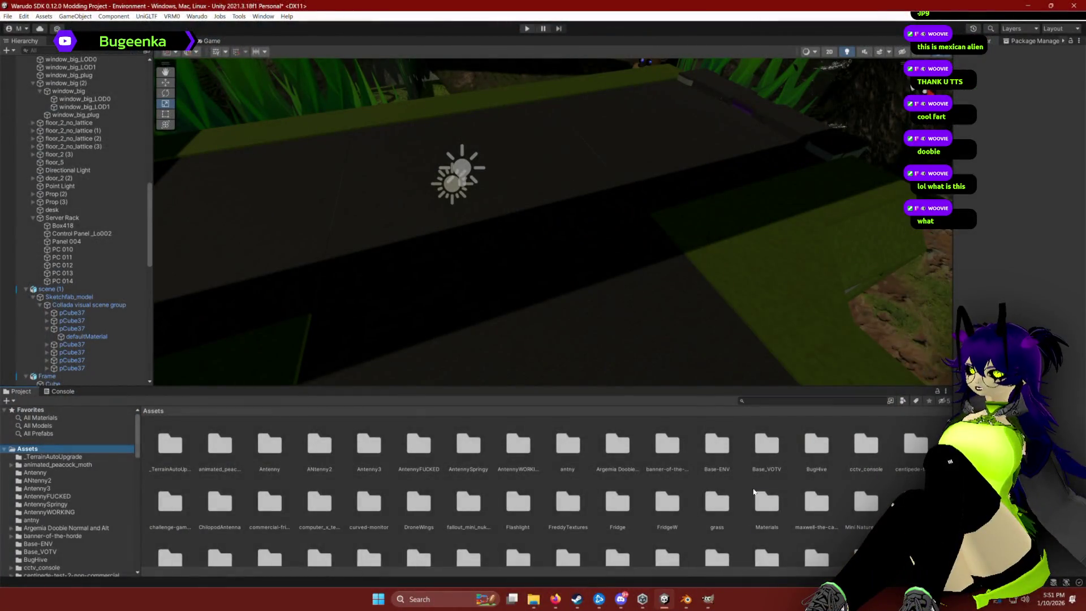
pyautogui.click(754, 491)
pyautogui.scroll(-5, 754, 492)
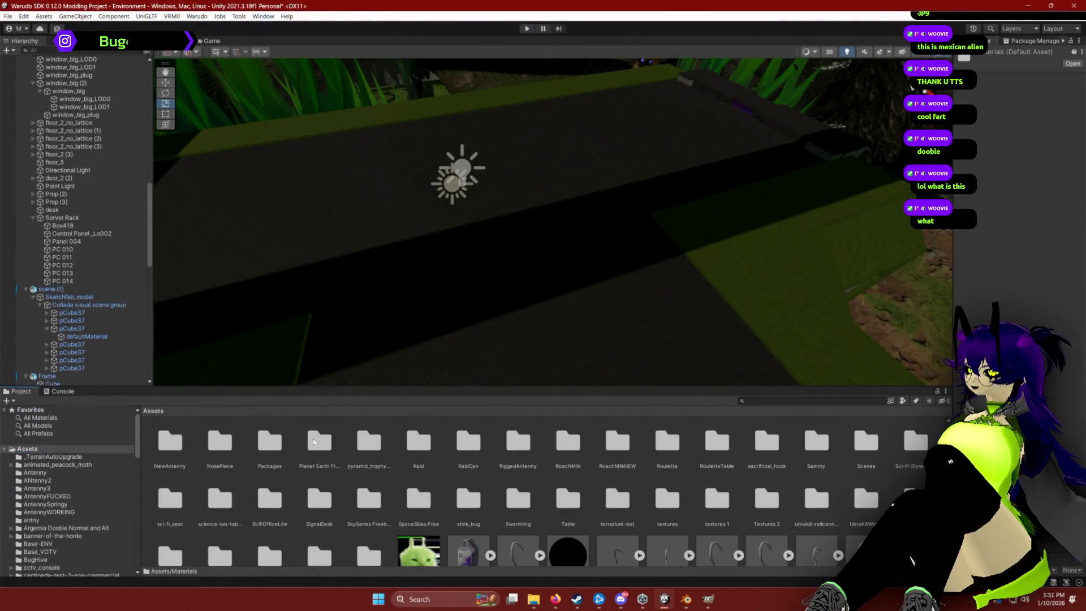
# Place the Piramid Trophy model from pyramid_trophy_misskatsune in the scene and scale it to 0.1779.
pyautogui.doubleClick(372, 453)
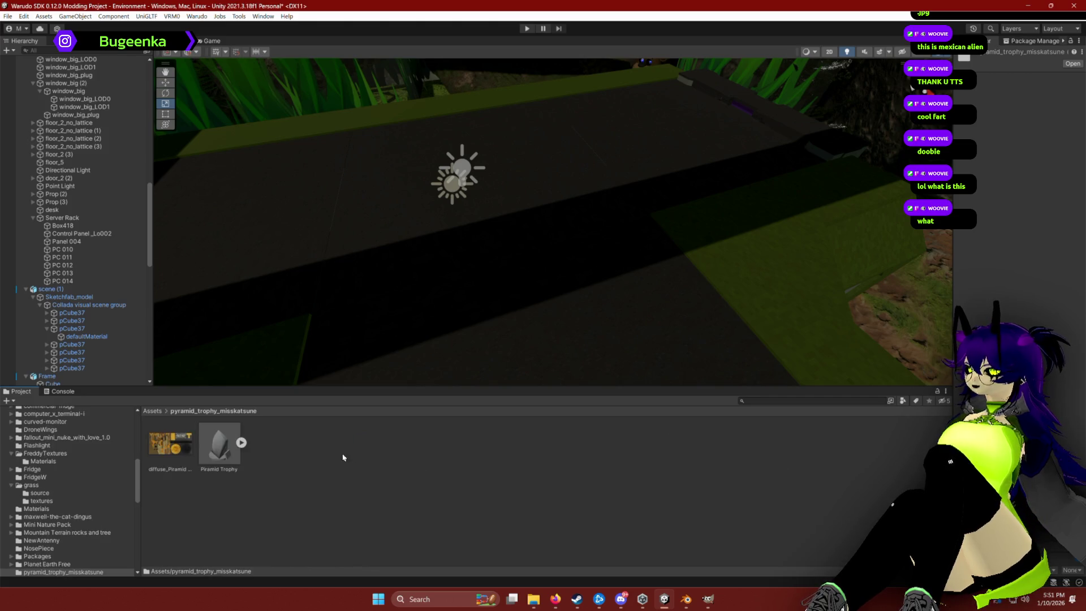
pyautogui.moveTo(220, 453)
pyautogui.mouseDown()
pyautogui.moveTo(504, 262)
pyautogui.moveTo(528, 294)
pyautogui.mouseUp()
pyautogui.press('f')
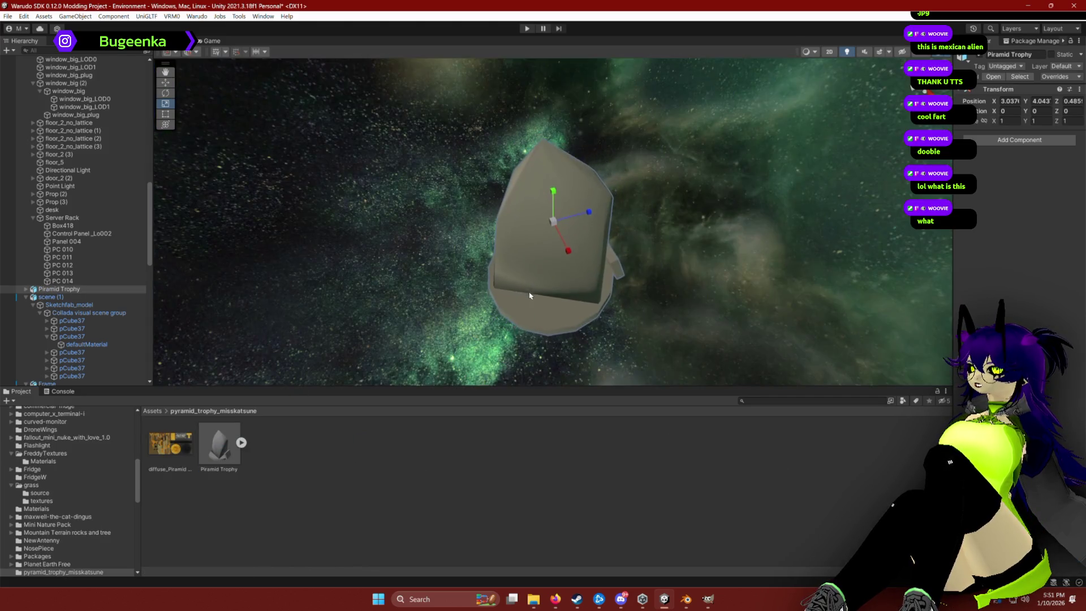
pyautogui.press('r')
pyautogui.moveTo(469, 267)
pyautogui.mouseDown()
pyautogui.moveTo(351, 316)
pyautogui.moveTo(134, 446)
pyautogui.mouseUp()
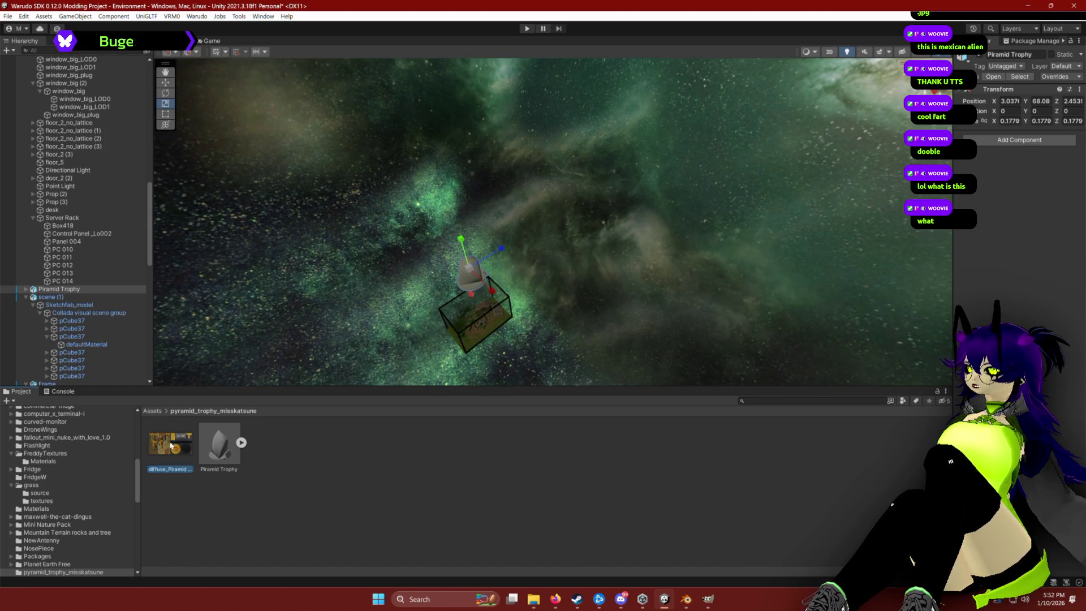
# Apply the diffuse texture to the trophy, creating its diffuse_Piramid Trophy material.
pyautogui.scroll(5, 470, 294)
pyautogui.moveTo(502, 305)
pyautogui.mouseDown()
pyautogui.moveTo(515, 308)
pyautogui.moveTo(356, 234)
pyautogui.mouseUp()
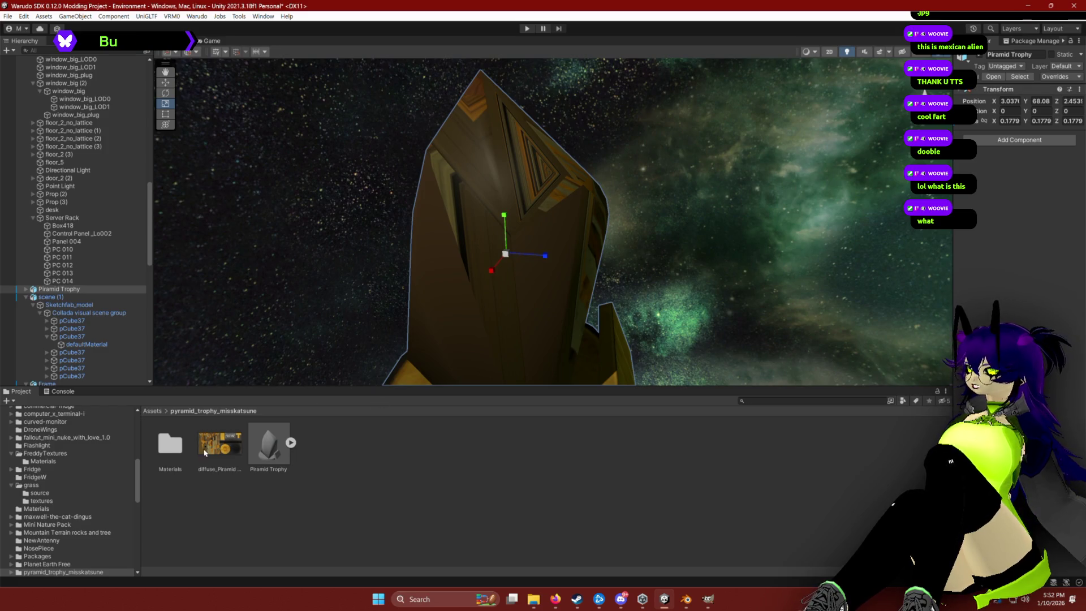
pyautogui.doubleClick(170, 444)
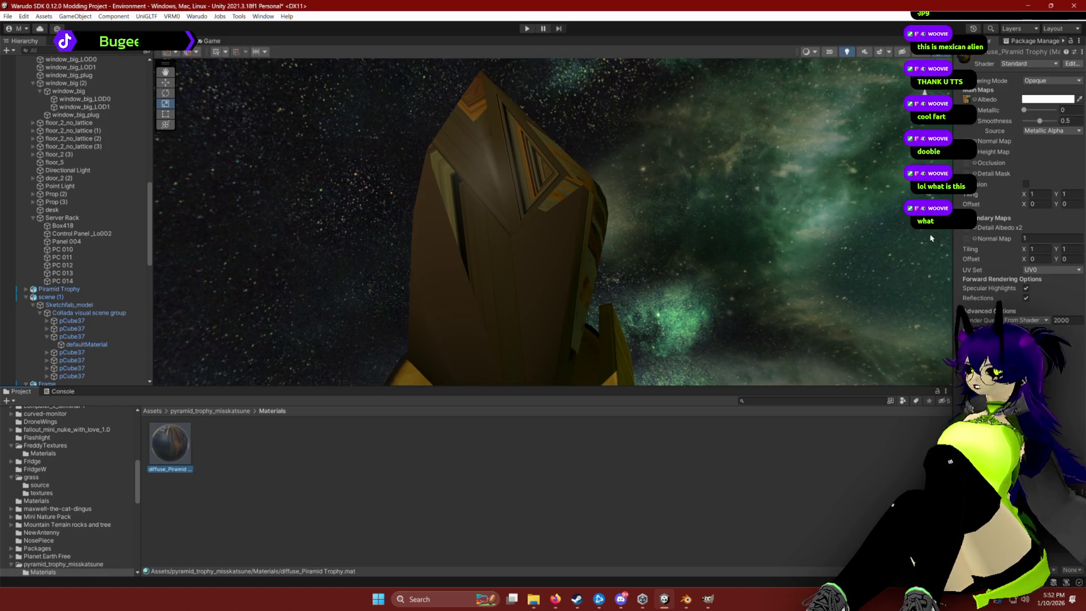
# Switch the diffuse_Piramid Trophy material to Cutout and raise Alpha Cutoff to 0.92.
pyautogui.click(1053, 81)
pyautogui.click(1041, 90)
pyautogui.moveTo(737, 182)
pyautogui.mouseDown()
pyautogui.moveTo(660, 165)
pyautogui.moveTo(636, 177)
pyautogui.moveTo(543, 178)
pyautogui.mouseUp()
pyautogui.moveTo(1043, 112); pyautogui.dragTo(1058, 112)
pyautogui.moveTo(565, 140)
pyautogui.mouseDown()
pyautogui.moveTo(625, 121)
pyautogui.moveTo(620, 153)
pyautogui.moveTo(792, 148)
pyautogui.moveTo(814, 164)
pyautogui.moveTo(754, 145)
pyautogui.moveTo(735, 238)
pyautogui.mouseUp()
# Try Transparent rendering, then revert the material to Cutout and inspect the trophy.
pyautogui.click(1051, 80)
pyautogui.click(1041, 126)
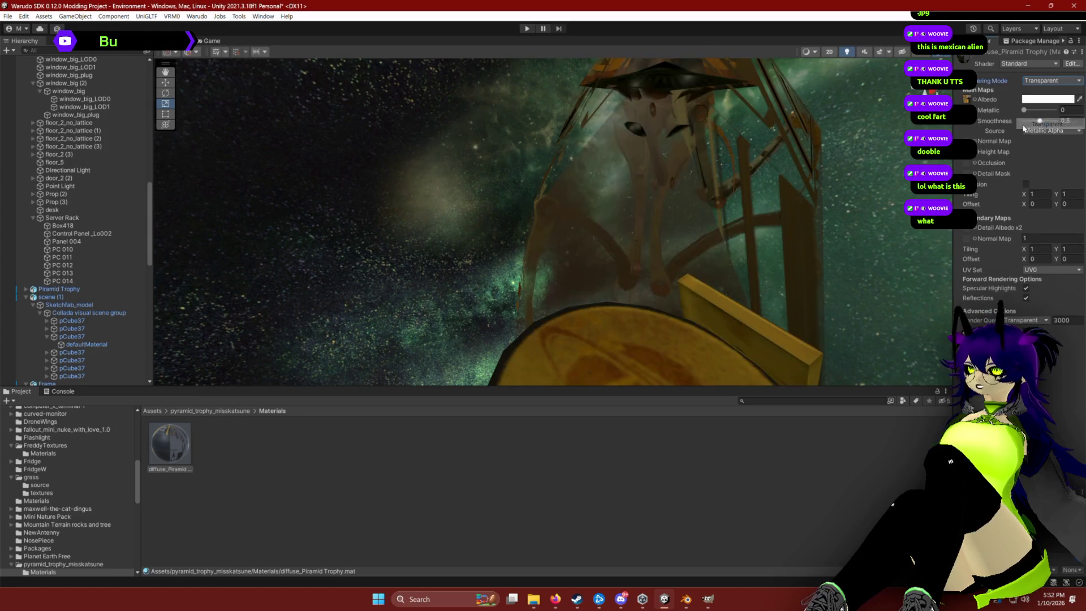
pyautogui.click(1041, 81)
pyautogui.click(1041, 104)
pyautogui.moveTo(679, 148)
pyautogui.mouseDown()
pyautogui.moveTo(473, 138)
pyautogui.moveTo(413, 151)
pyautogui.mouseUp()
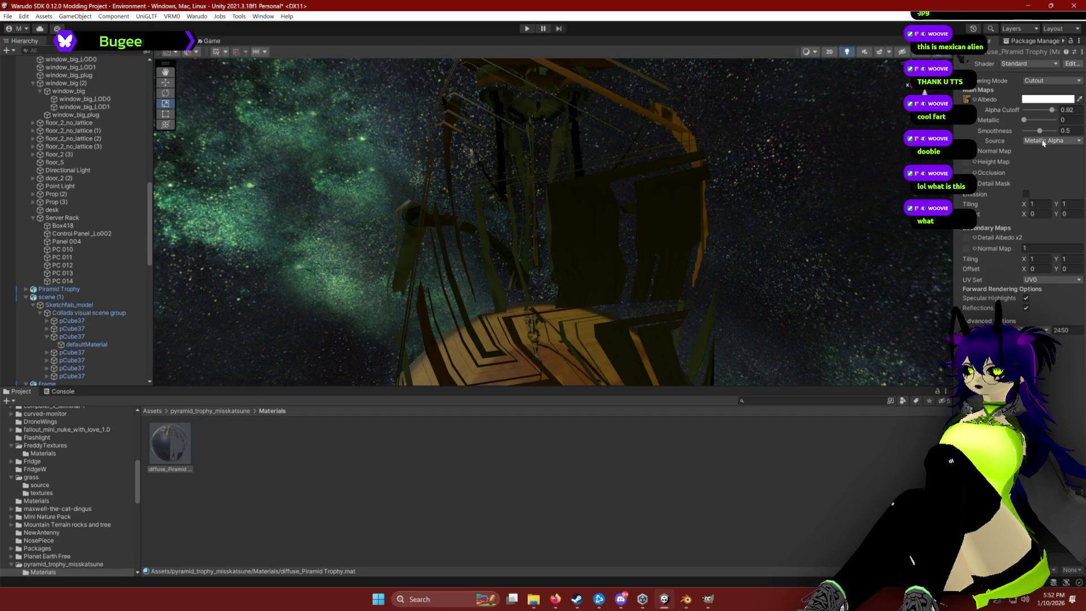
pyautogui.scroll(-3, 71, 543)
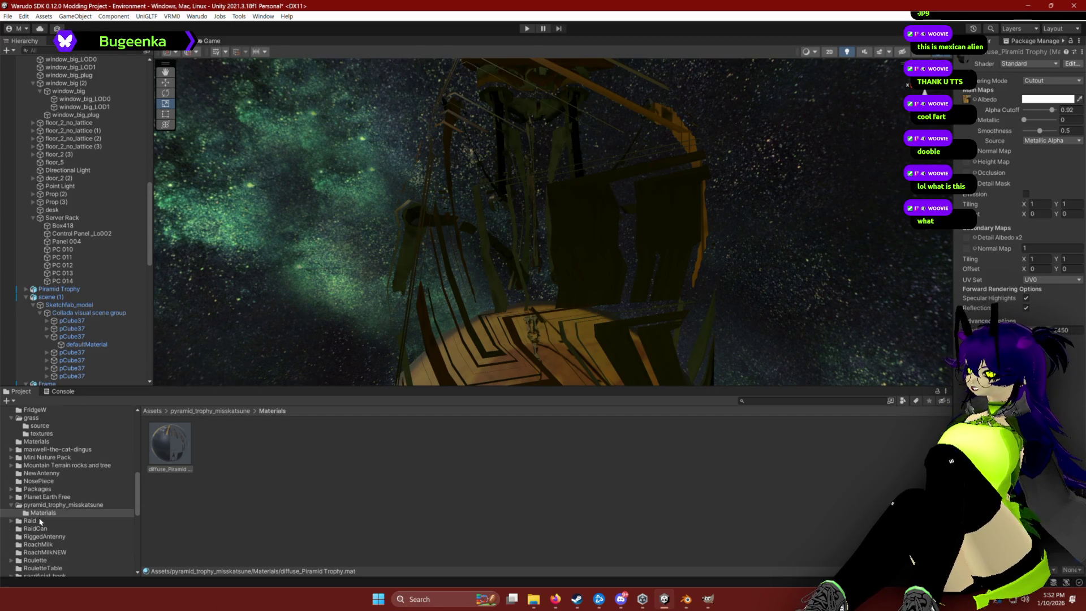
# Select the Piramid Trophy model in pyramid_trophy_misskatsune and show its Model import settings.
pyautogui.click(62, 505)
pyautogui.click(279, 451)
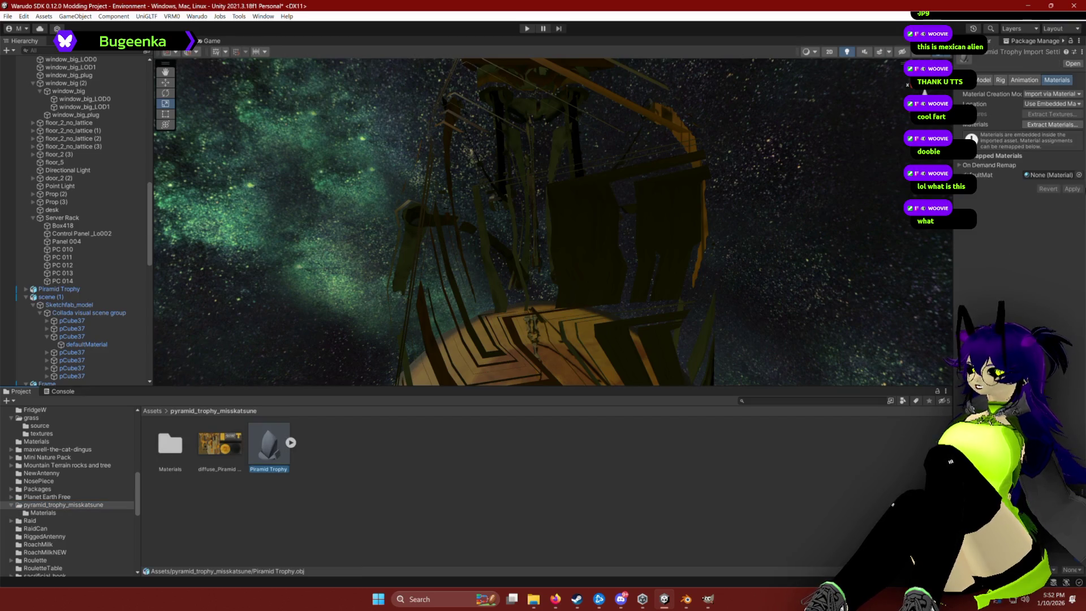
pyautogui.click(85, 504)
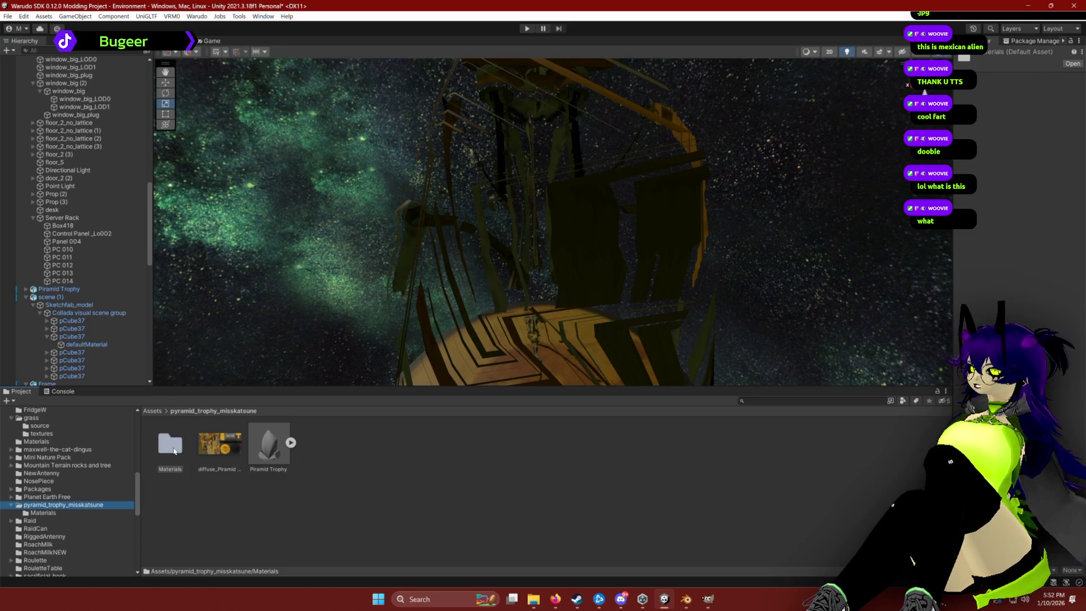
pyautogui.click(271, 447)
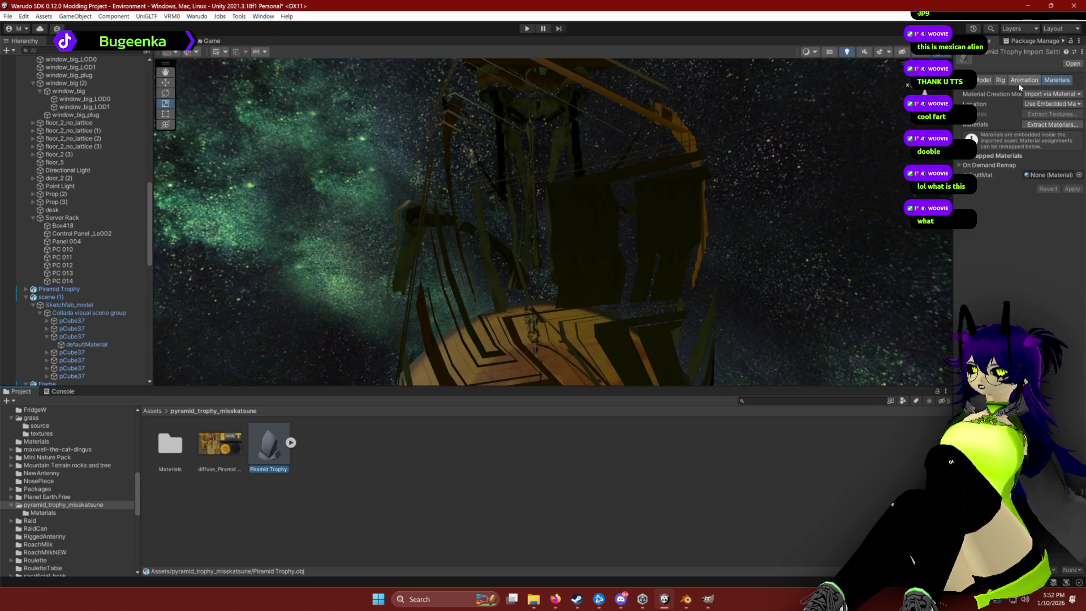
pyautogui.click(984, 80)
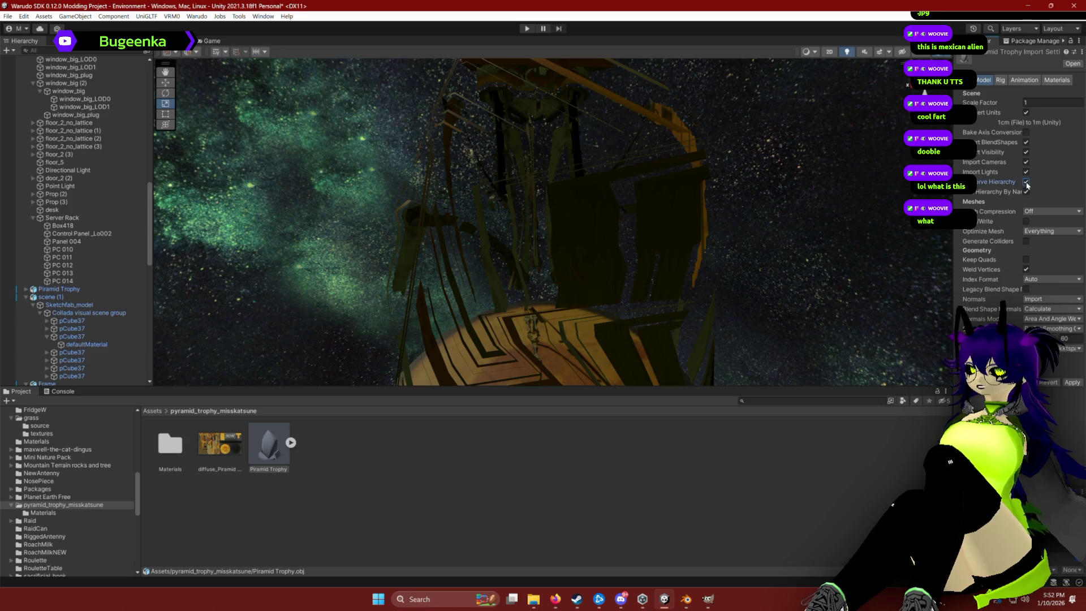
# Toggle Preserve Hierarchy, keep Mesh Compression Off, set Optimize Mesh to Nothing, and apply.
pyautogui.click(1076, 385)
pyautogui.moveTo(752, 294)
pyautogui.mouseDown()
pyautogui.moveTo(592, 240)
pyautogui.moveTo(652, 250)
pyautogui.moveTo(730, 240)
pyautogui.mouseUp()
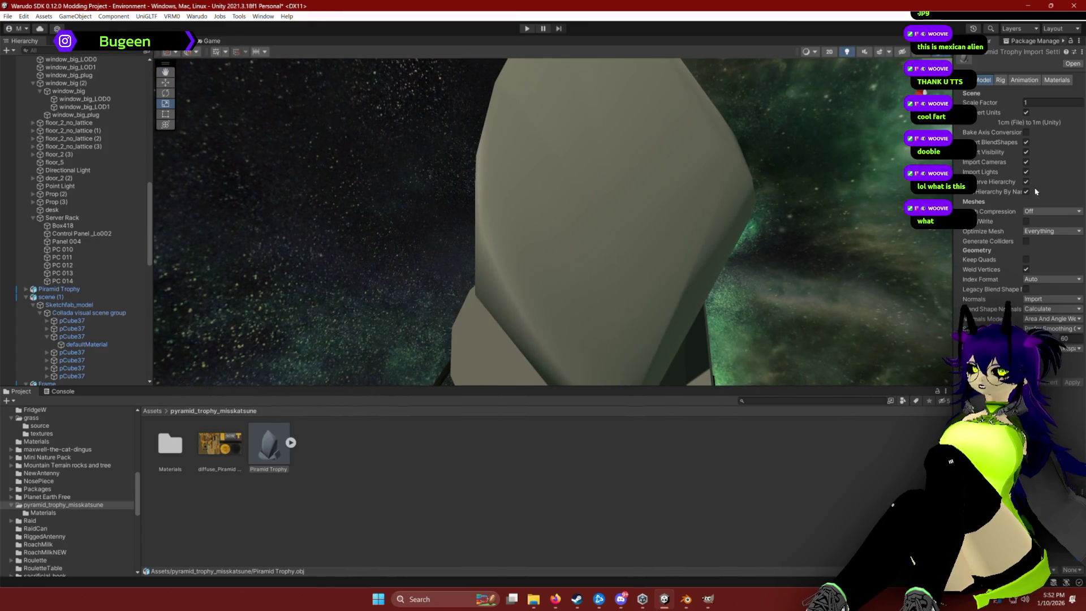
pyautogui.click(1035, 212)
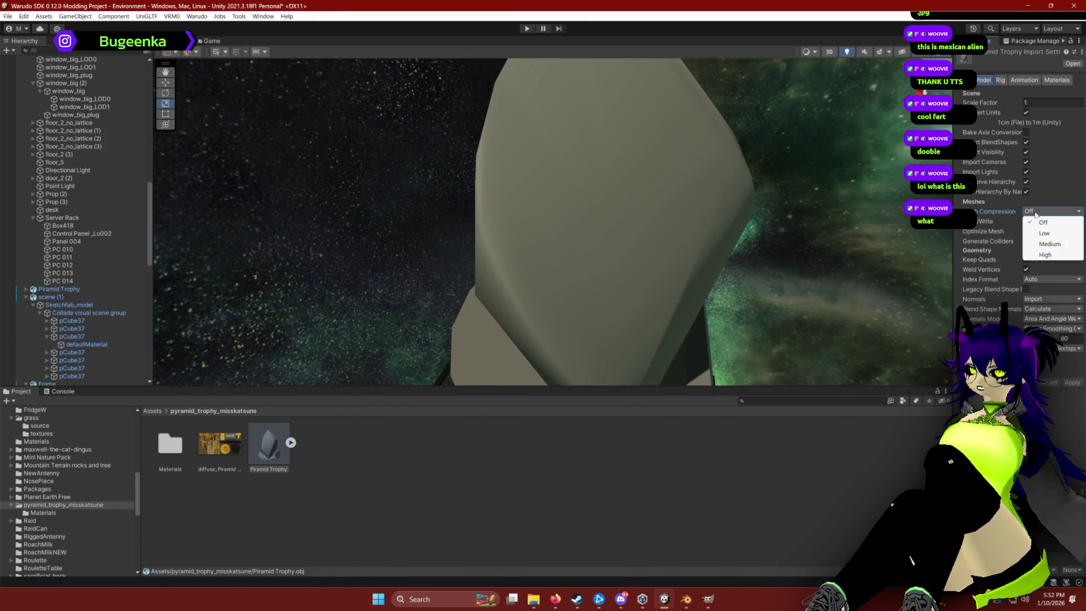
pyautogui.click(1040, 223)
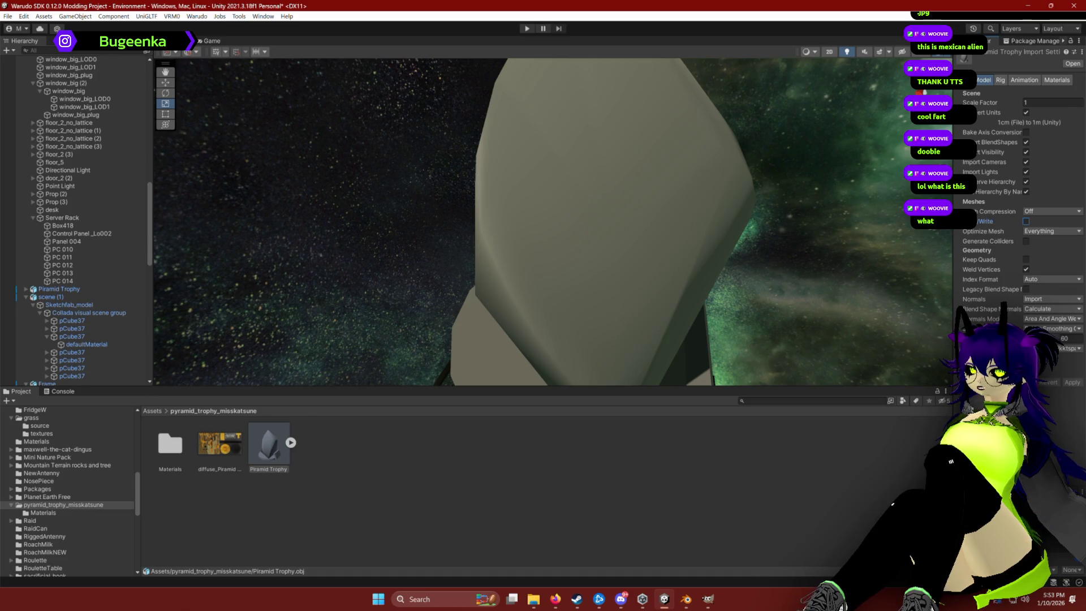
pyautogui.click(1044, 234)
pyautogui.click(1046, 241)
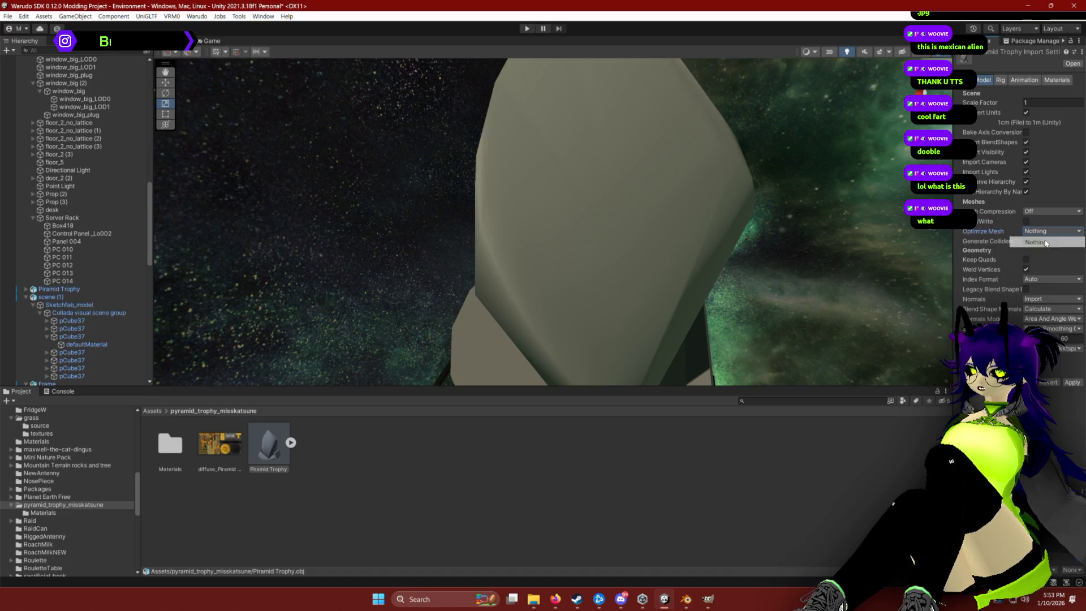
pyautogui.click(1073, 383)
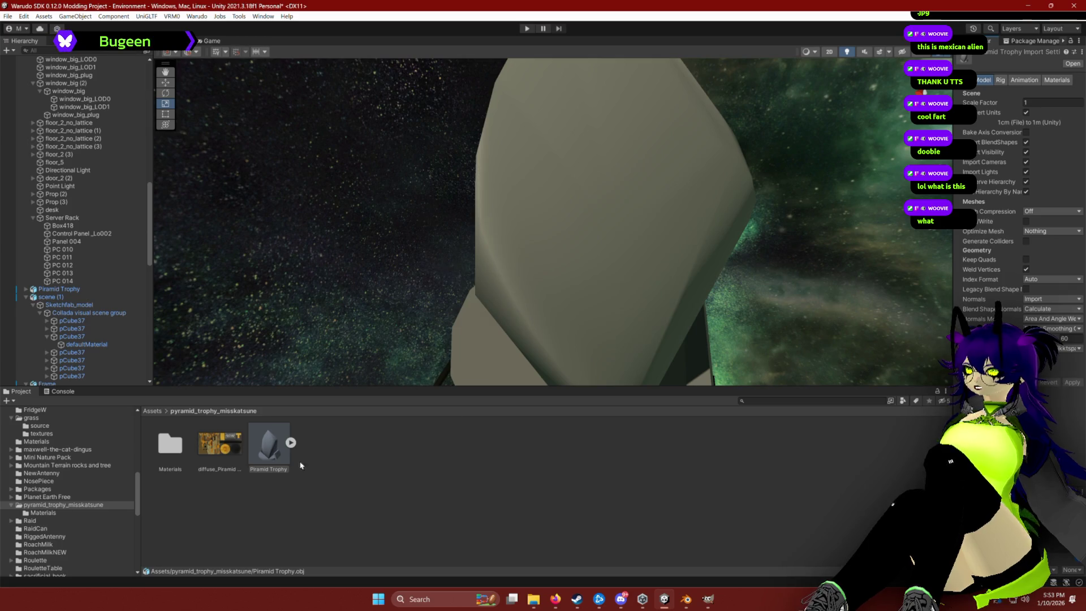
# Place a fresh Piramid Trophy in the scene and delete the old instance.
pyautogui.moveTo(296, 400)
pyautogui.mouseDown()
pyautogui.moveTo(359, 293)
pyautogui.moveTo(439, 304)
pyautogui.mouseUp()
pyautogui.click(85, 297)
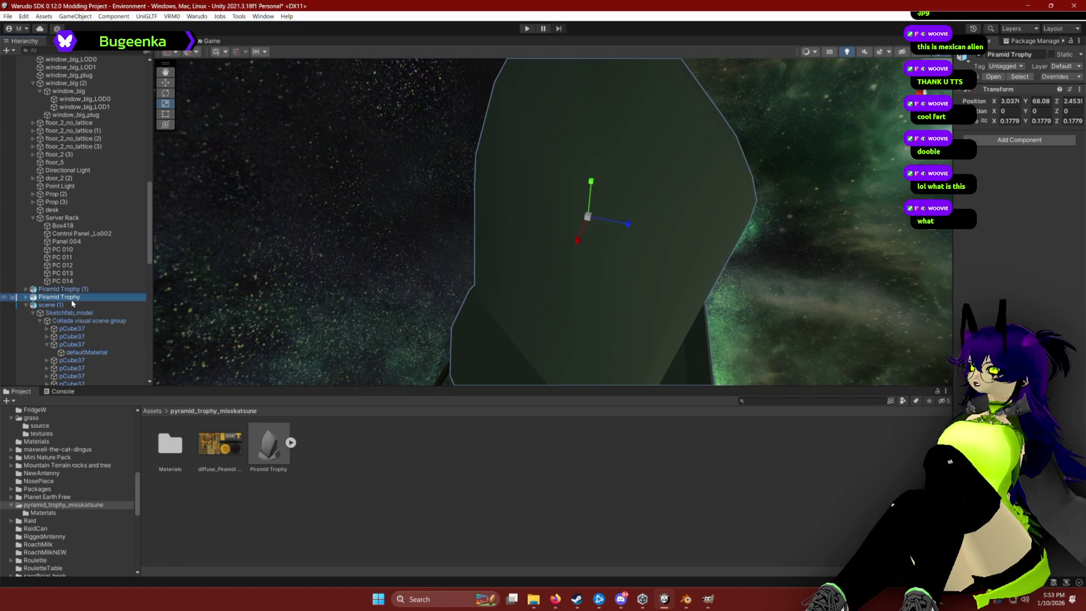
pyautogui.press('Delete')
pyautogui.press('f')
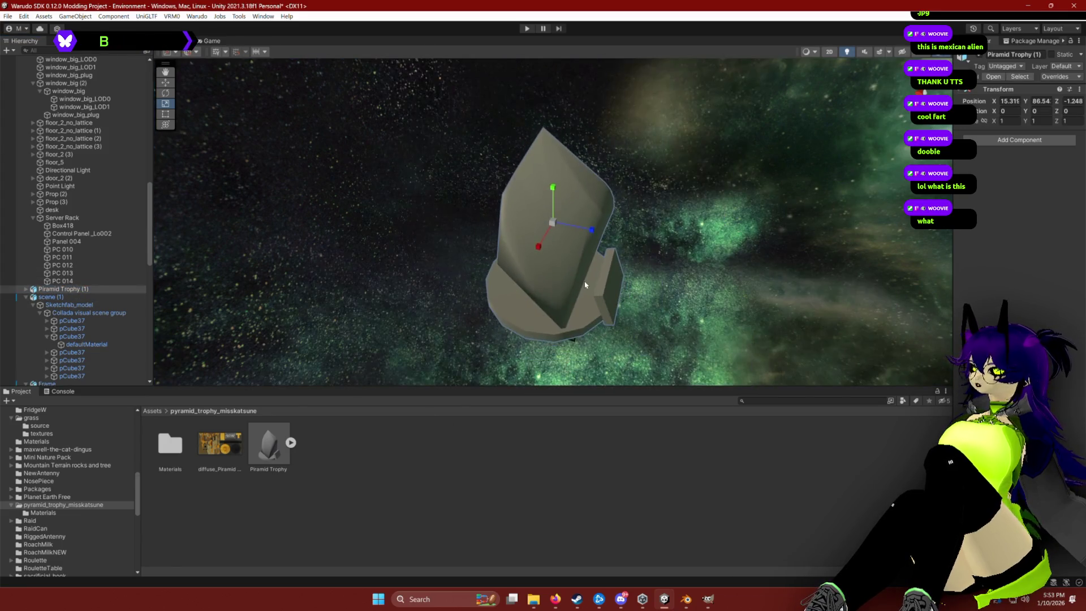
pyautogui.moveTo(529, 212); pyautogui.dragTo(538, 207)
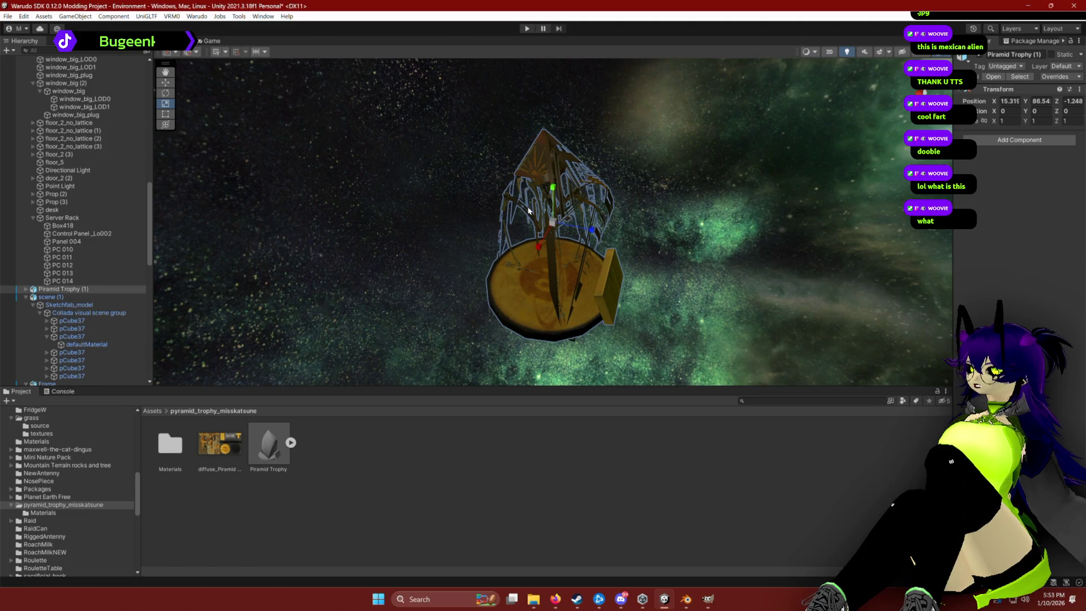
pyautogui.scroll(2, 540, 205)
pyautogui.scroll(3, 540, 205)
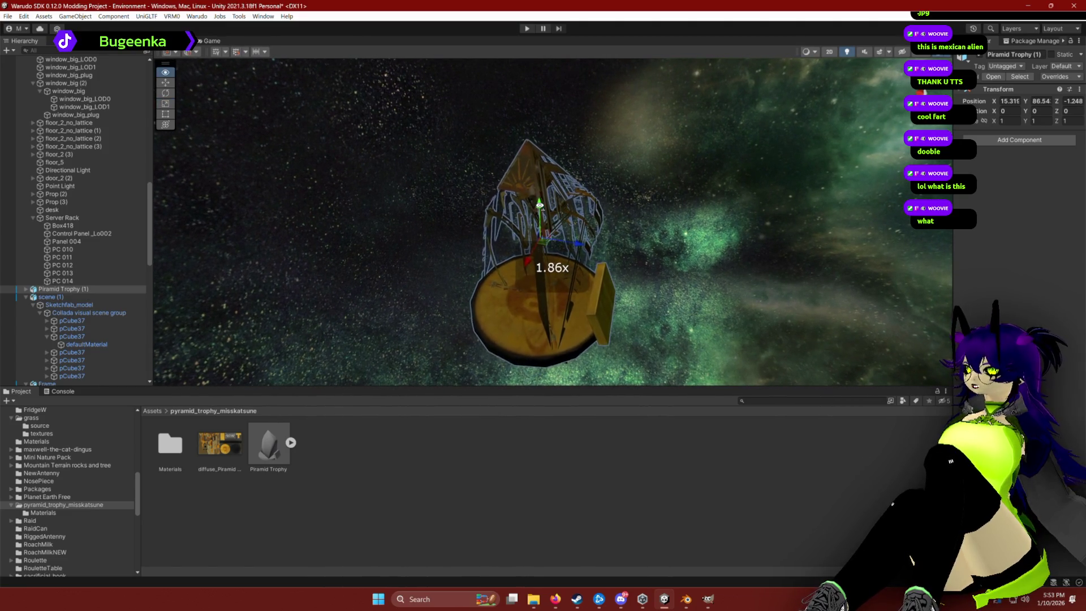
pyautogui.moveTo(541, 205)
pyautogui.mouseDown()
pyautogui.moveTo(588, 203)
pyautogui.moveTo(660, 235)
pyautogui.mouseUp()
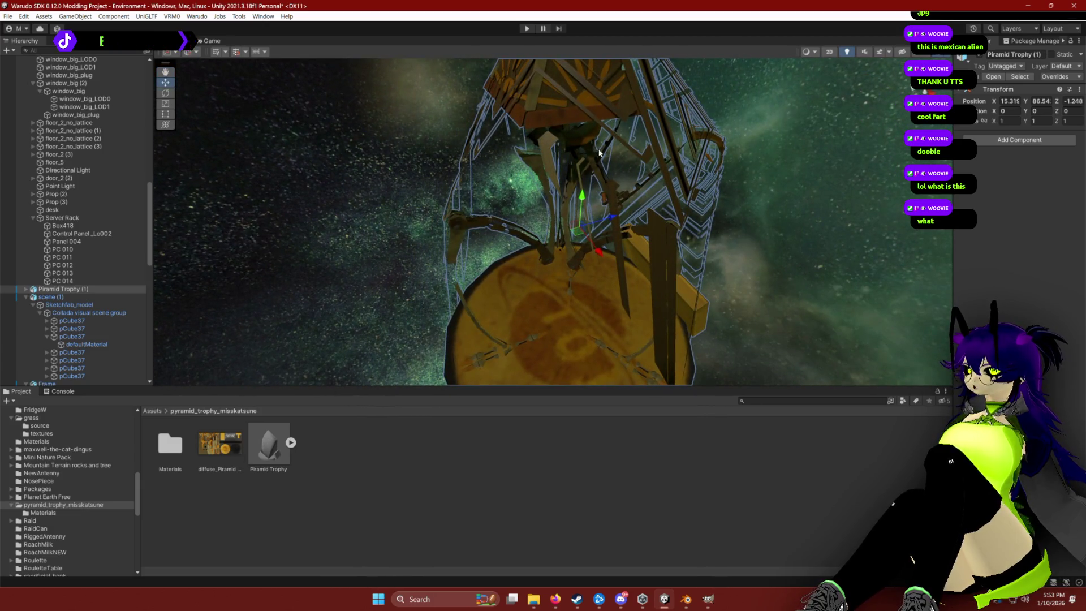
# Inspect the trophy's inside, then delete the Piramid Trophy (1) object.
pyautogui.click(89, 313)
pyautogui.click(62, 289)
pyautogui.moveTo(575, 238)
pyautogui.mouseDown()
pyautogui.moveTo(587, 252)
pyautogui.moveTo(284, 402)
pyautogui.mouseUp()
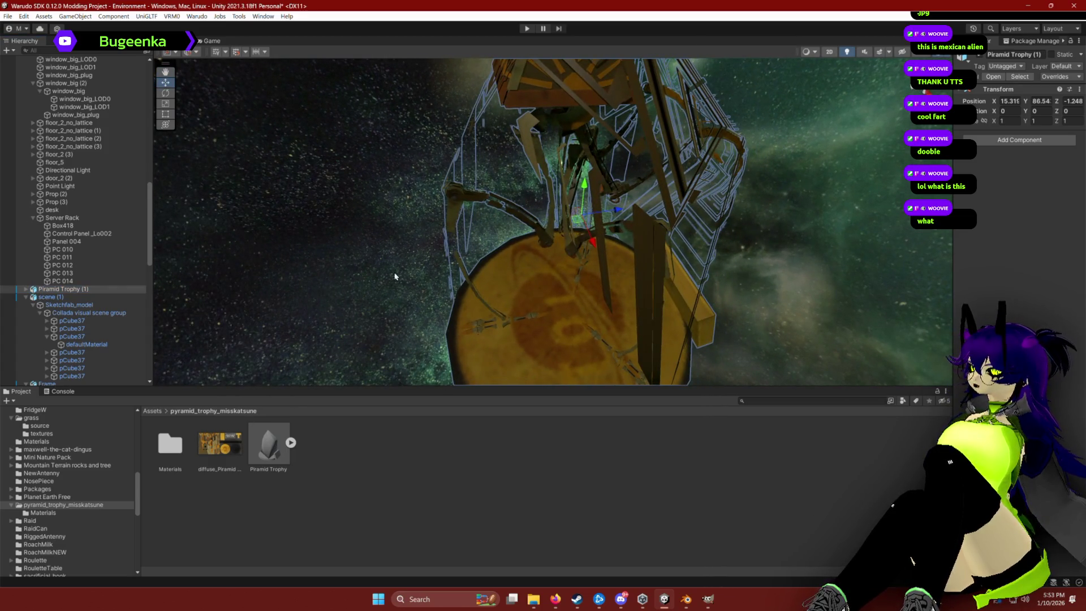
pyautogui.press('Delete')
pyautogui.scroll(10, 47, 473)
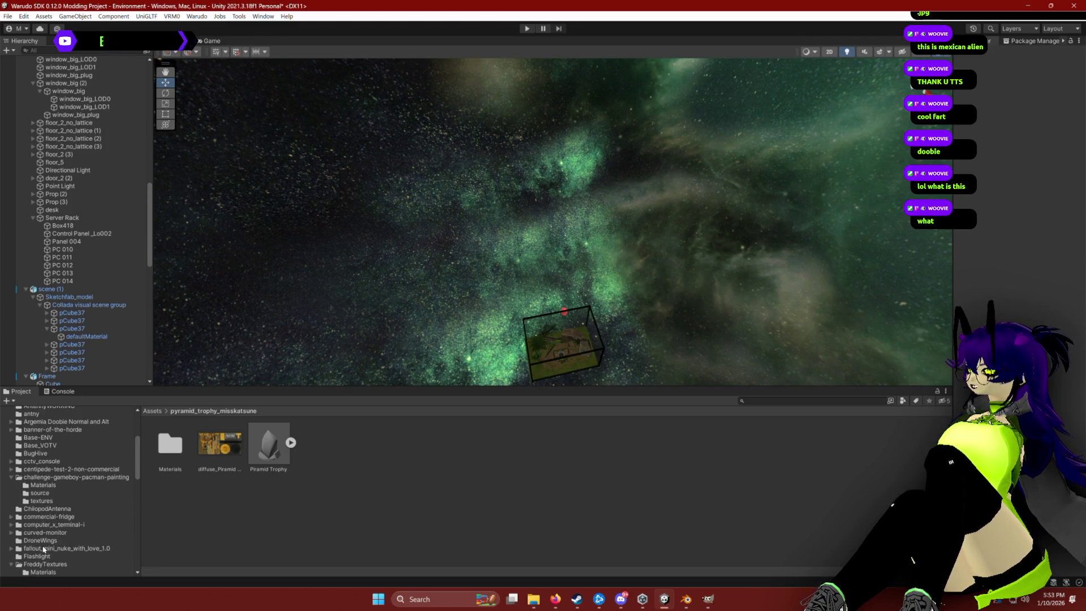
pyautogui.scroll(10, 44, 509)
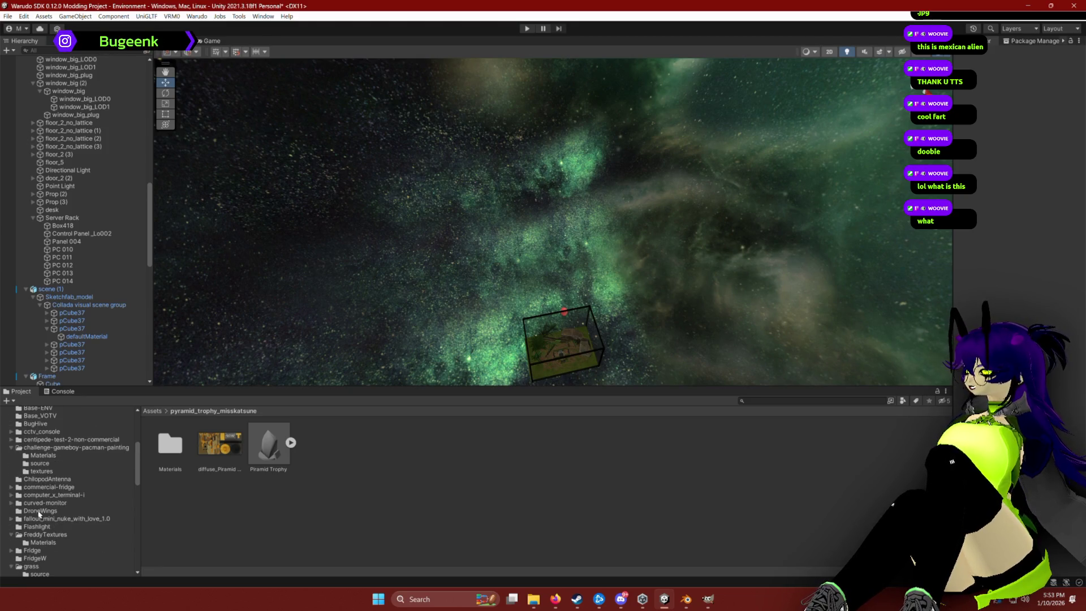
# Place argemia_plush_doobie from the Argemia Doobie Normal and Alt folder into the scene.
pyautogui.click(29, 449)
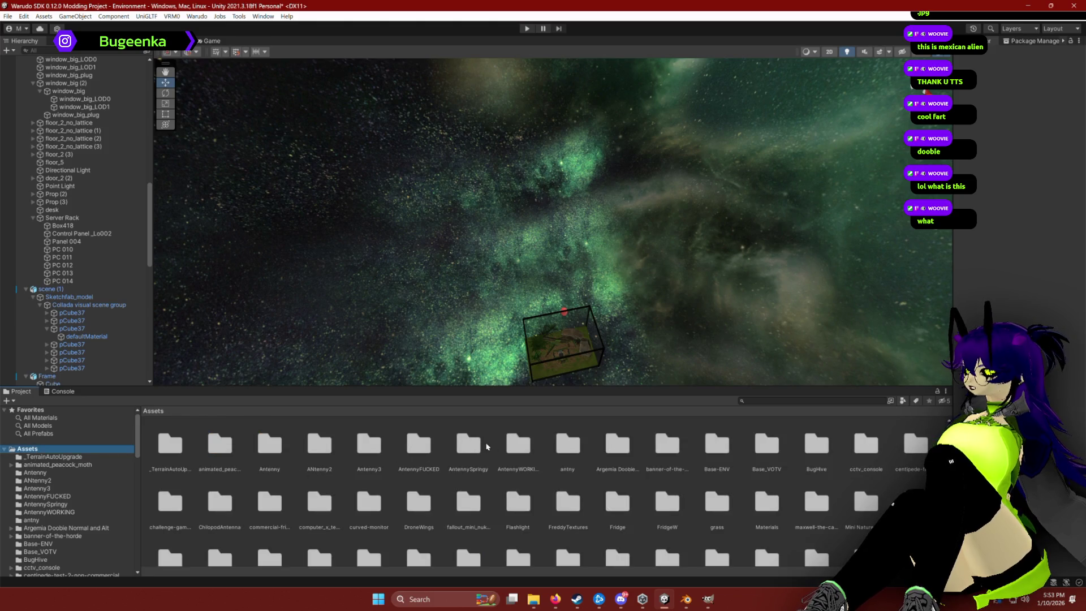
pyautogui.doubleClick(618, 444)
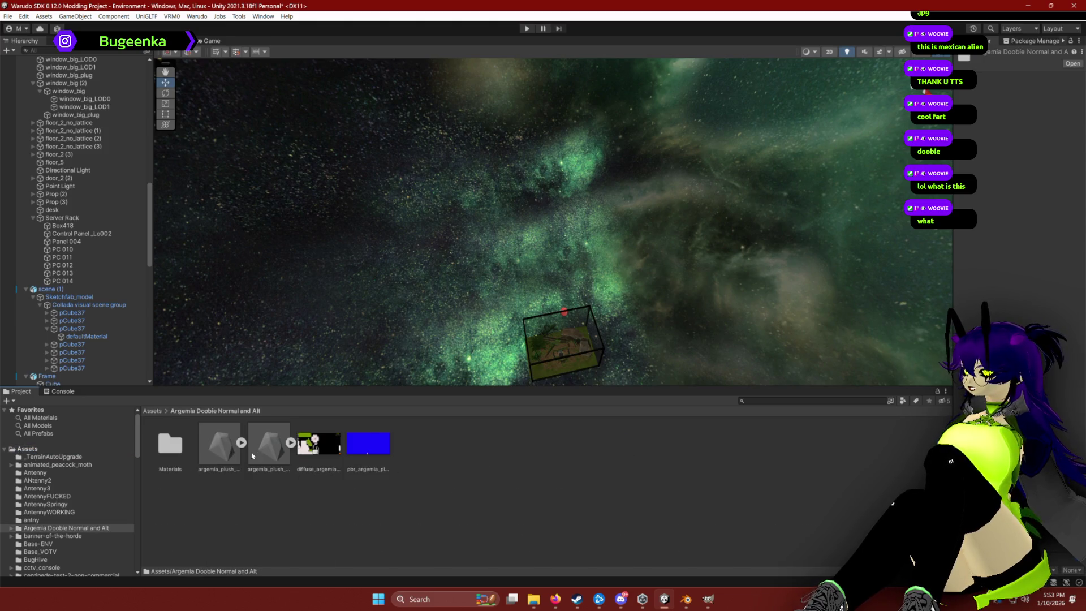
pyautogui.click(253, 456)
pyautogui.moveTo(272, 436)
pyautogui.mouseDown()
pyautogui.moveTo(478, 283)
pyautogui.moveTo(498, 249)
pyautogui.moveTo(499, 281)
pyautogui.mouseUp()
# Apply the diffuse_argemia_plush_doobie material to the plush and select it for editing.
pyautogui.scroll(-2, 788, 188)
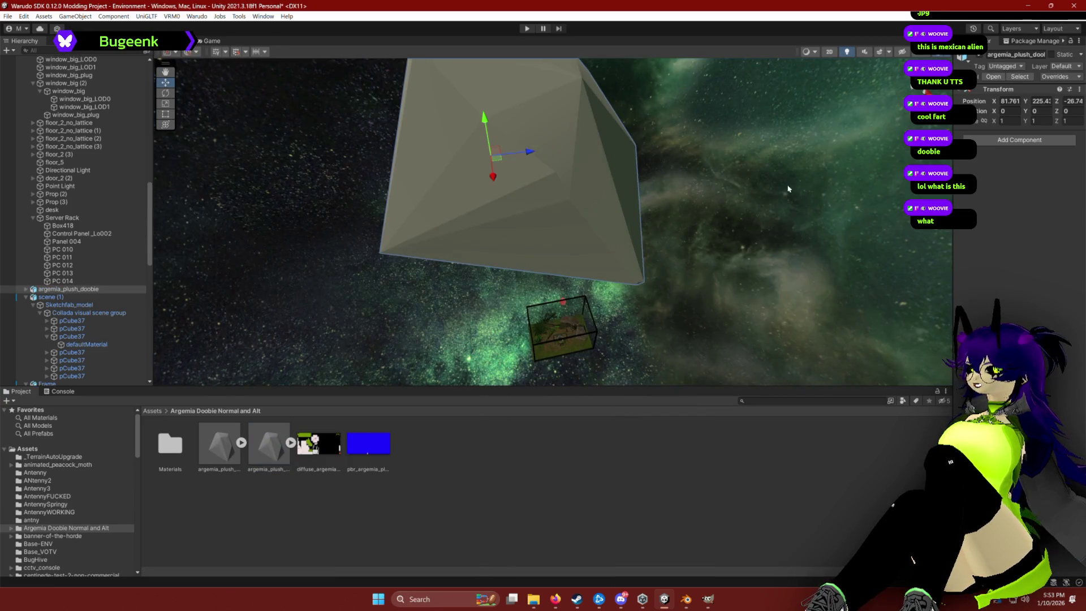
pyautogui.doubleClick(165, 442)
pyautogui.moveTo(372, 279); pyautogui.dragTo(495, 188)
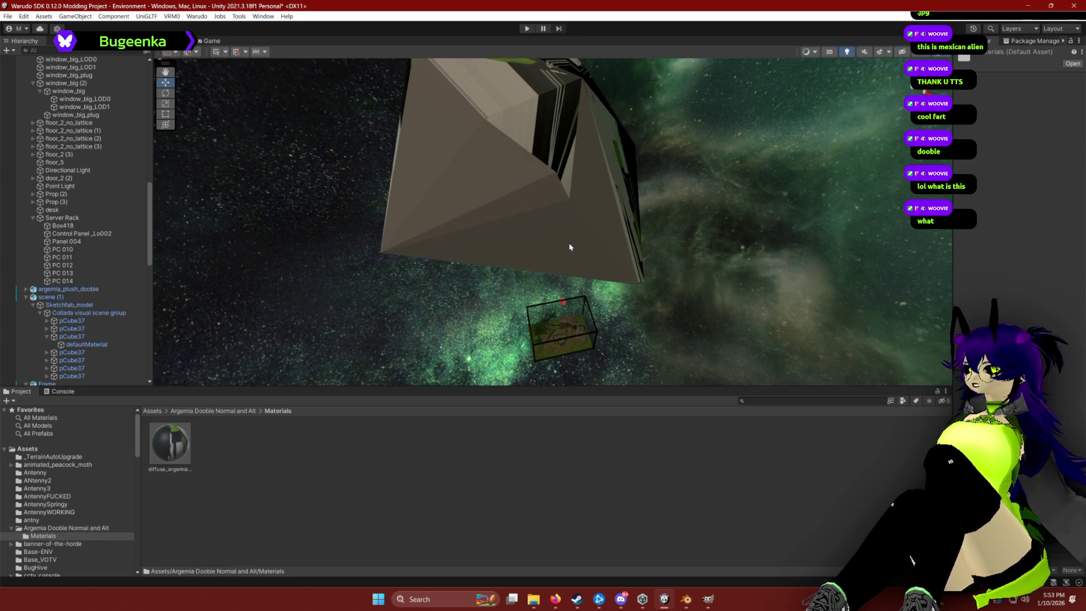
pyautogui.click(185, 436)
pyautogui.click(1051, 80)
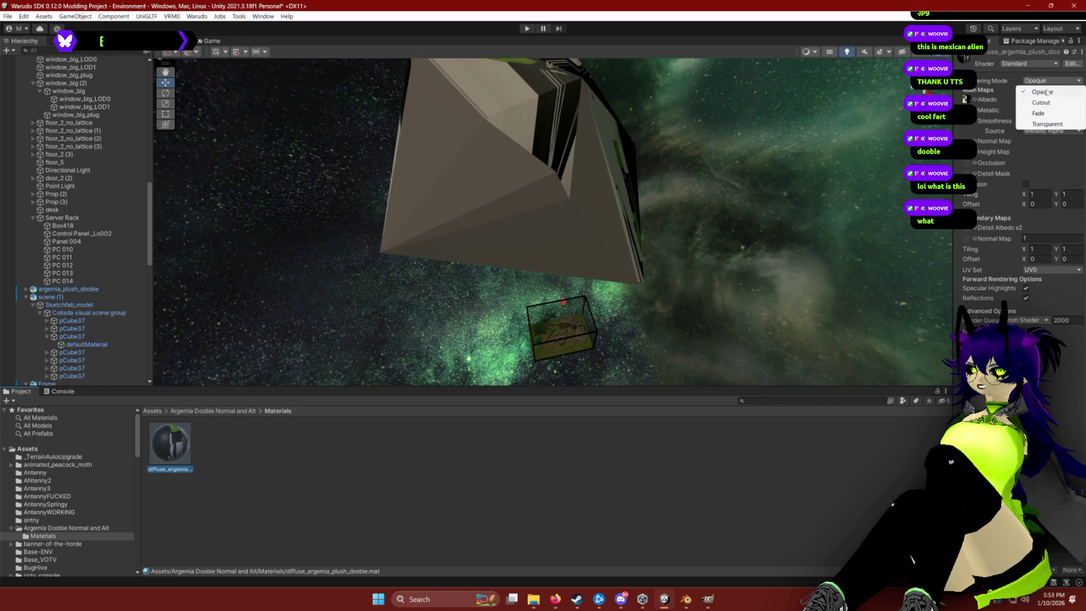
# Set the plush material to Cutout with alpha cutoff 0.17, then switch to Blender.
pyautogui.click(1041, 95)
pyautogui.moveTo(633, 113)
pyautogui.mouseDown()
pyautogui.moveTo(723, 105)
pyautogui.moveTo(599, 92)
pyautogui.moveTo(1057, 112)
pyautogui.moveTo(1031, 111)
pyautogui.mouseUp()
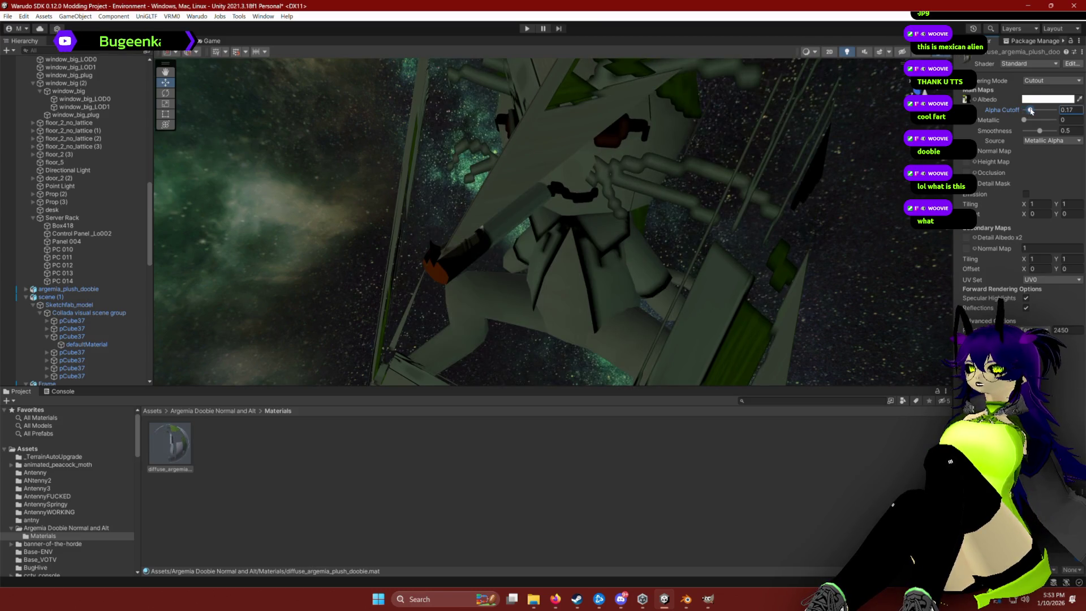
pyautogui.moveTo(610, 259); pyautogui.dragTo(611, 248)
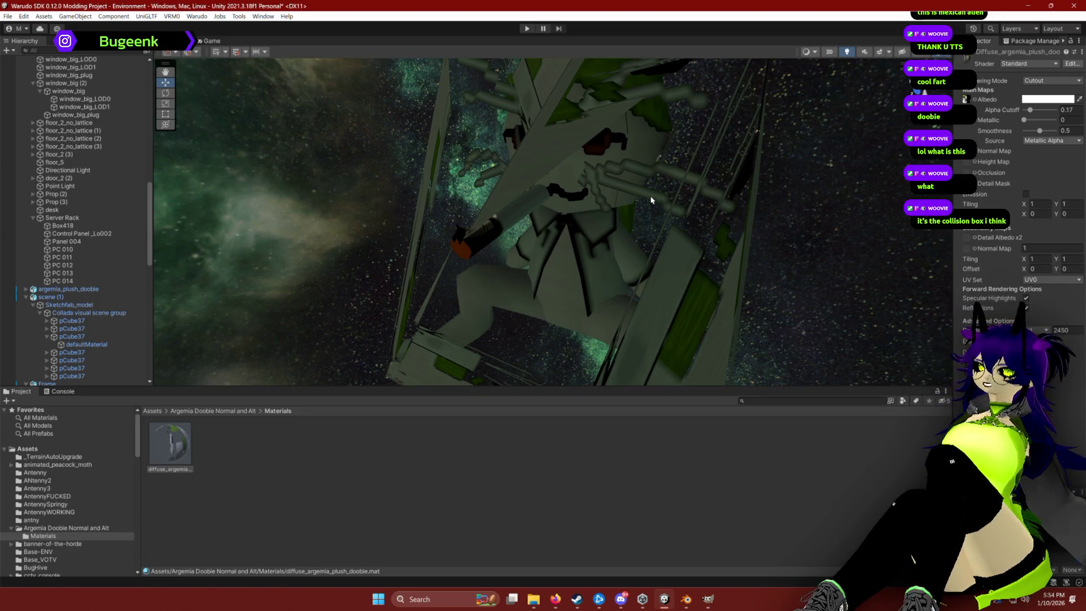
pyautogui.click(685, 597)
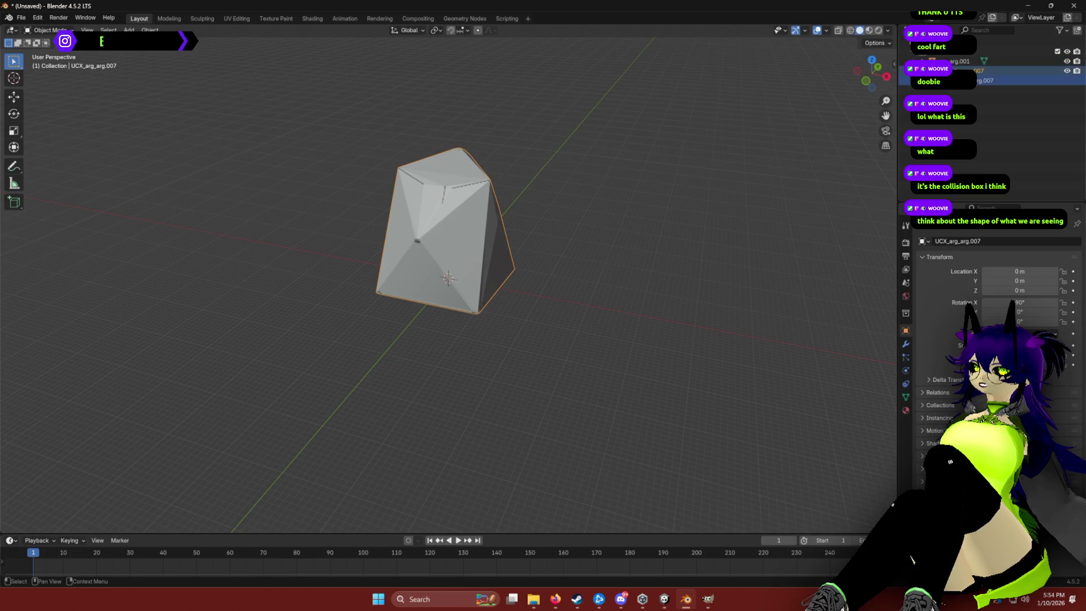
# Hide the UCX_arg_arg.007 collision box and export the plush as FBX (.fbx).
pyautogui.click(995, 70)
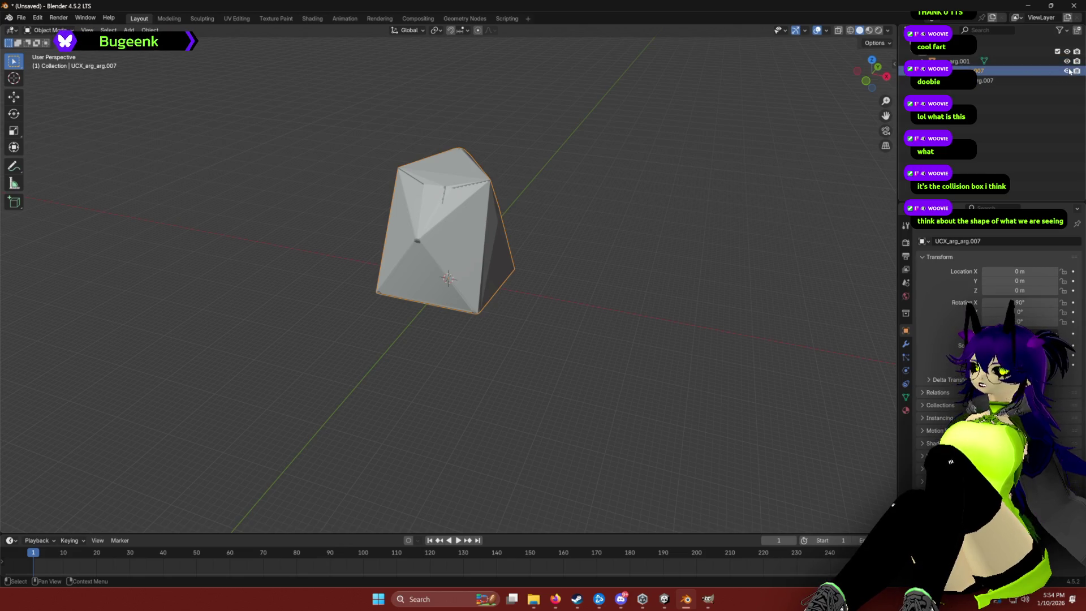
pyautogui.press('h')
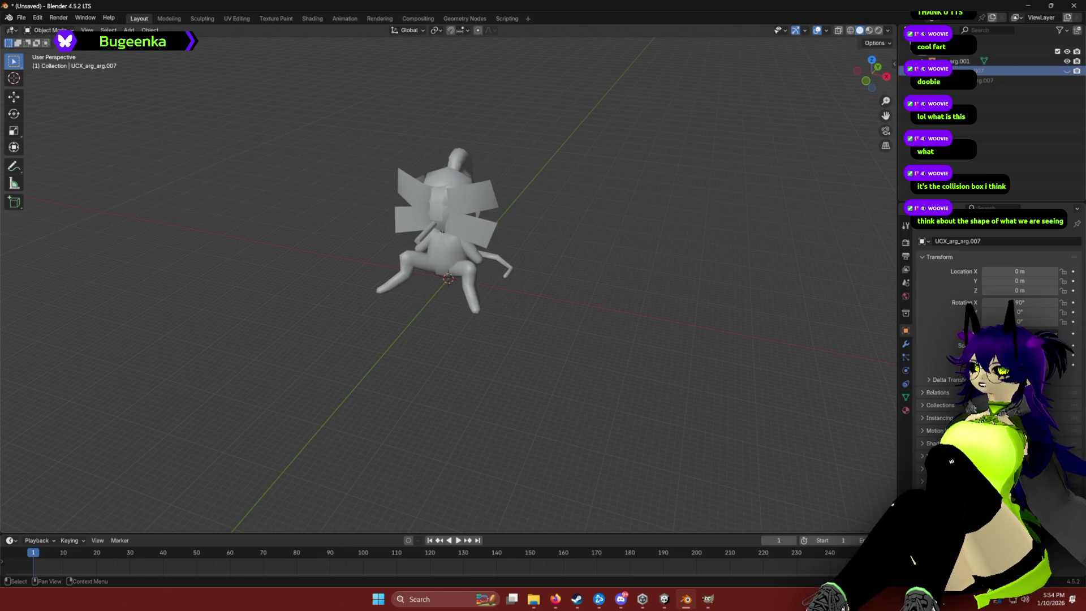
pyautogui.click(995, 99)
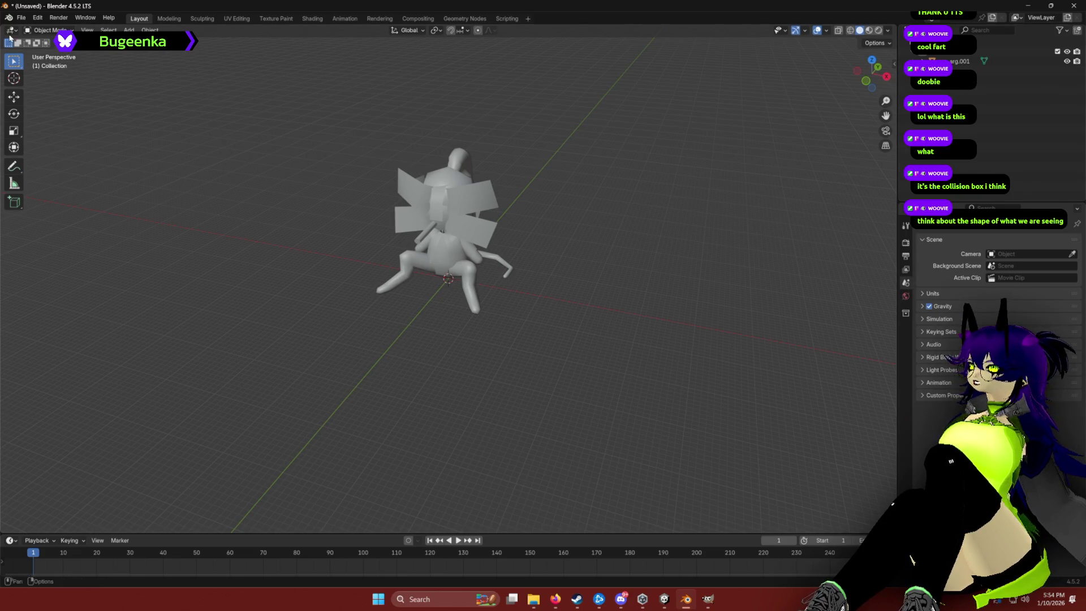
pyautogui.click(22, 20)
pyautogui.moveTo(37, 164)
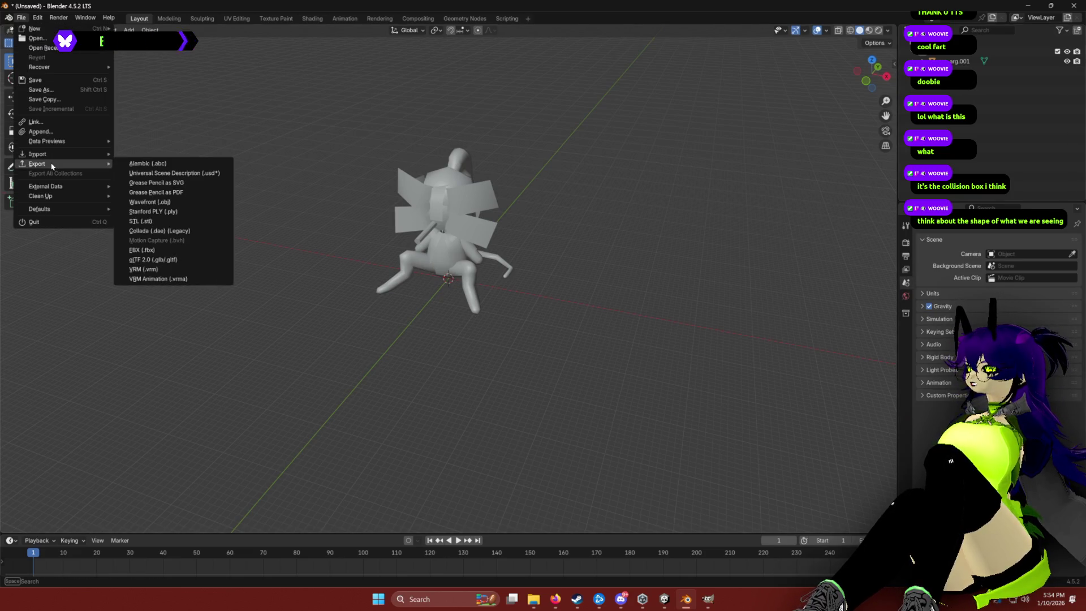
pyautogui.click(149, 252)
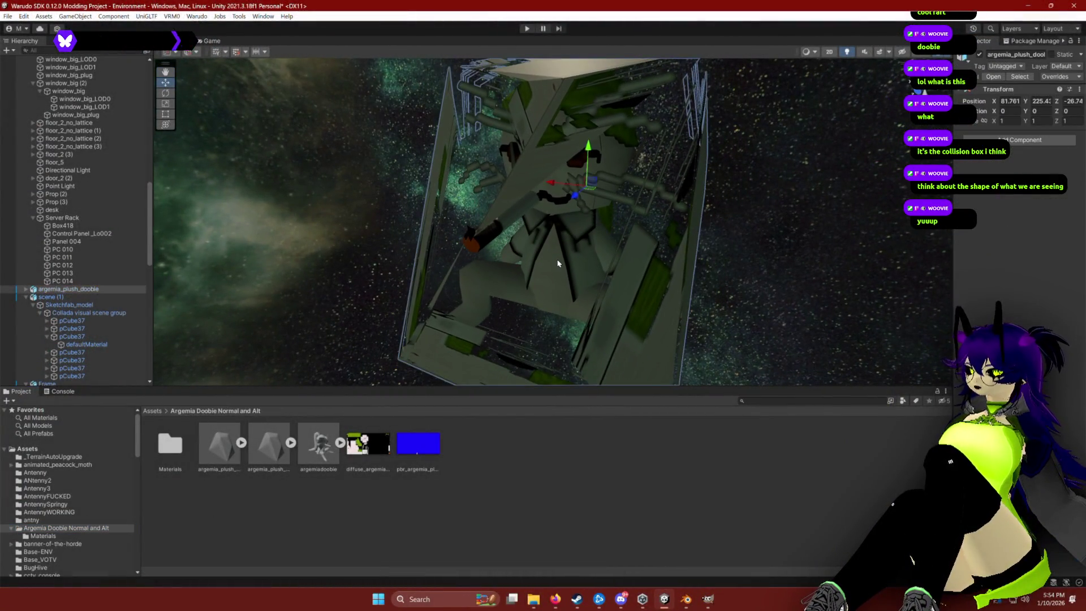
# Replace the old plush with the argemiadoobie model and set its scale to 1.
pyautogui.press('Delete')
pyautogui.moveTo(334, 467)
pyautogui.mouseDown()
pyautogui.moveTo(477, 303)
pyautogui.moveTo(565, 296)
pyautogui.mouseUp()
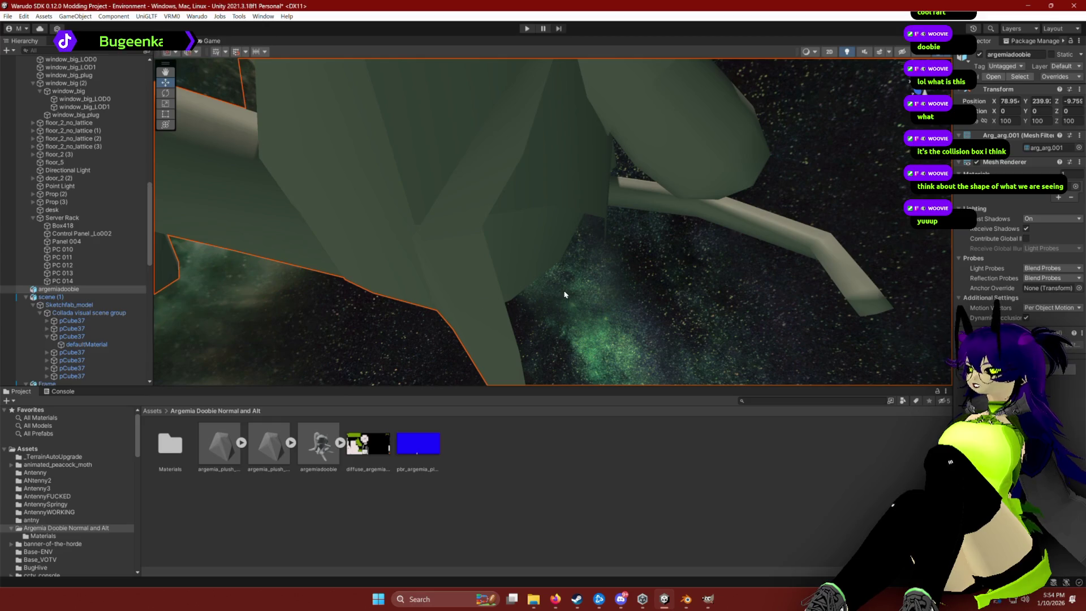
pyautogui.press('f')
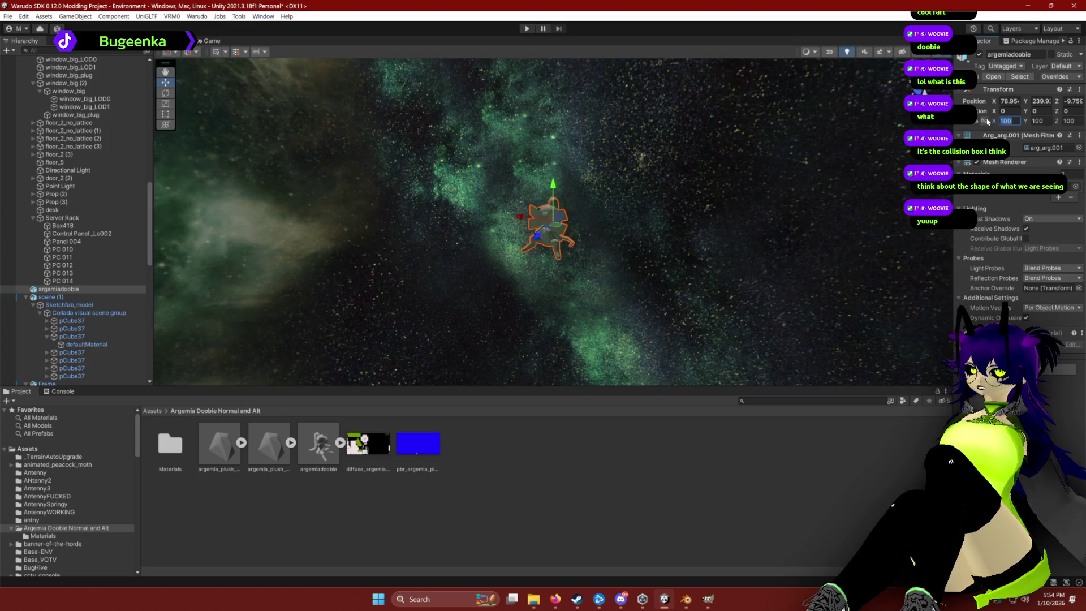
pyautogui.write('1')
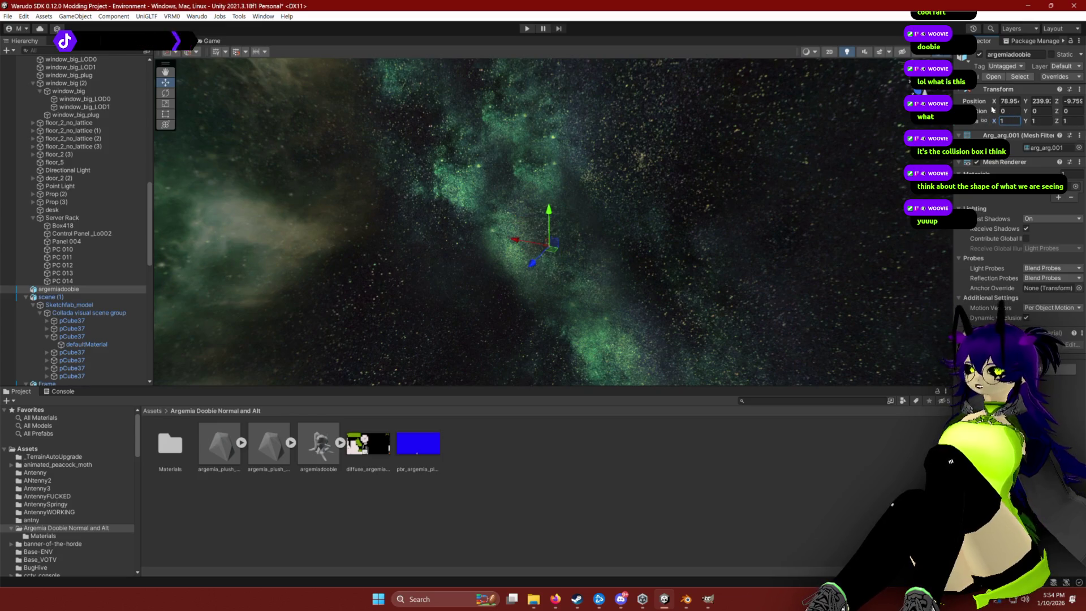
# Reset the plush's position to 0, 0, 0, then raise it up to the desk.
pyautogui.doubleClick(1010, 101)
pyautogui.write('0')
pyautogui.press('Tab')
pyautogui.write('0')
pyautogui.press('Tab')
pyautogui.write('0')
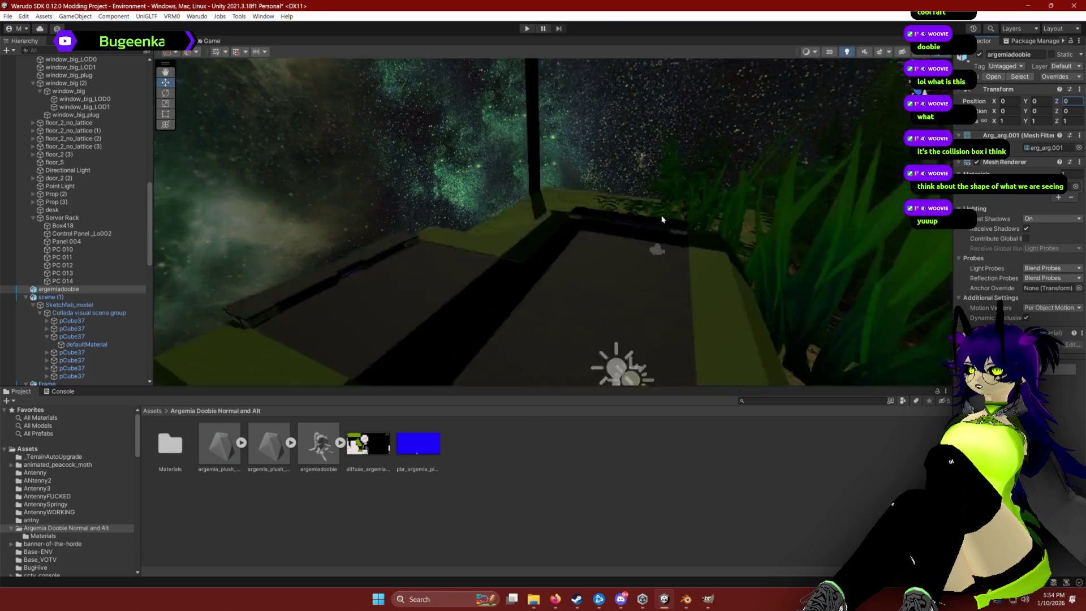
pyautogui.write('f')
pyautogui.moveTo(655, 199)
pyautogui.mouseDown()
pyautogui.moveTo(701, 223)
pyautogui.moveTo(603, 229)
pyautogui.moveTo(525, 197)
pyautogui.moveTo(598, 205)
pyautogui.moveTo(528, 192)
pyautogui.moveTo(524, 99)
pyautogui.mouseUp()
pyautogui.moveTo(566, 170)
pyautogui.mouseDown()
pyautogui.moveTo(597, 190)
pyautogui.moveTo(465, 281)
pyautogui.moveTo(486, 277)
pyautogui.moveTo(580, 161)
pyautogui.moveTo(569, 145)
pyautogui.mouseUp()
pyautogui.press('e')
# Lower the plush onto the desk surface and slide it right beside the handheld console.
pyautogui.press('w')
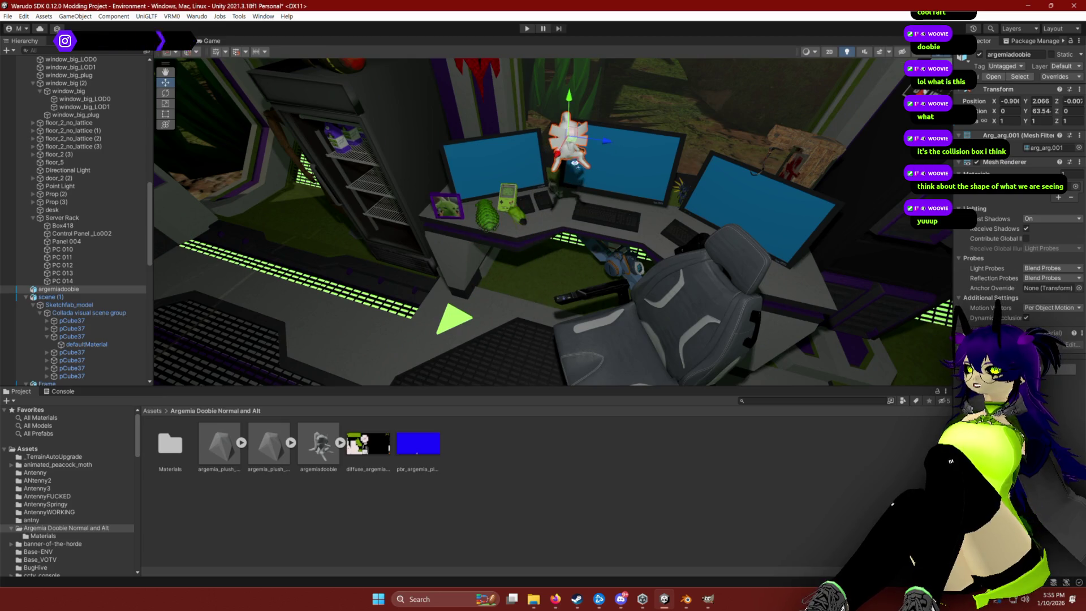
pyautogui.scroll(5, 568, 169)
pyautogui.scroll(-5, 569, 215)
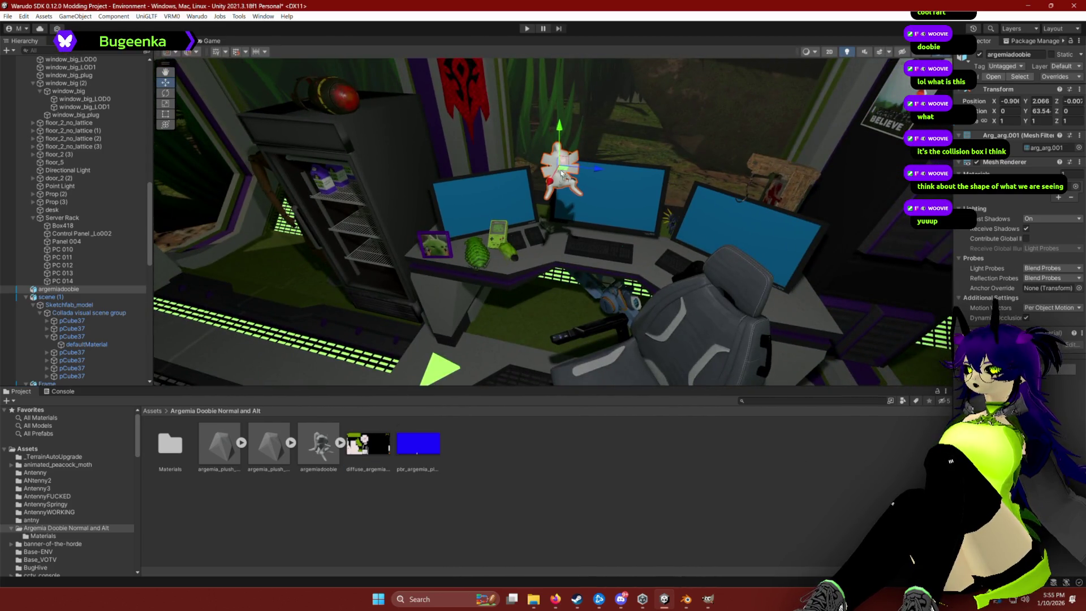
pyautogui.scroll(6, 566, 182)
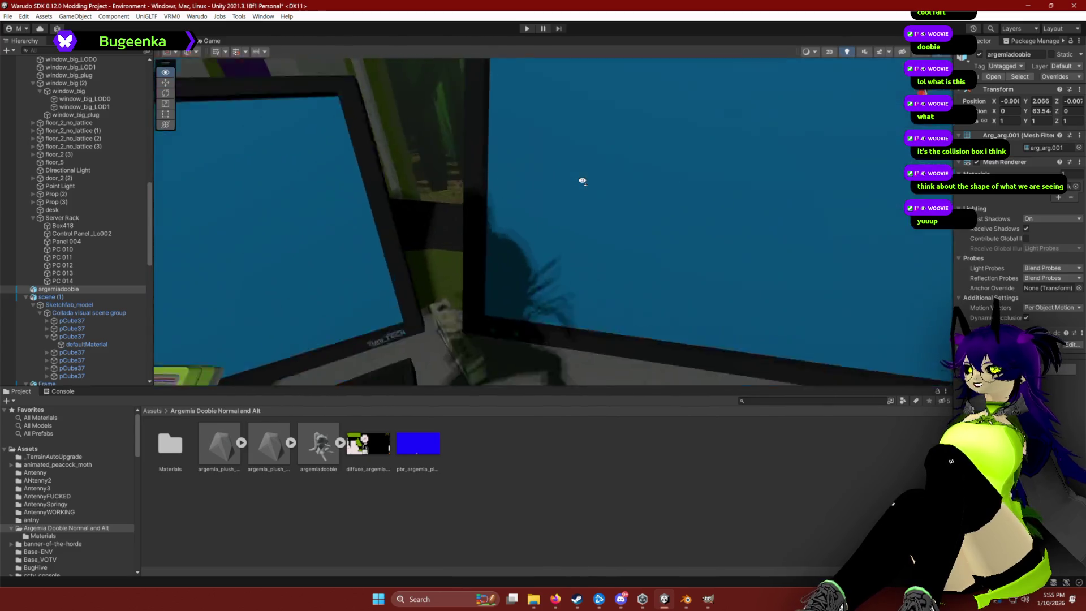
pyautogui.scroll(-3, 582, 183)
pyautogui.moveTo(514, 86)
pyautogui.mouseDown()
pyautogui.moveTo(538, 249)
pyautogui.moveTo(554, 282)
pyautogui.mouseUp()
pyautogui.moveTo(528, 334)
pyautogui.mouseDown()
pyautogui.moveTo(705, 298)
pyautogui.moveTo(673, 260)
pyautogui.moveTo(597, 245)
pyautogui.moveTo(575, 228)
pyautogui.moveTo(588, 233)
pyautogui.mouseUp()
pyautogui.press('e')
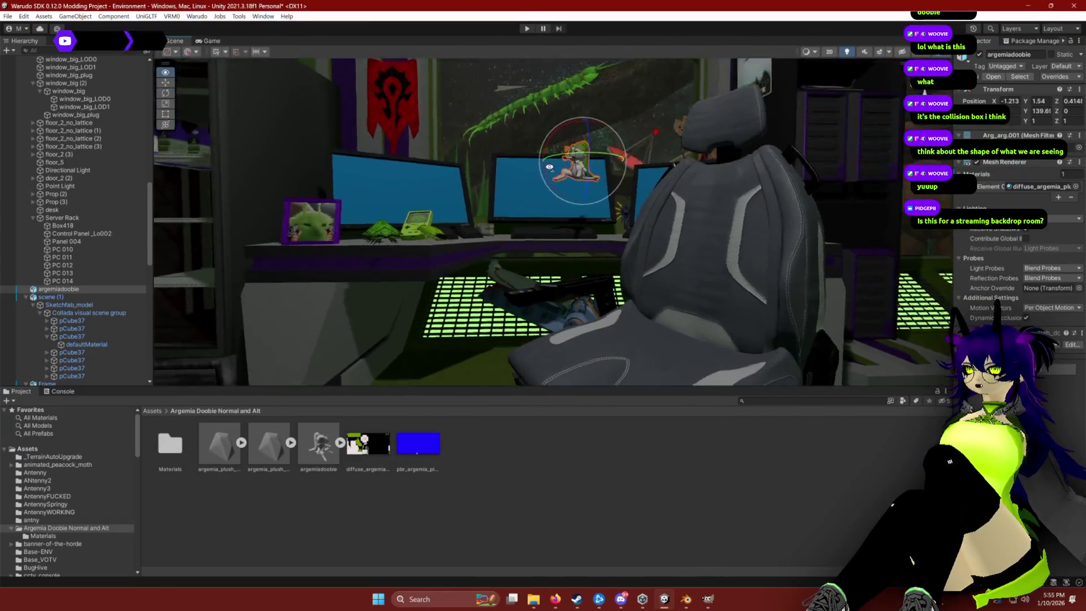
# Settle the plush lower on the desk and turn it to face the chair.
pyautogui.press('w')
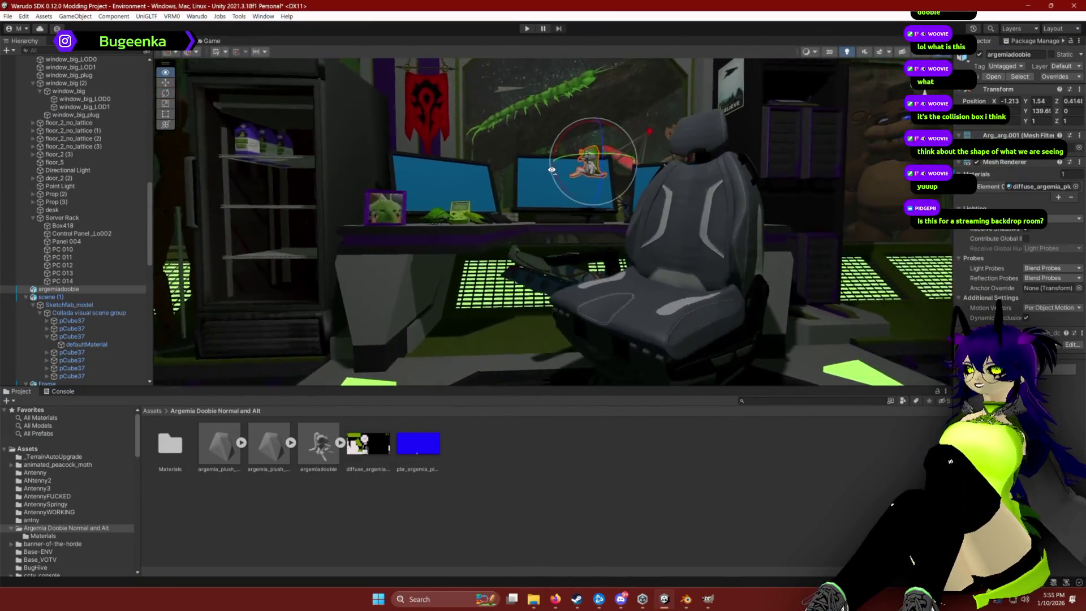
pyautogui.press('w')
pyautogui.moveTo(584, 300); pyautogui.dragTo(592, 356)
pyautogui.press('f')
pyautogui.press('e')
pyautogui.moveTo(583, 252); pyautogui.dragTo(460, 230)
pyautogui.press('w')
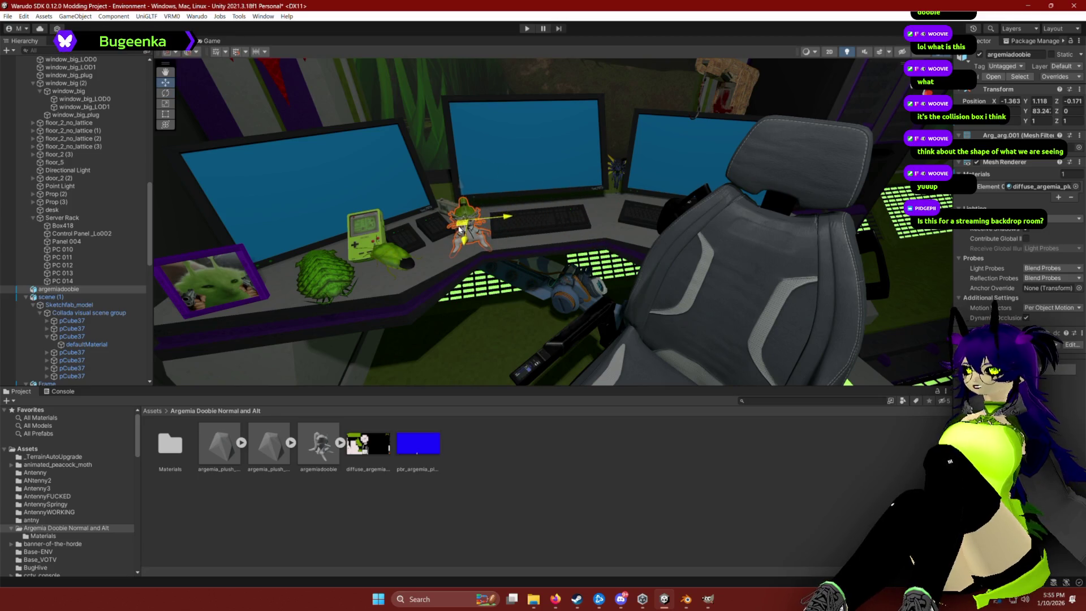
# Deselect the plush, fly around the room to check it, then bring up the green texture in GIMP.
pyautogui.click(532, 417)
pyautogui.moveTo(555, 226)
pyautogui.mouseDown()
pyautogui.moveTo(571, 215)
pyautogui.moveTo(564, 207)
pyautogui.moveTo(504, 249)
pyautogui.moveTo(574, 249)
pyautogui.moveTo(568, 224)
pyautogui.mouseUp()
pyautogui.click(500, 255)
pyautogui.click(507, 248)
pyautogui.scroll(-4, 569, 230)
pyautogui.moveTo(626, 317); pyautogui.dragTo(614, 220)
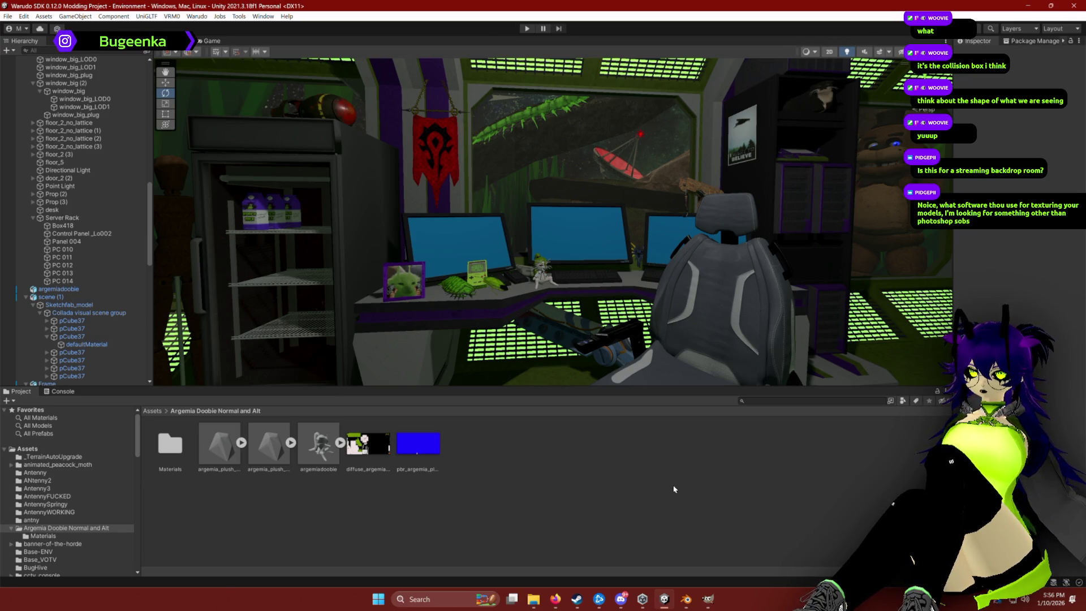
pyautogui.click(708, 599)
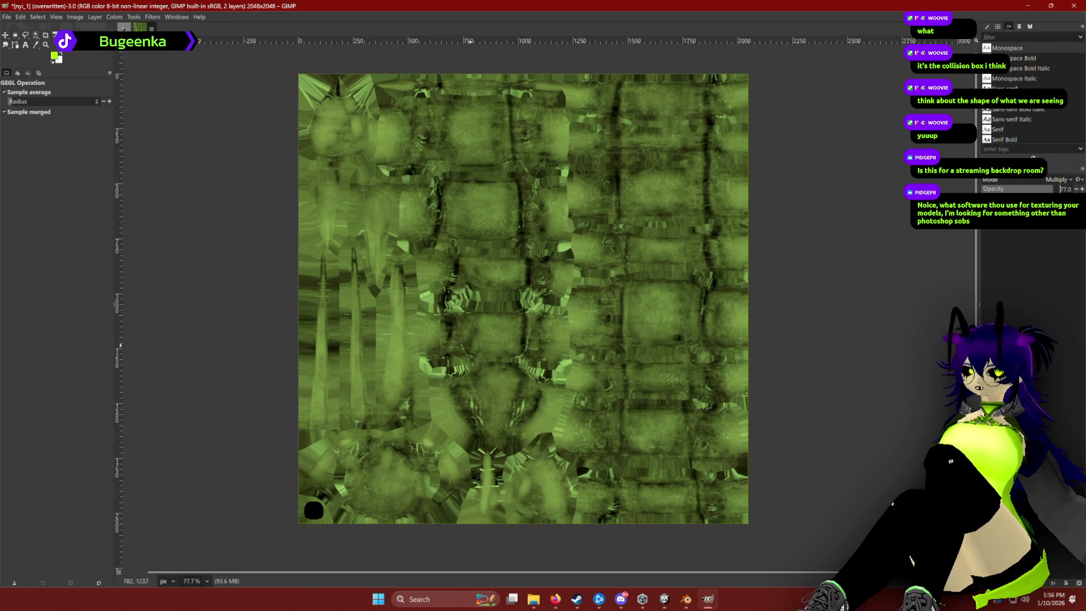
# Switch from GIMP back to the Unity editor showing the plush on the desk.
pyautogui.click(668, 602)
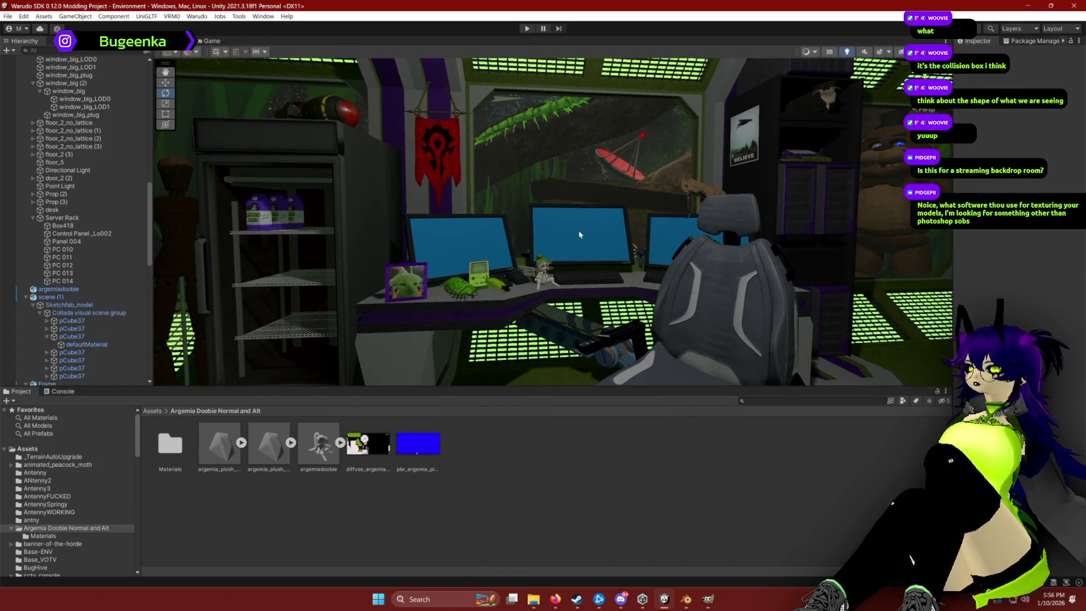
# Move the view closer to the desk and chair, then switch to the GitHub Page 007.md tab in Firefox.
pyautogui.click(846, 52)
pyautogui.moveTo(622, 243)
pyautogui.mouseDown()
pyautogui.moveTo(639, 253)
pyautogui.moveTo(638, 234)
pyautogui.moveTo(603, 225)
pyautogui.moveTo(551, 257)
pyautogui.moveTo(611, 250)
pyautogui.moveTo(609, 184)
pyautogui.moveTo(609, 198)
pyautogui.mouseUp()
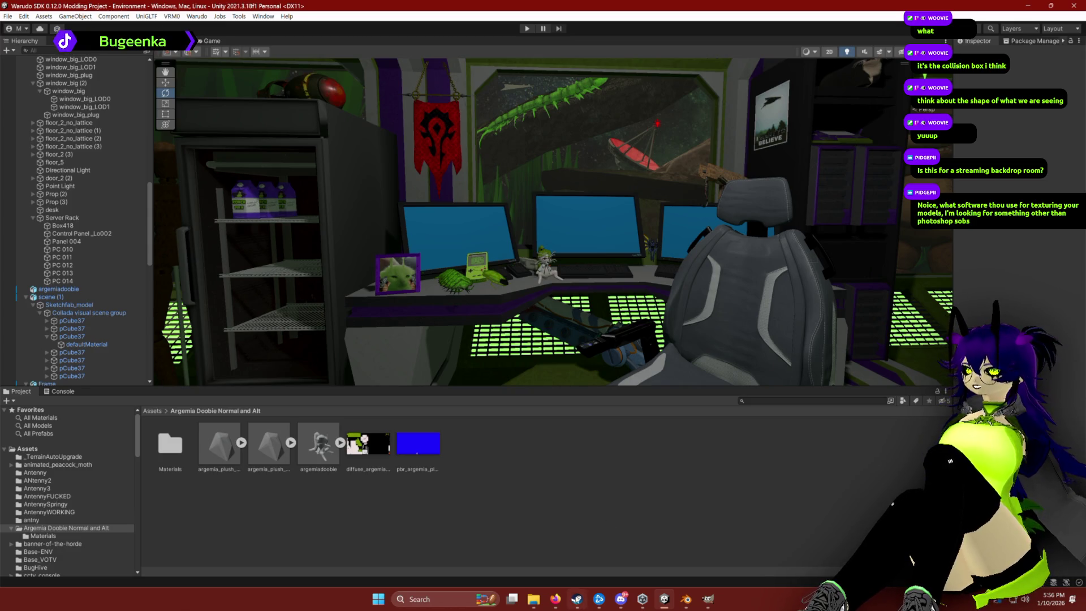
pyautogui.click(553, 606)
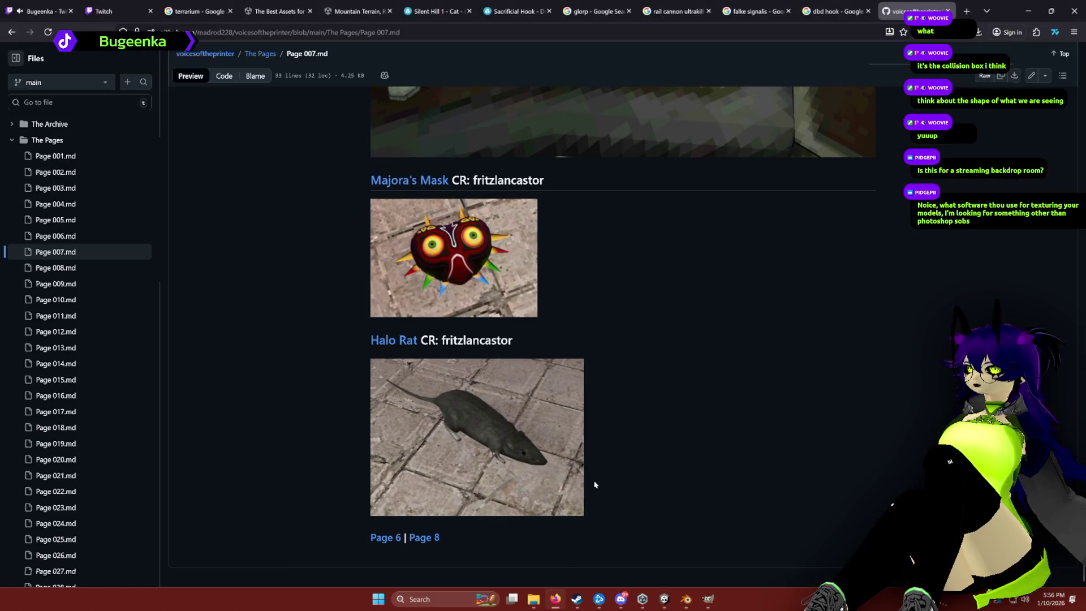
# Open Page 8 of the voicesoftheprinter asset list and scroll through its props.
pyautogui.click(421, 539)
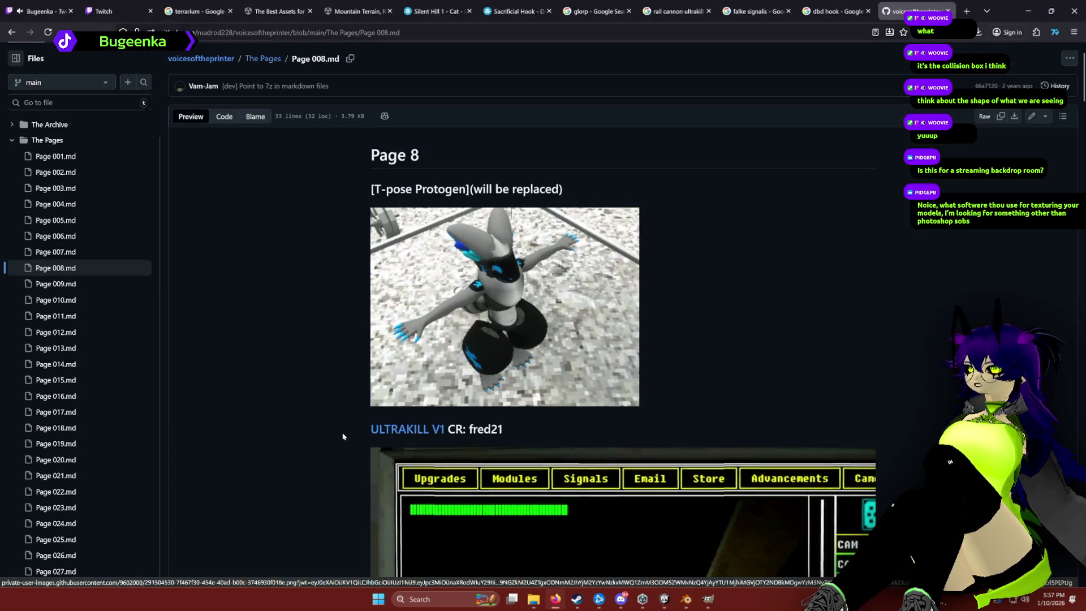
pyautogui.scroll(-10, 328, 453)
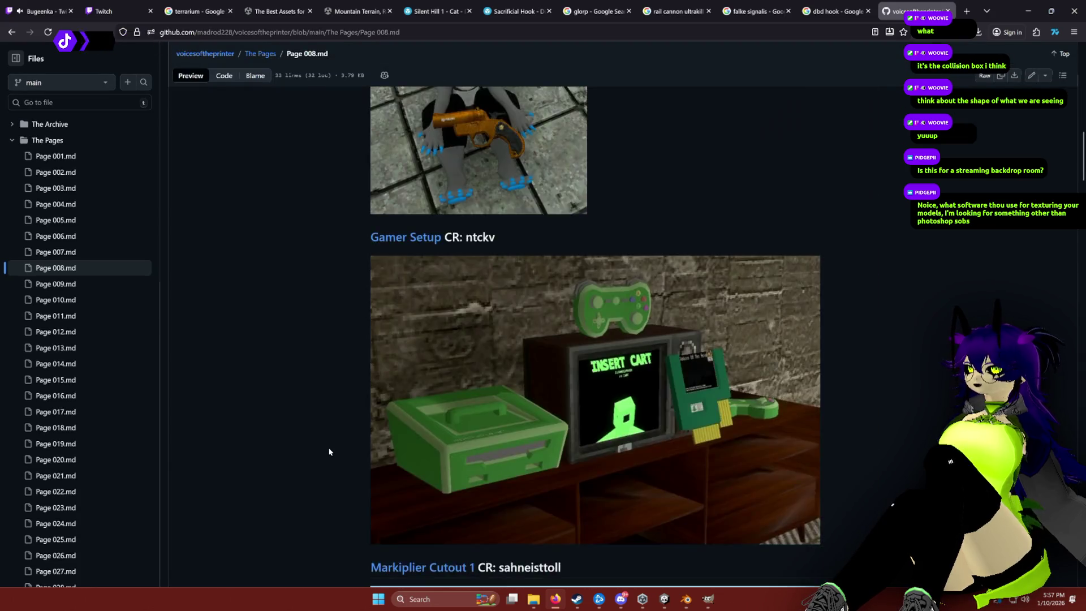
pyautogui.scroll(4, 328, 452)
pyautogui.scroll(-6, 328, 452)
pyautogui.scroll(-6, 327, 453)
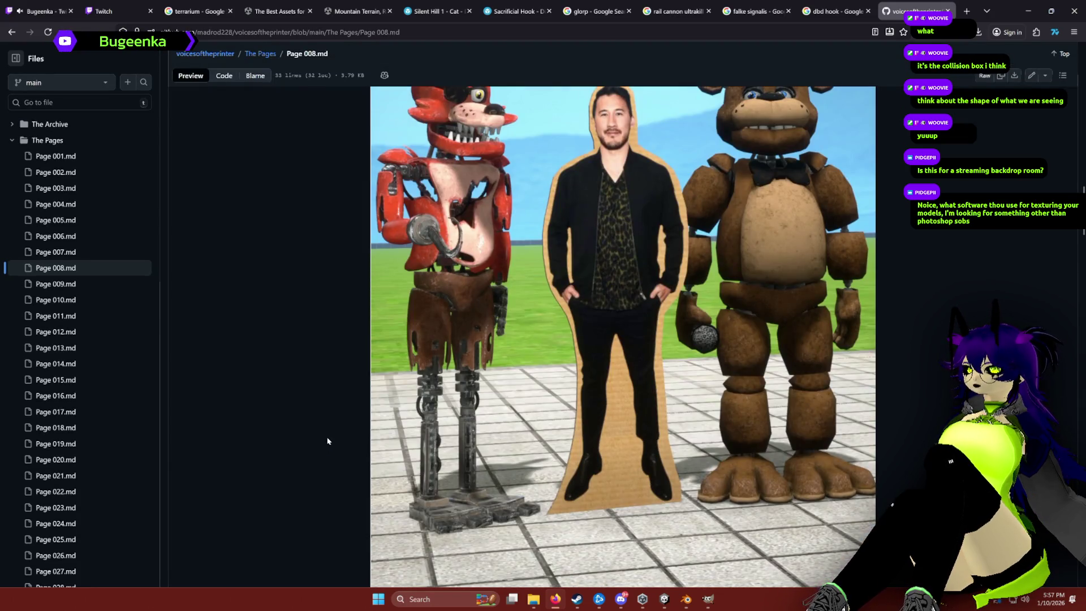
pyautogui.scroll(-7, 336, 411)
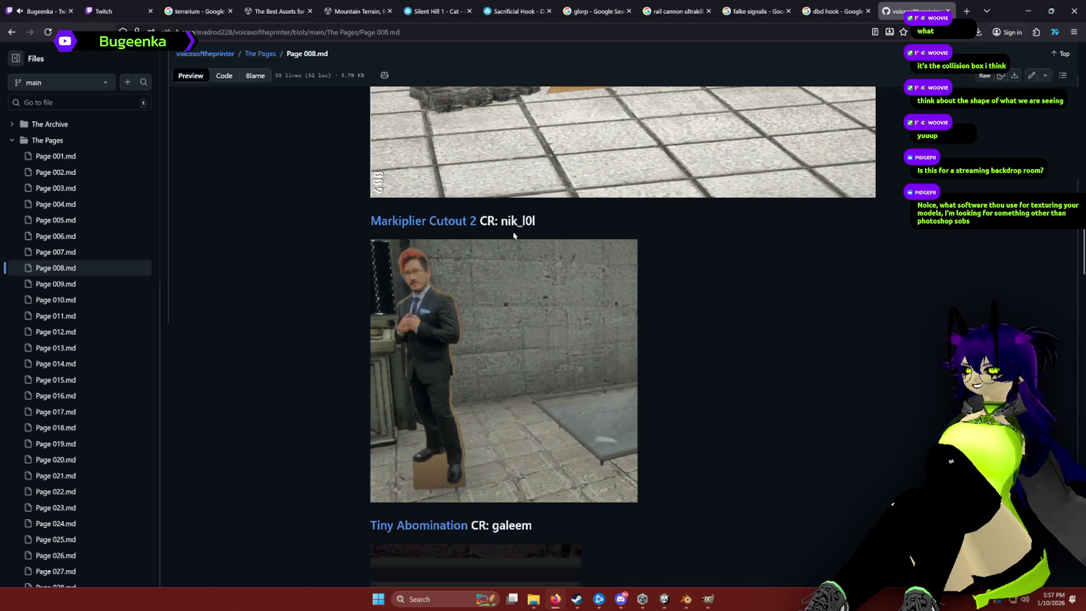
pyautogui.scroll(-14, 331, 378)
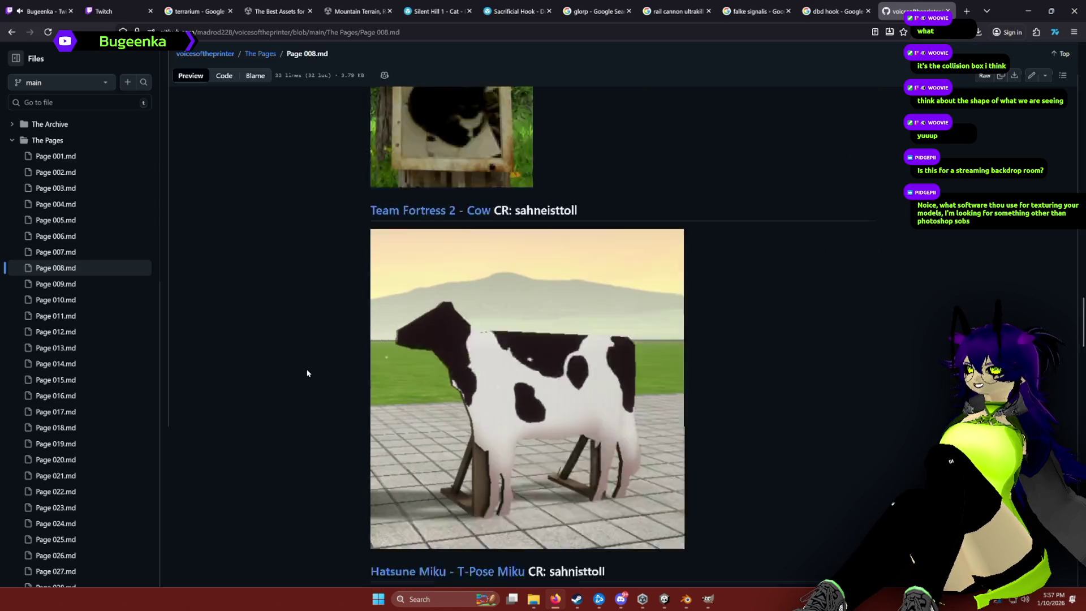
pyautogui.scroll(-20, 307, 374)
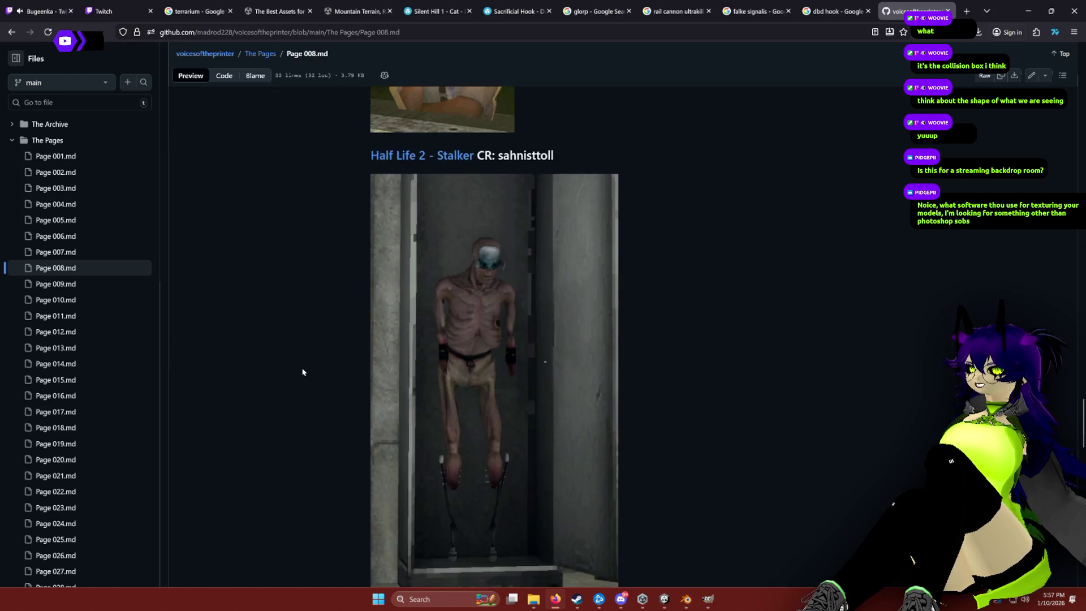
pyautogui.scroll(-12, 301, 374)
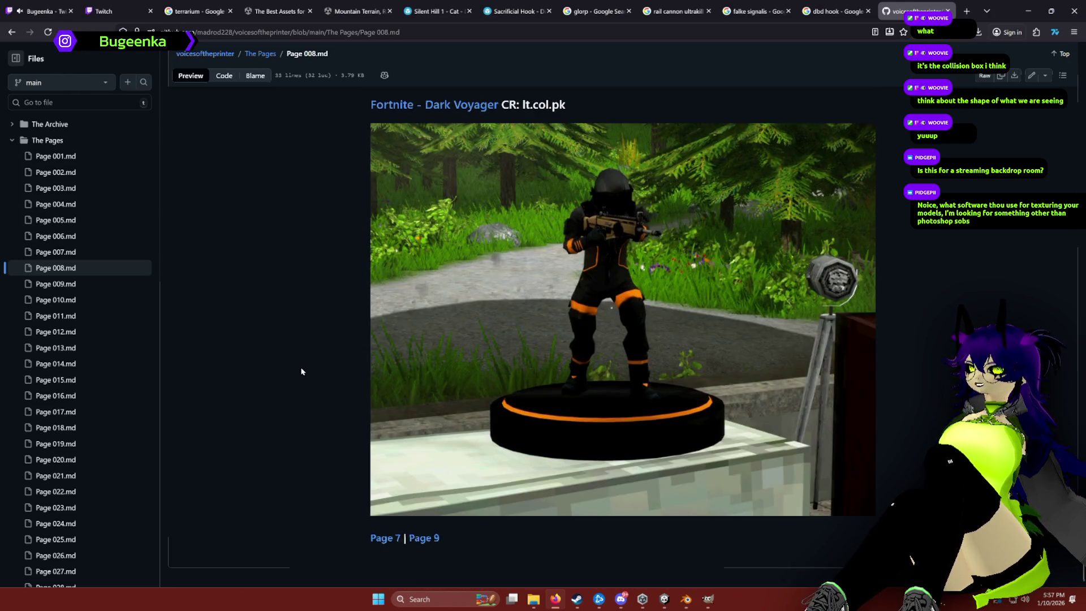
# Move on to Page 9 and browse its props.
pyautogui.click(433, 540)
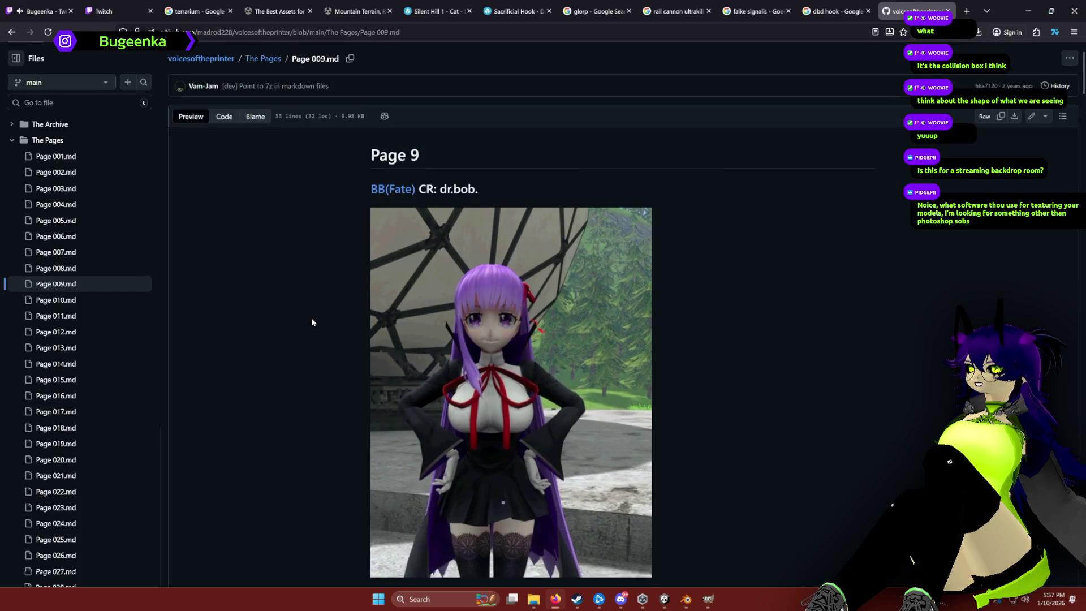
pyautogui.scroll(-10, 310, 317)
pyautogui.scroll(-15, 311, 369)
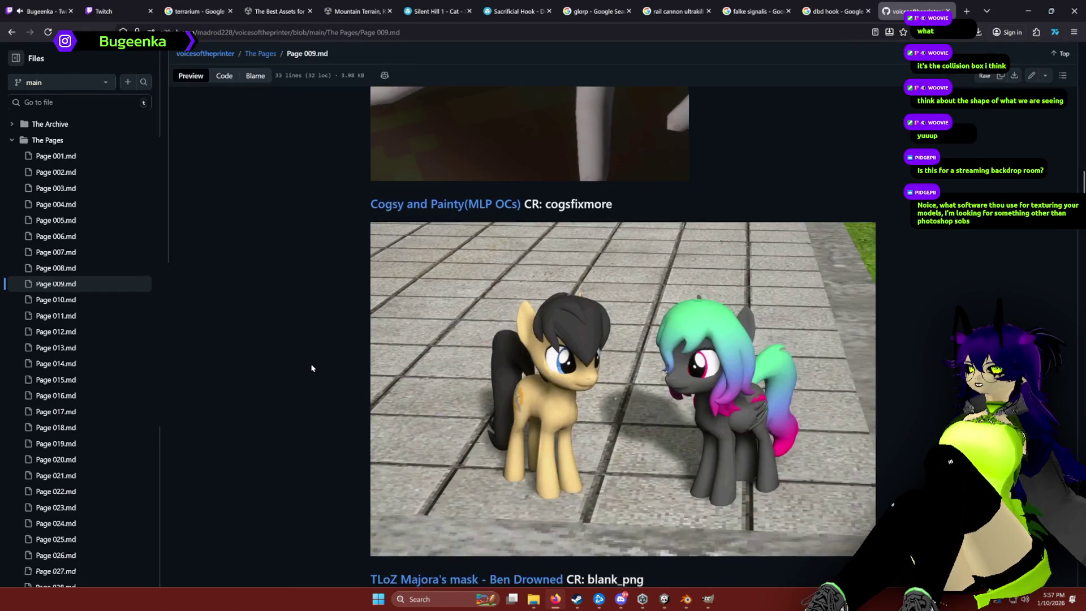
pyautogui.scroll(-20, 311, 368)
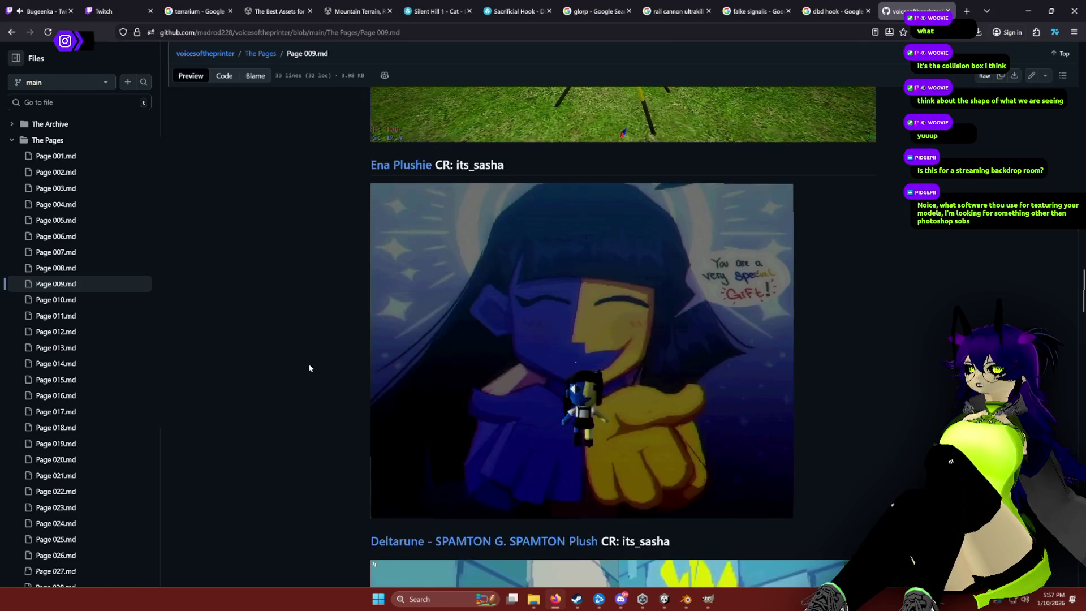
pyautogui.scroll(-5, 310, 364)
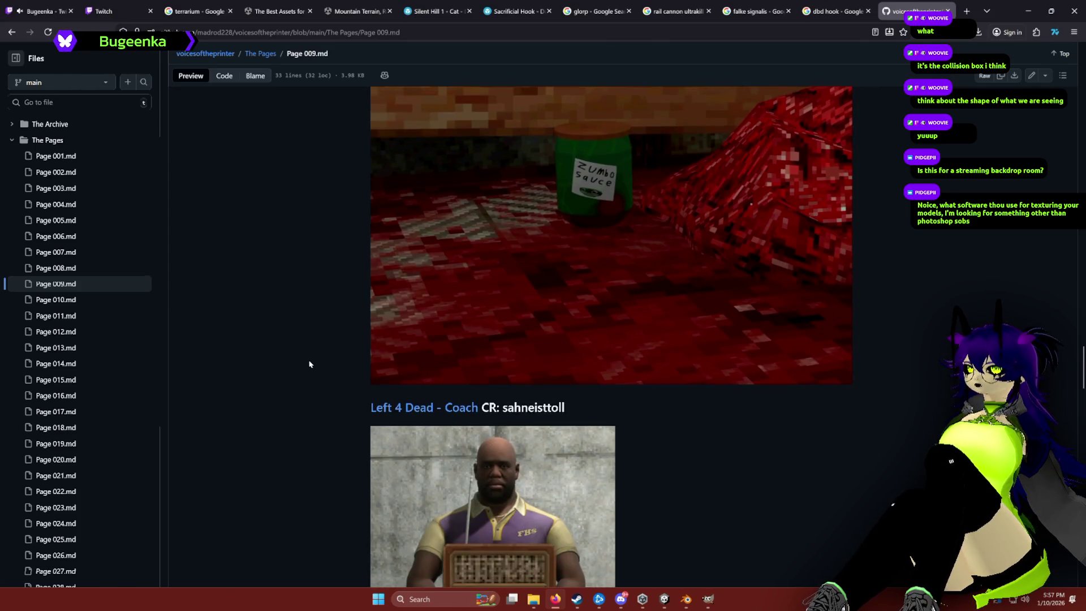
pyautogui.scroll(-5, 300, 367)
pyautogui.scroll(3, 293, 366)
pyautogui.scroll(-3, 292, 364)
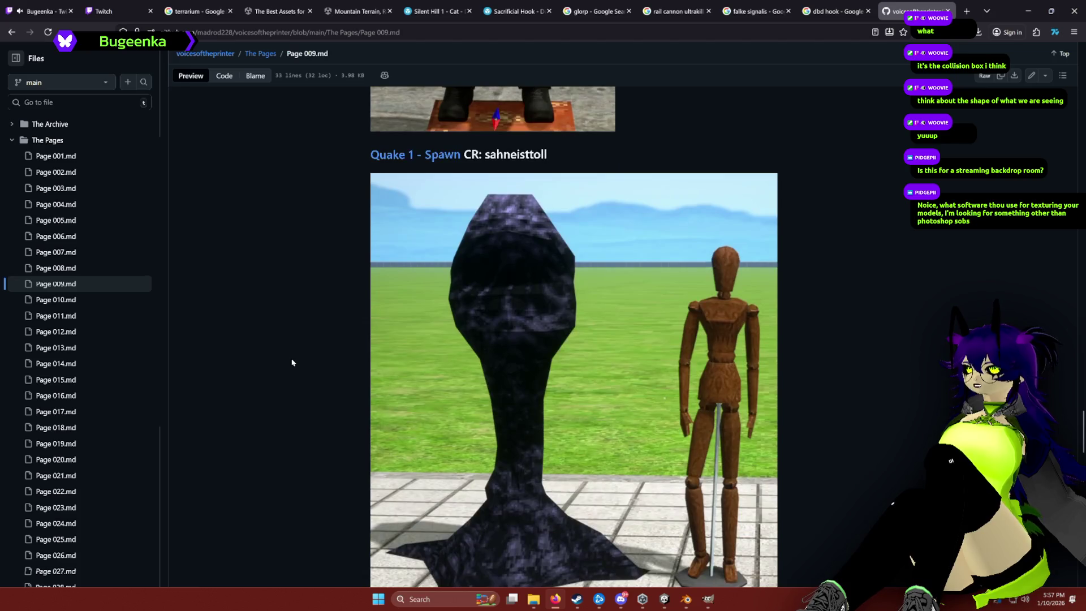
pyautogui.scroll(-6, 292, 362)
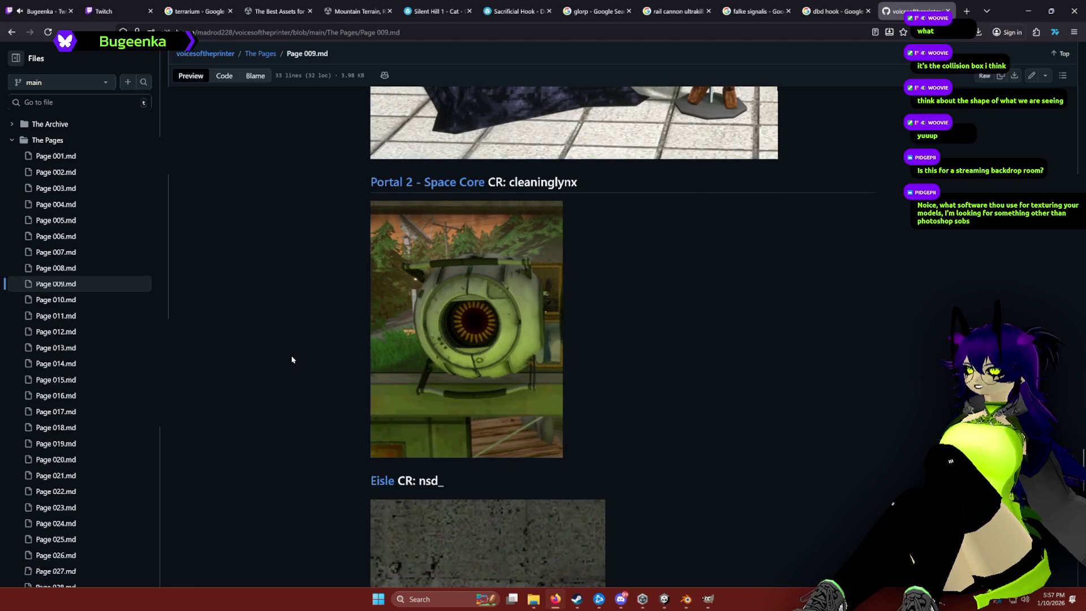
pyautogui.scroll(10, 292, 360)
pyautogui.scroll(-6, 291, 362)
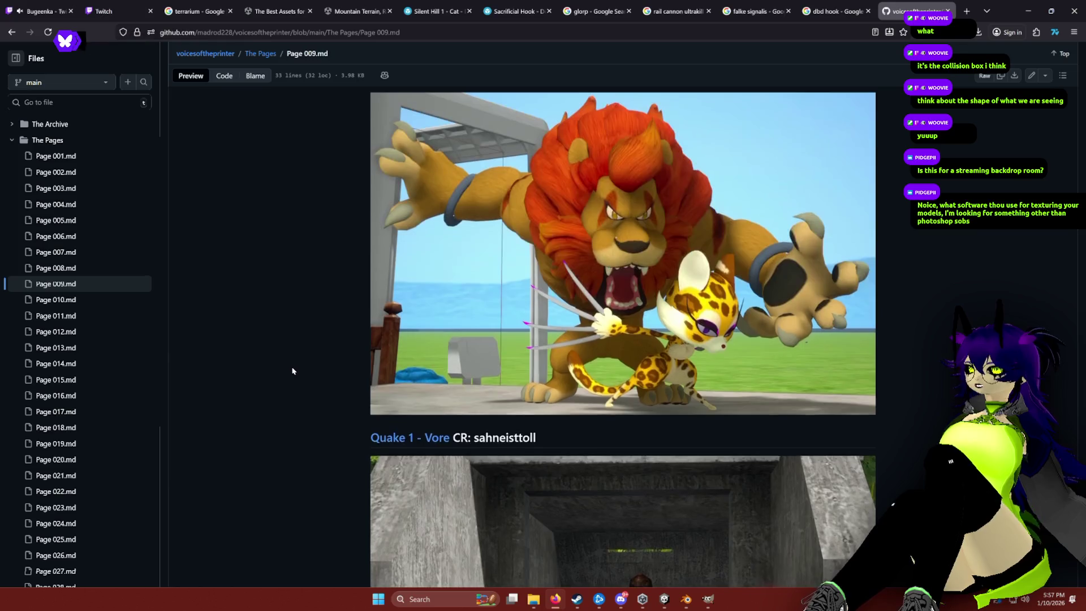
pyautogui.scroll(2, 290, 367)
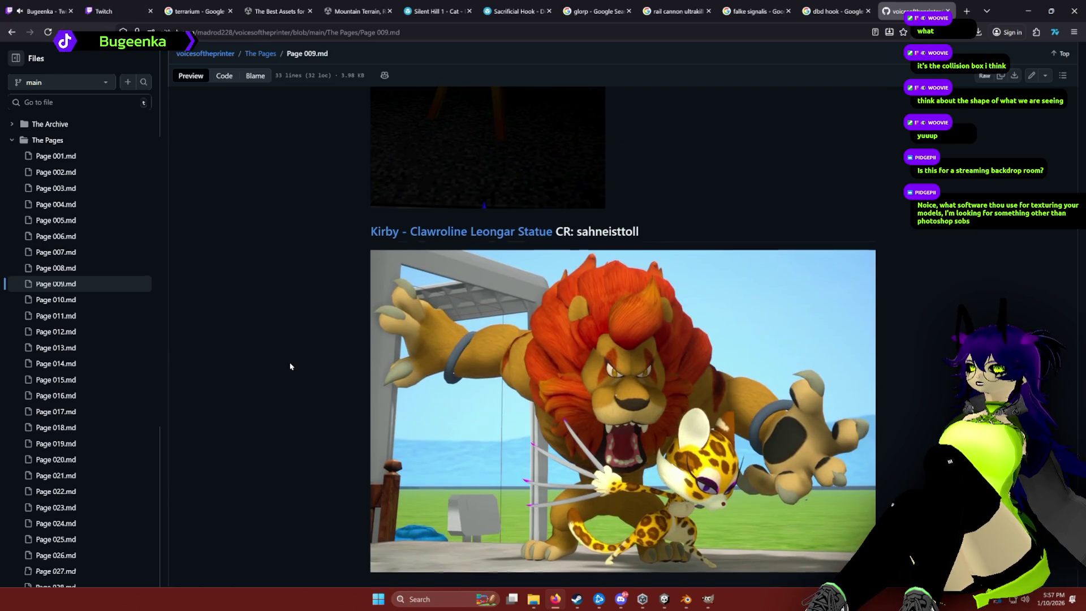
pyautogui.scroll(-6, 289, 362)
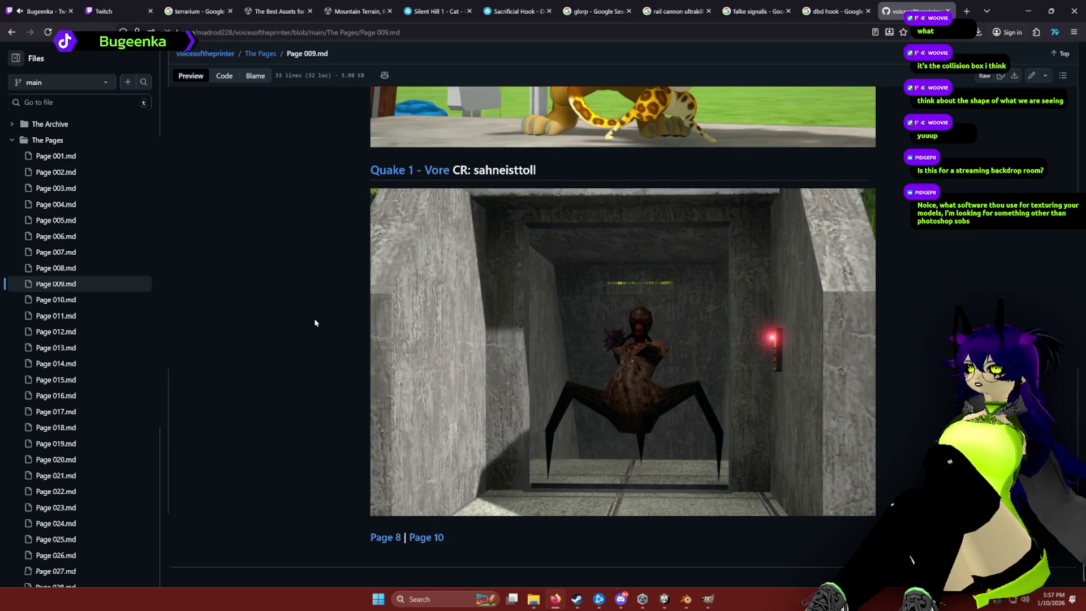
# Move on to Page 10 and browse its props.
pyautogui.click(417, 537)
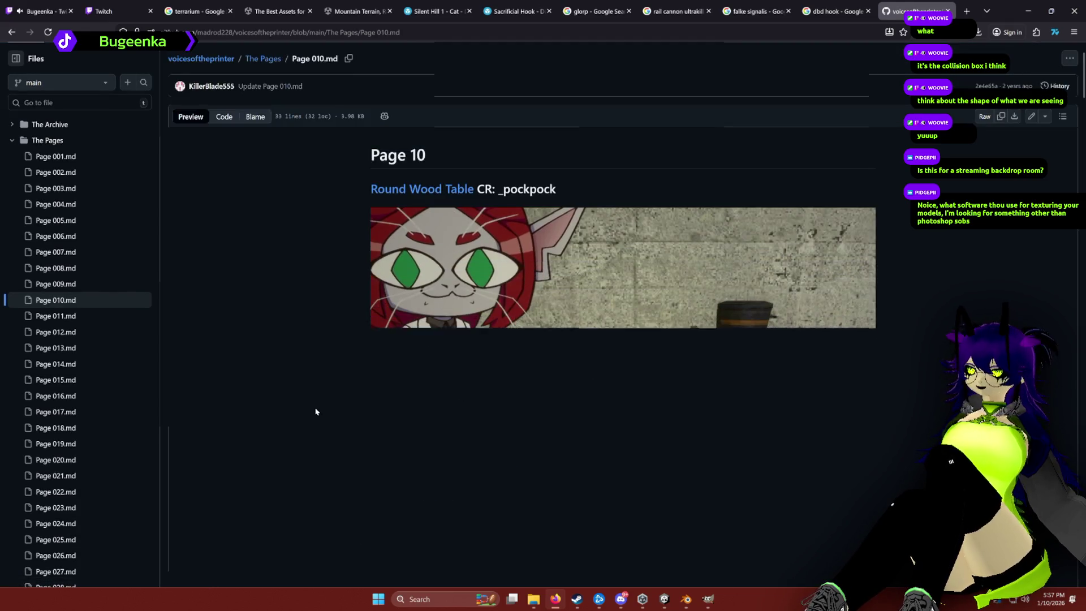
pyautogui.scroll(-20, 305, 274)
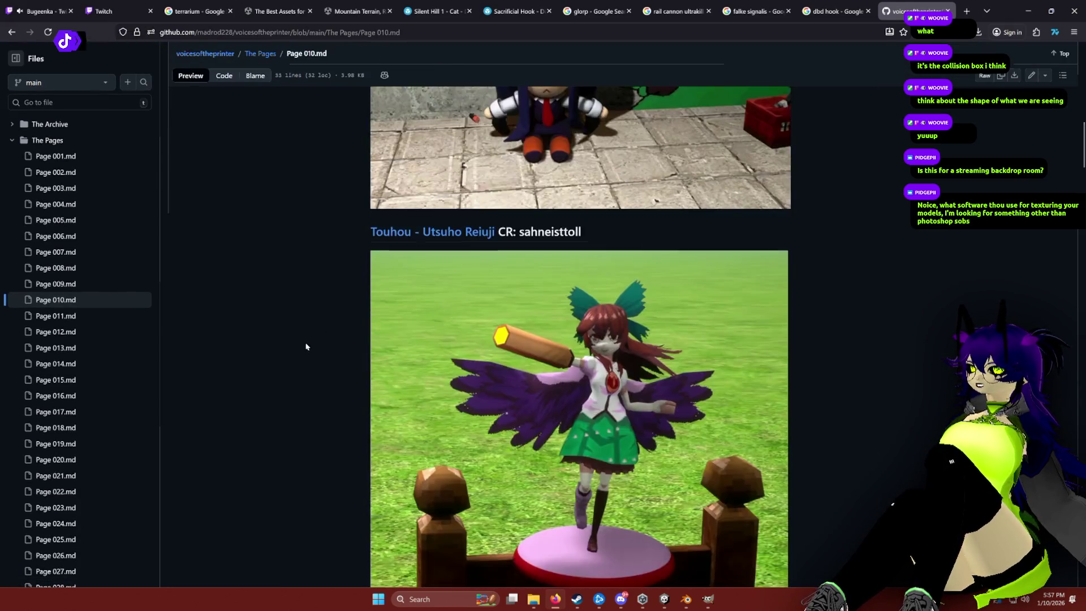
pyautogui.scroll(5, 303, 348)
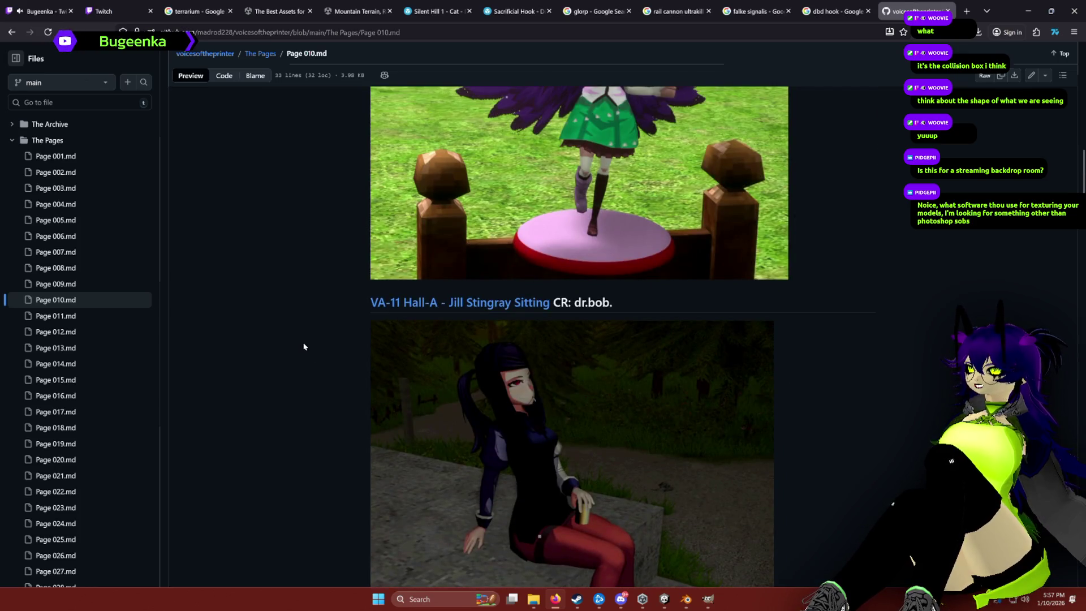
pyautogui.scroll(-12, 304, 345)
pyautogui.scroll(2, 303, 340)
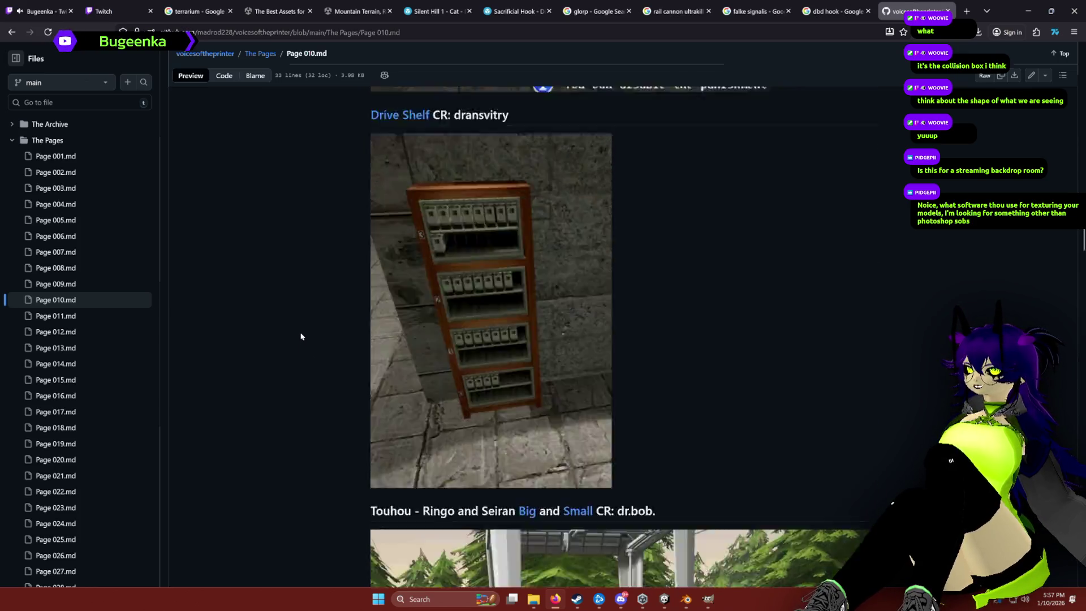
pyautogui.scroll(-6, 300, 341)
pyautogui.scroll(-20, 299, 341)
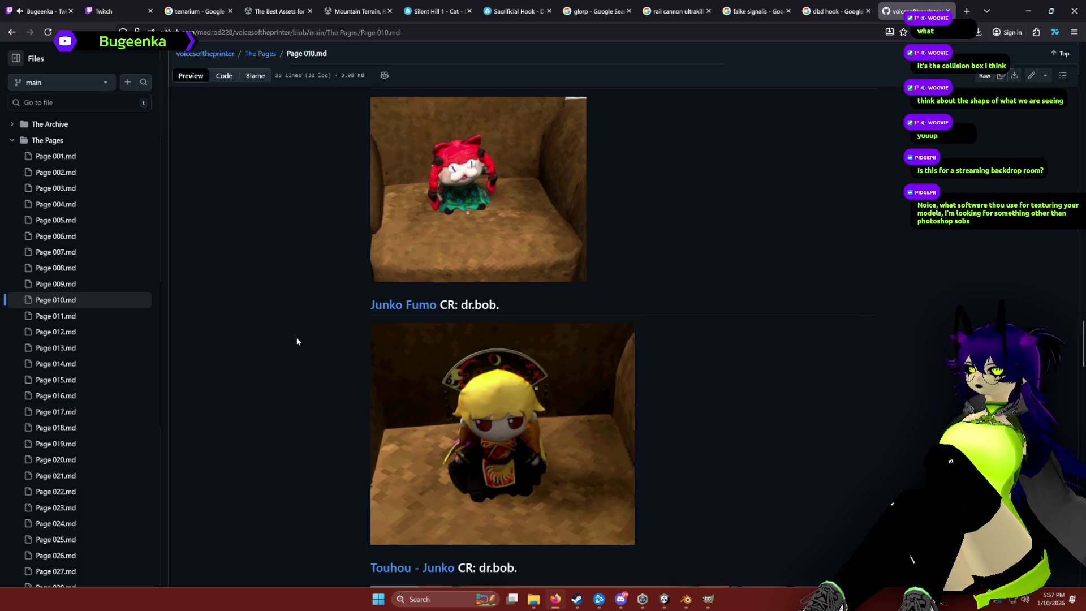
pyautogui.scroll(-10, 295, 339)
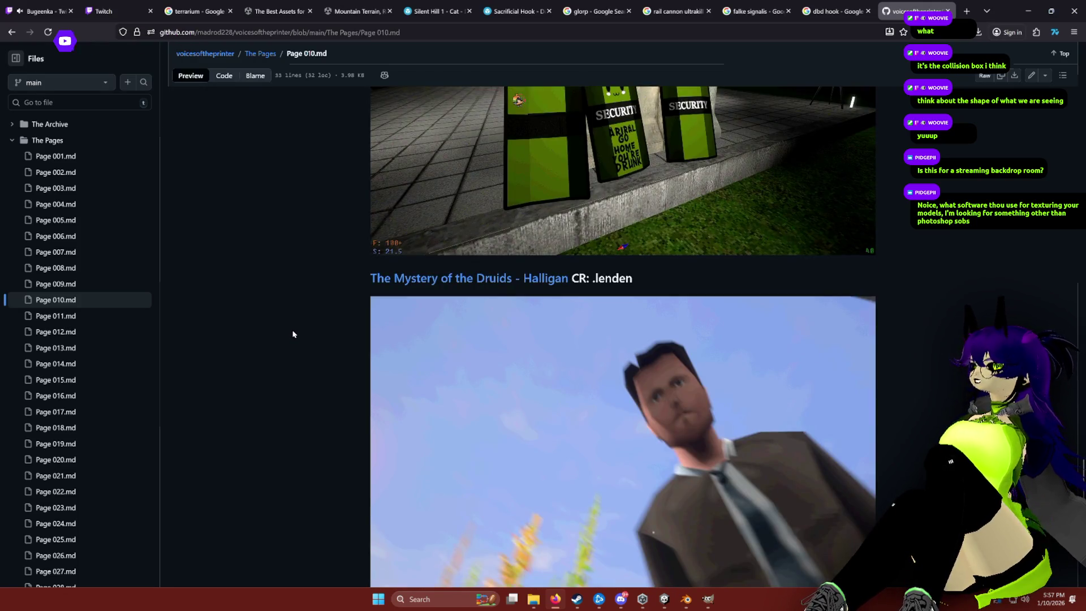
pyautogui.scroll(4, 291, 330)
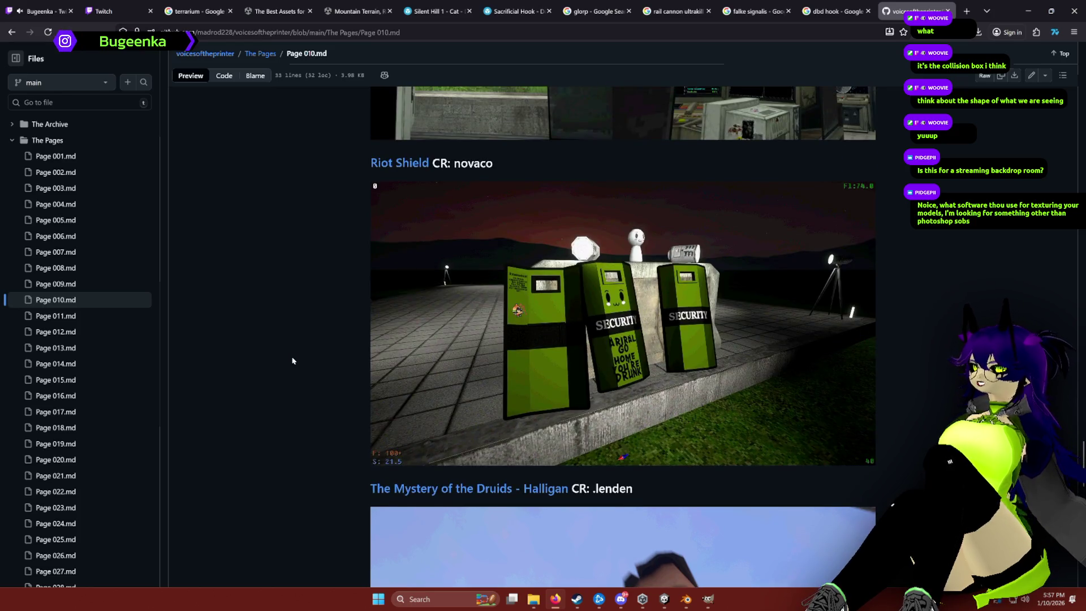
pyautogui.scroll(-6, 293, 345)
pyautogui.scroll(-7, 293, 358)
pyautogui.scroll(8, 293, 356)
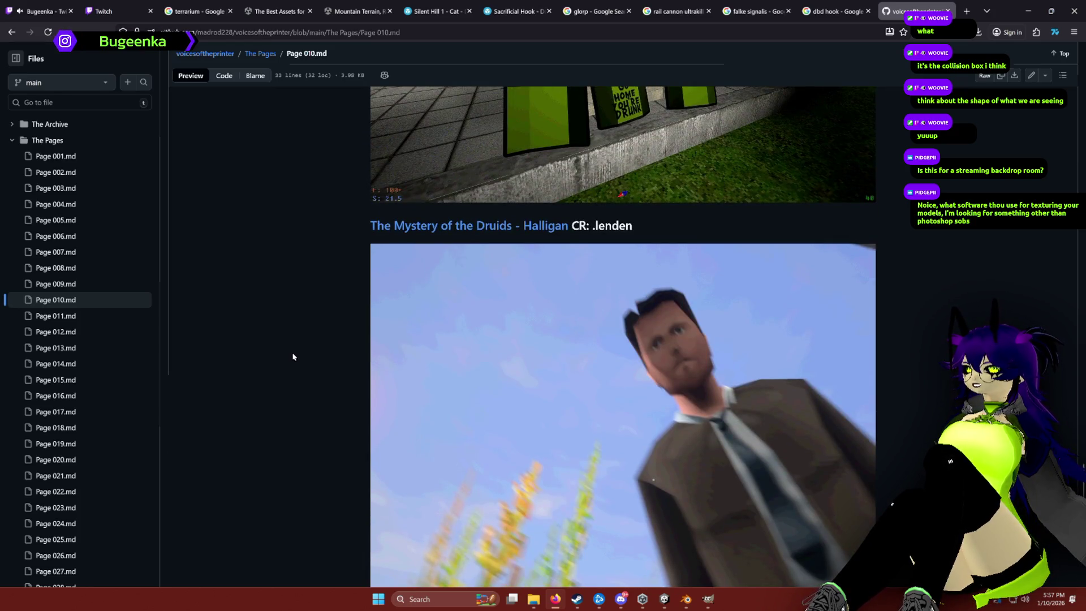
pyautogui.scroll(-10, 293, 356)
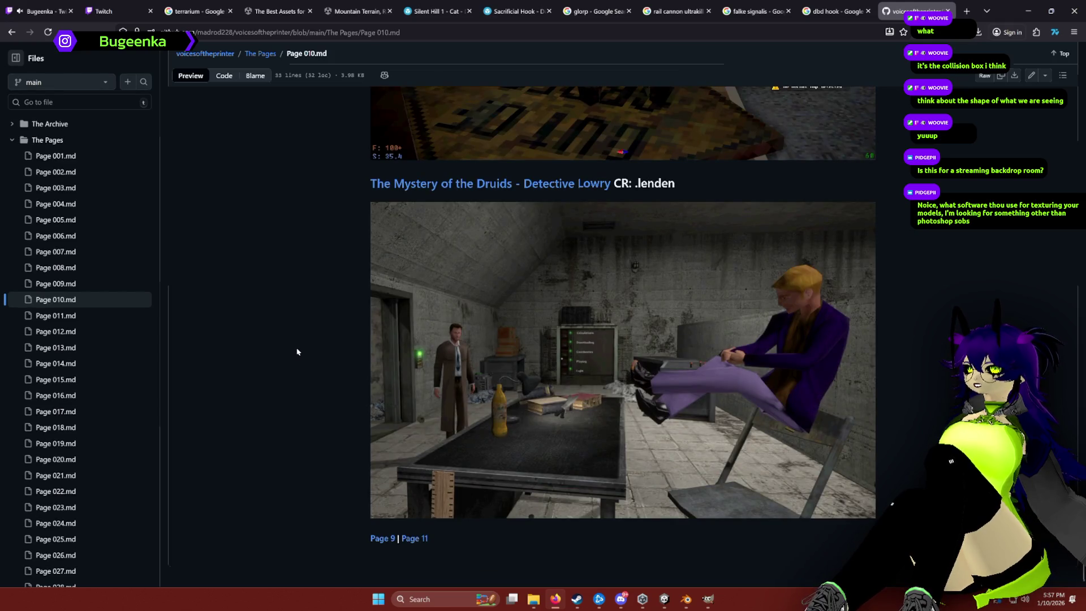
# Browse Pages 11 and 12 of the prop collection.
pyautogui.click(416, 538)
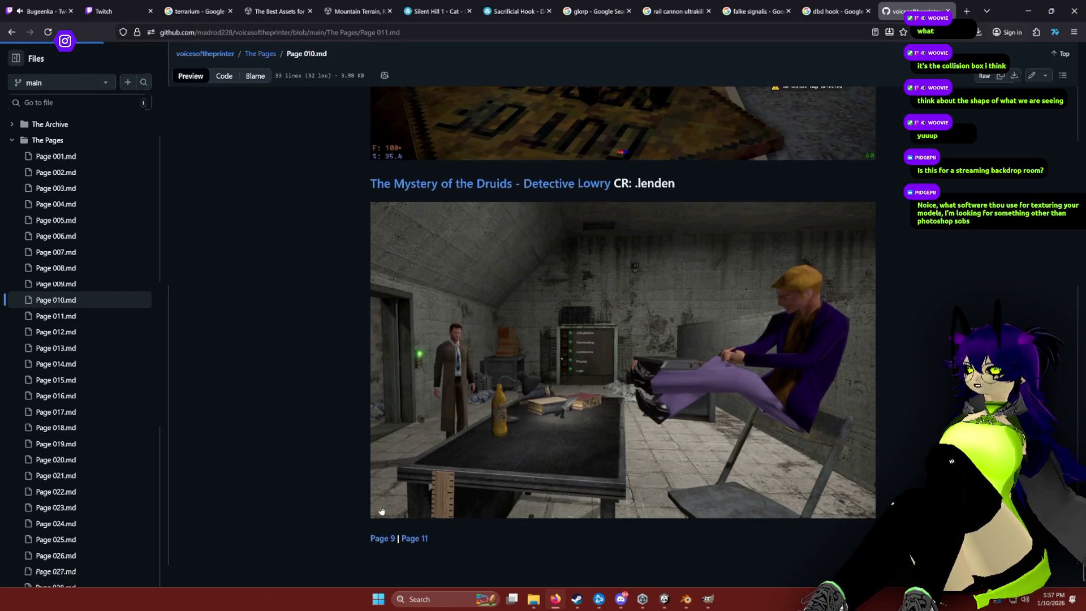
pyautogui.middleClick(339, 293)
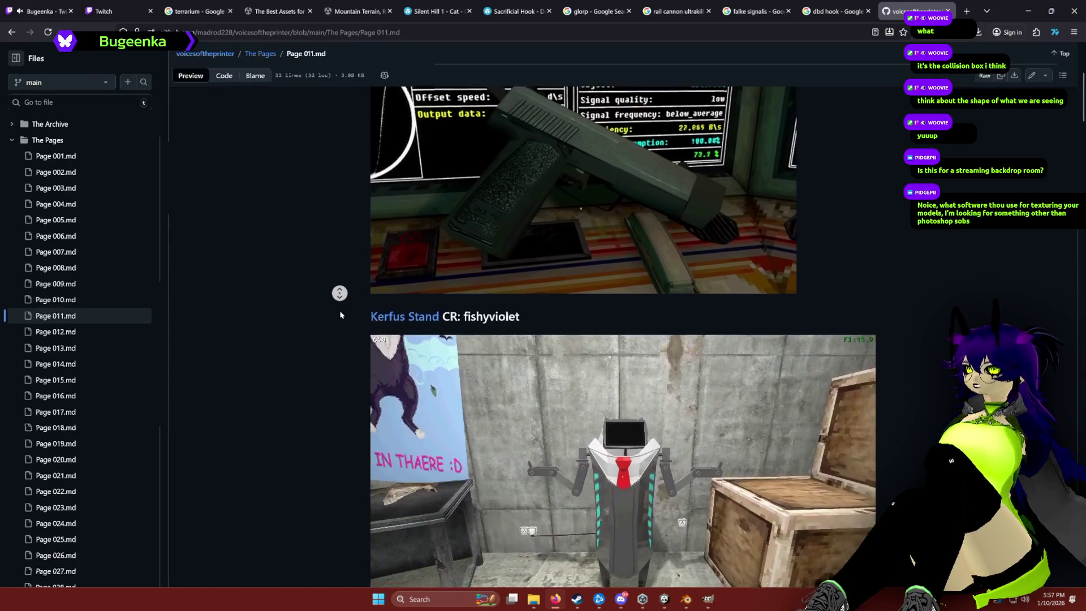
pyautogui.scroll(-10, 341, 340)
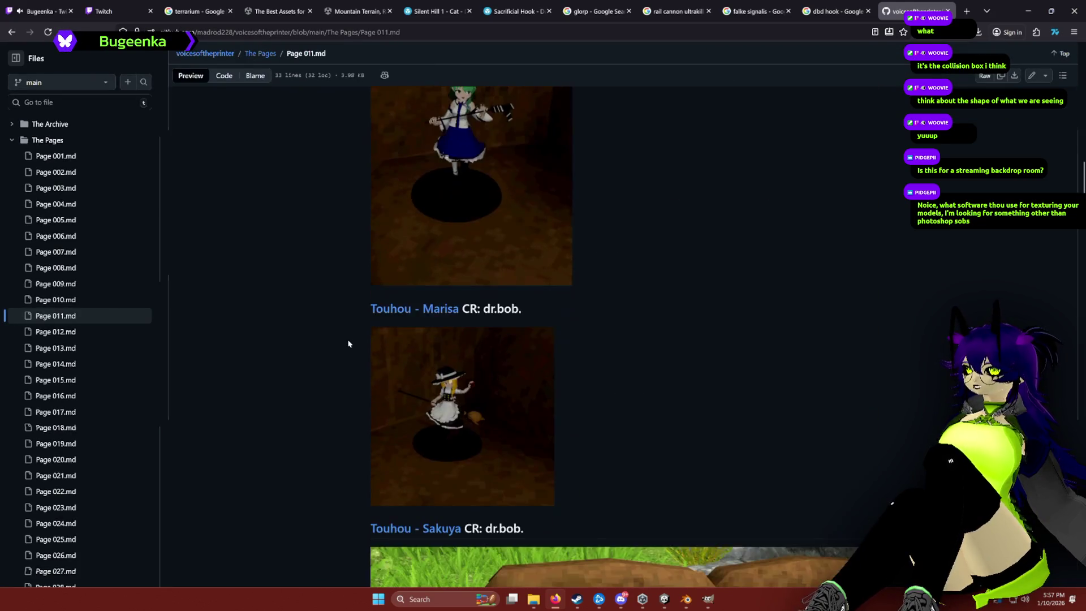
pyautogui.scroll(-15, 341, 344)
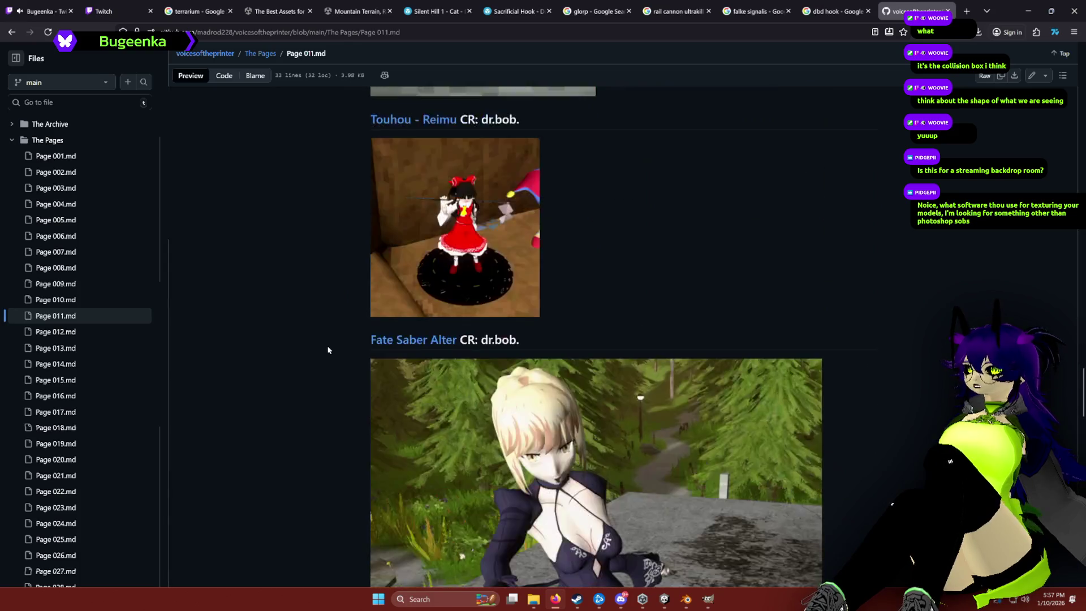
pyautogui.scroll(-6, 317, 342)
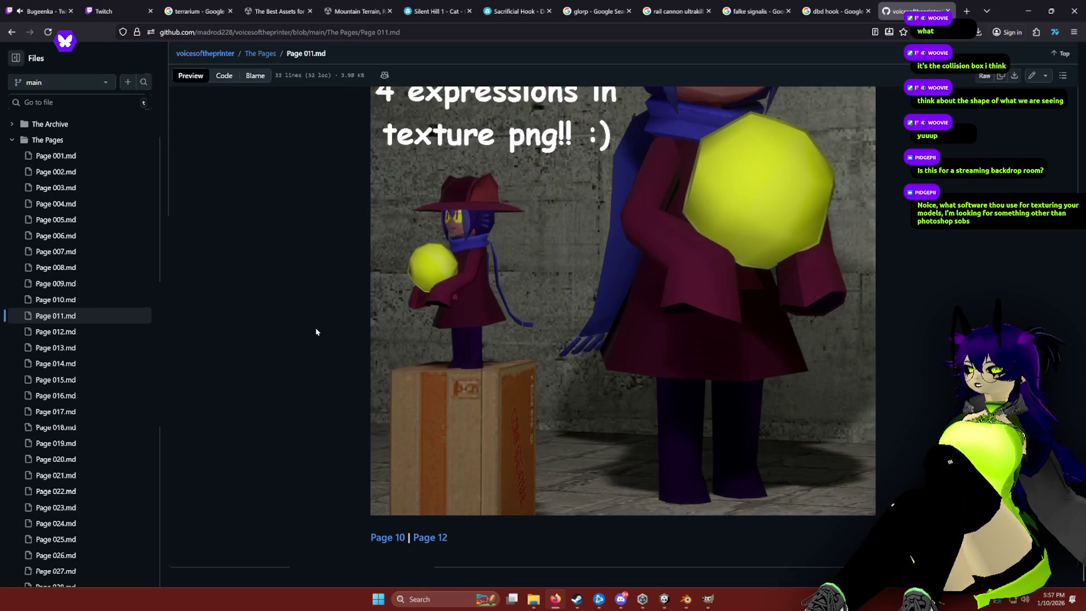
pyautogui.click(430, 538)
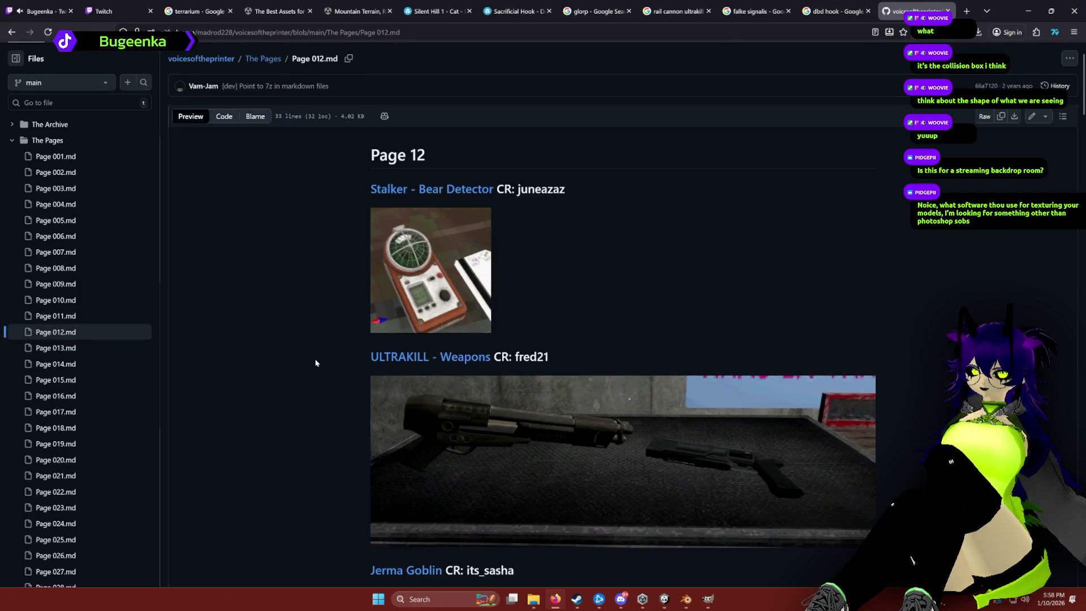
pyautogui.scroll(-3, 326, 310)
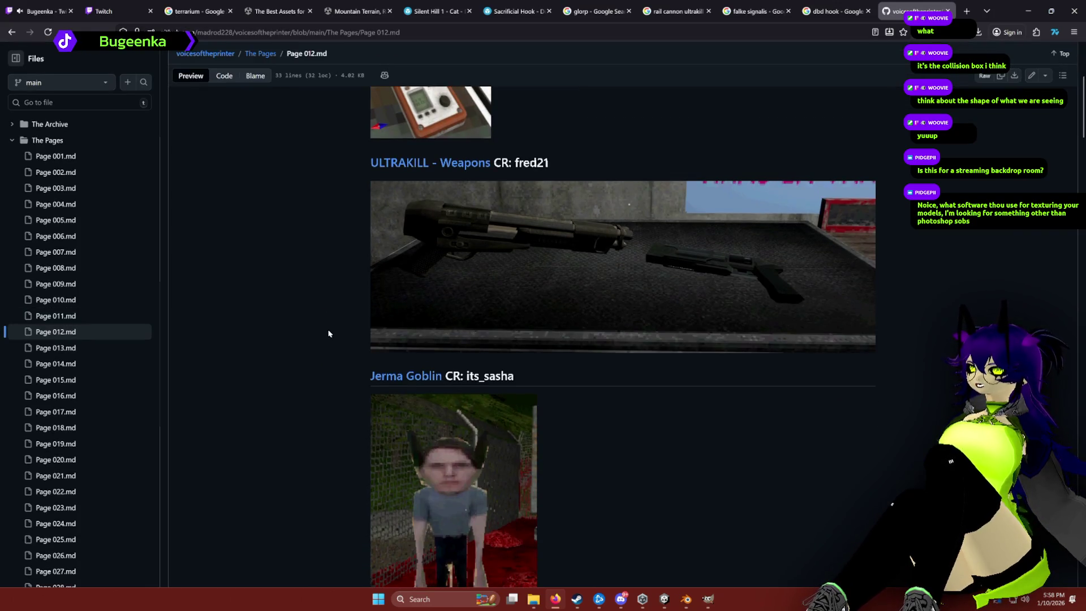
pyautogui.scroll(-3, 305, 234)
pyautogui.scroll(5, 303, 259)
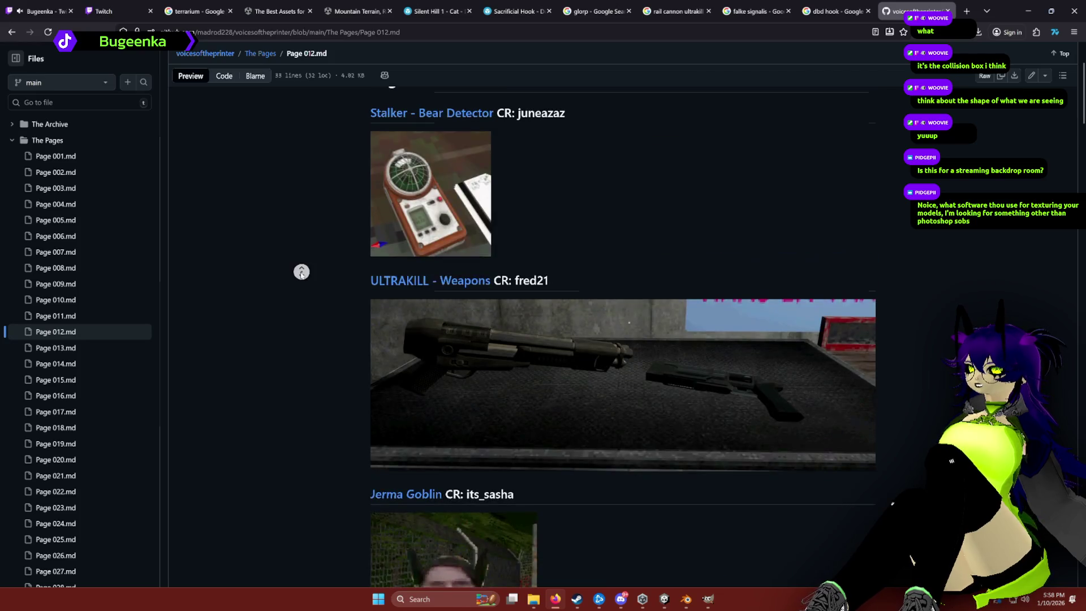
pyautogui.scroll(-1, 310, 288)
pyautogui.scroll(-8, 353, 320)
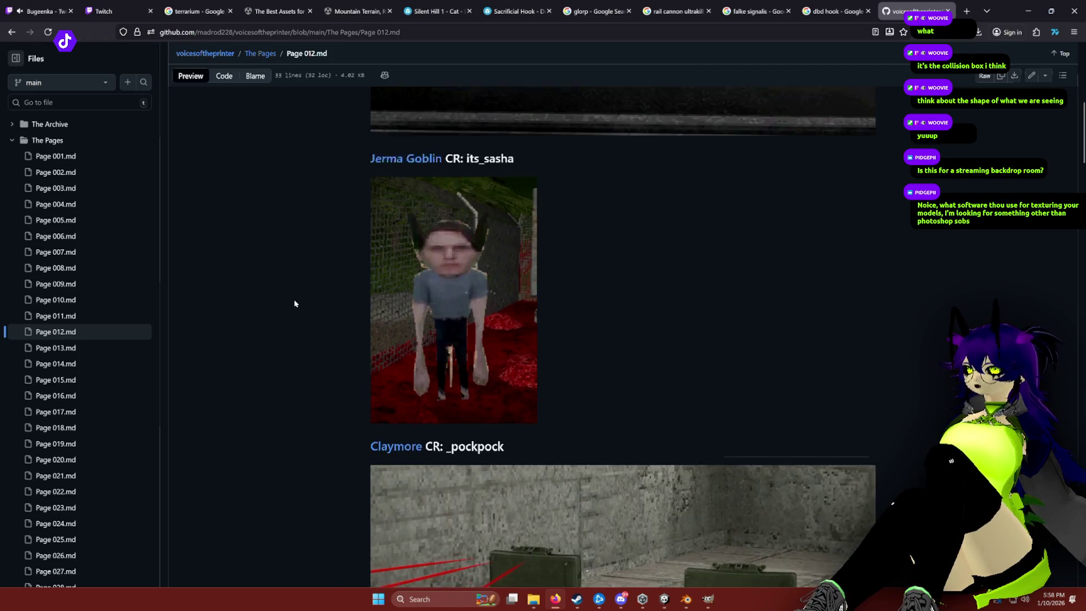
pyautogui.scroll(-8, 298, 312)
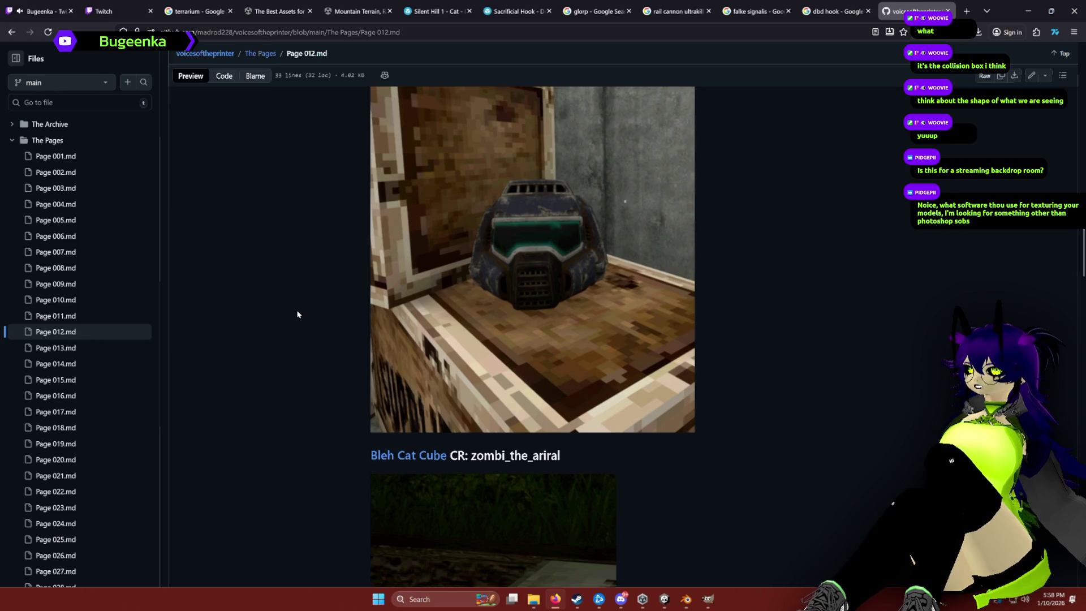
pyautogui.scroll(-10, 297, 316)
pyautogui.scroll(-15, 296, 319)
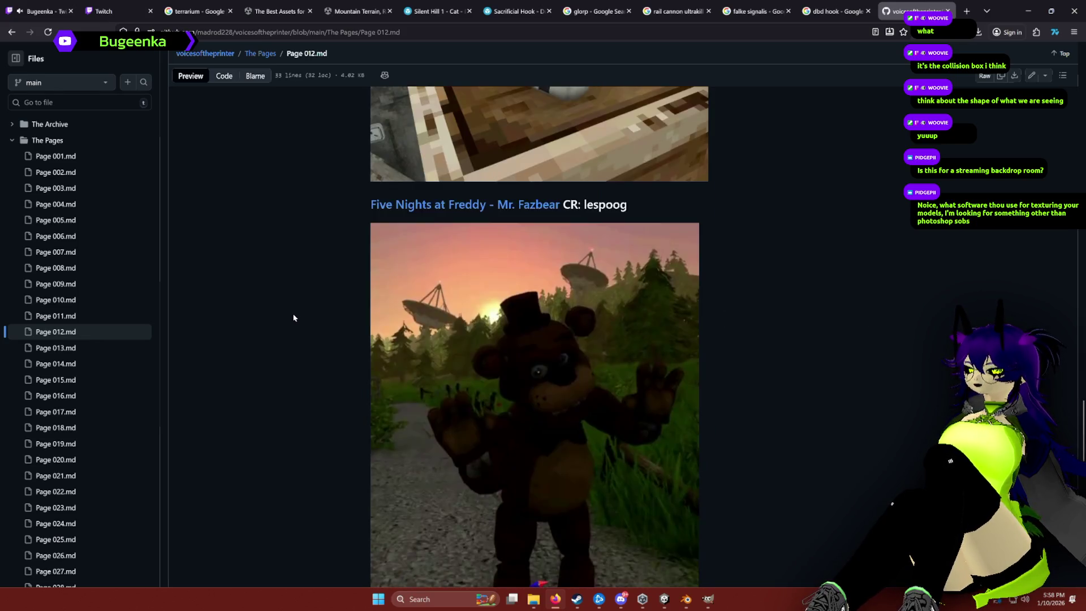
pyautogui.scroll(-3, 291, 321)
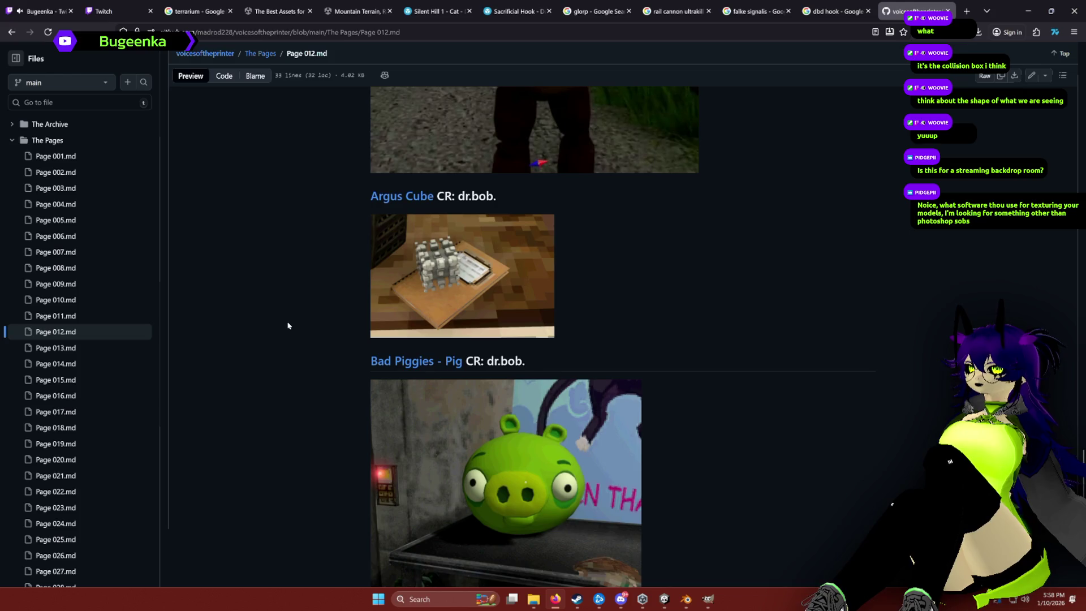
pyautogui.scroll(-3, 288, 325)
pyautogui.scroll(11, 295, 324)
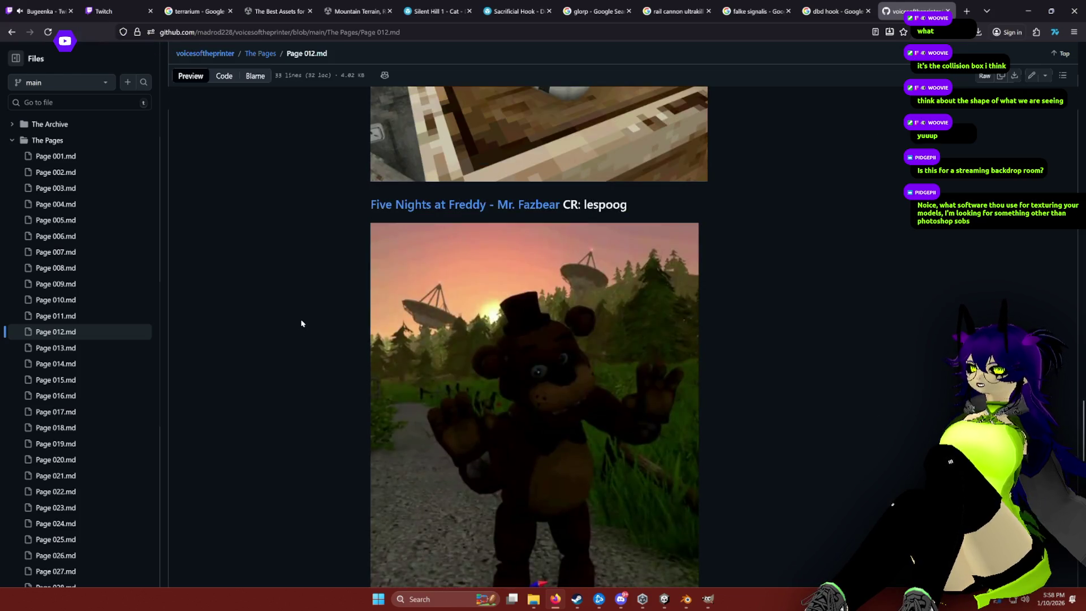
pyautogui.scroll(-15, 309, 351)
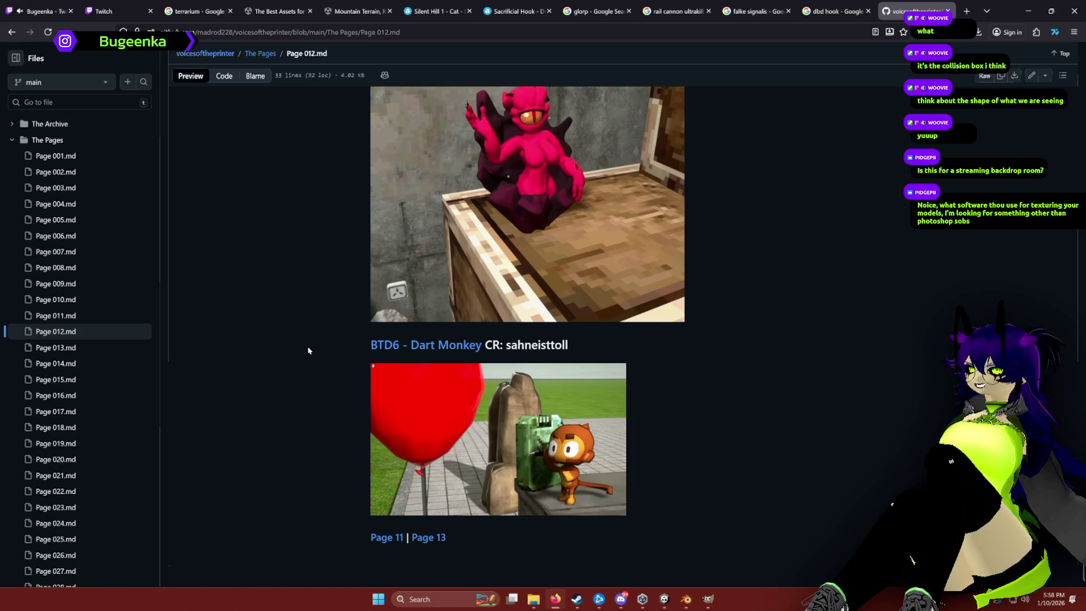
# Skim Page 13 of the collection, then return to the Unity room project.
pyautogui.click(429, 538)
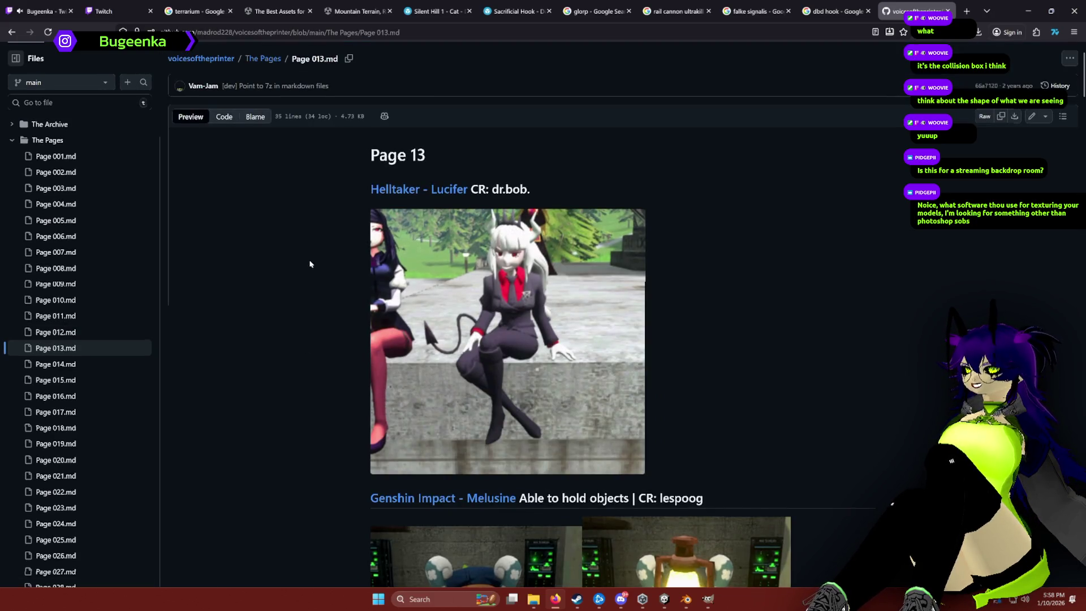
pyautogui.scroll(-6, 316, 312)
pyautogui.scroll(-12, 314, 314)
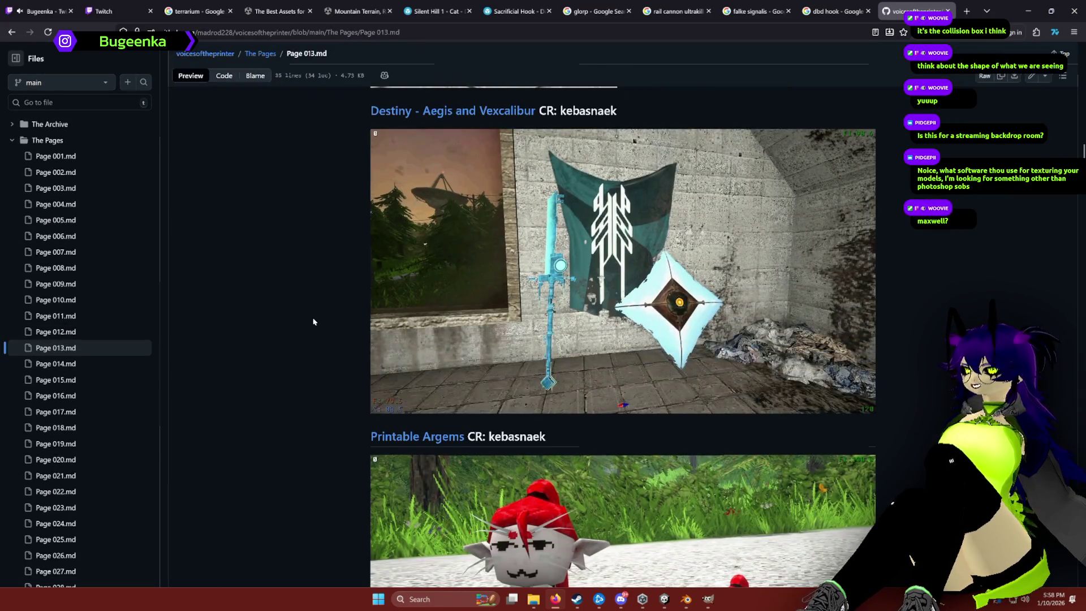
pyautogui.scroll(-5, 310, 319)
pyautogui.scroll(-12, 309, 321)
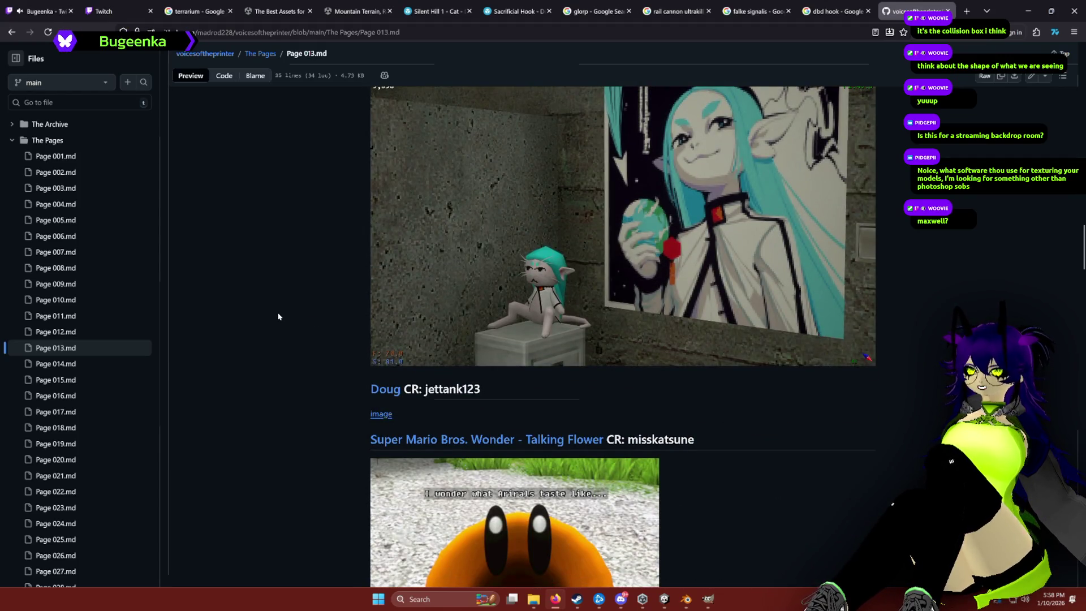
pyautogui.click(662, 600)
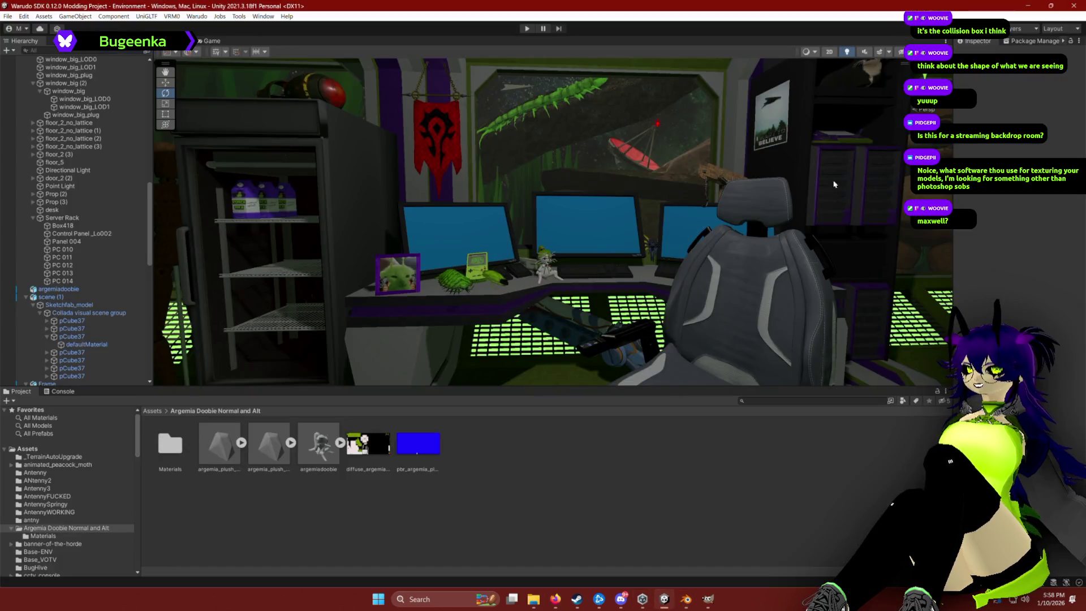
# Give a room object a small rotation, deselect it, then Alt+Tab back to GitHub.
pyautogui.click(861, 74)
pyautogui.moveTo(869, 98); pyautogui.dragTo(863, 104)
pyautogui.click(819, 445)
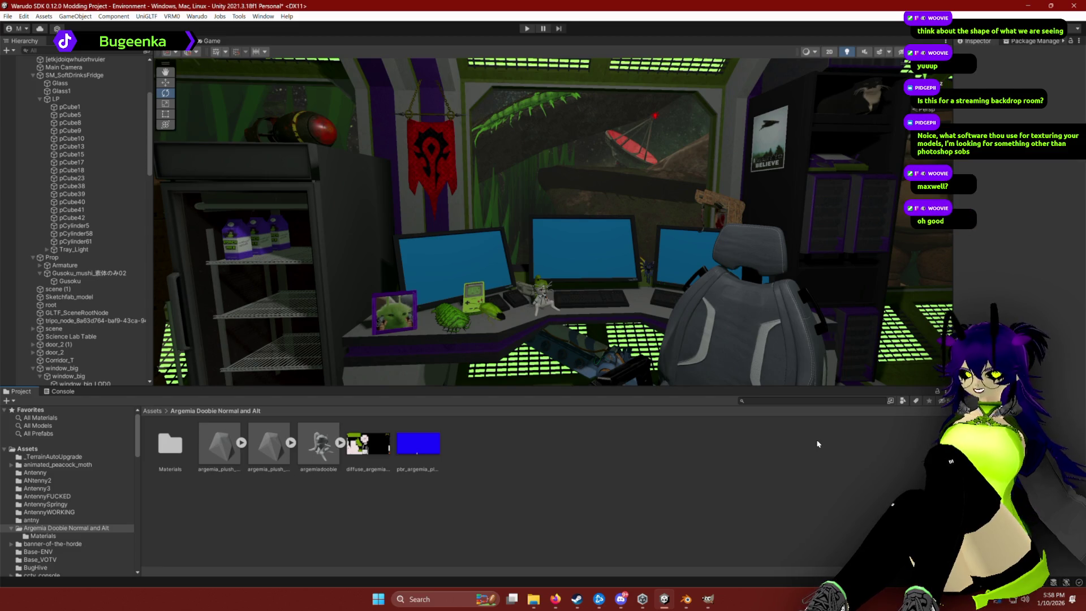
pyautogui.hotkey('alt', 'Tab')
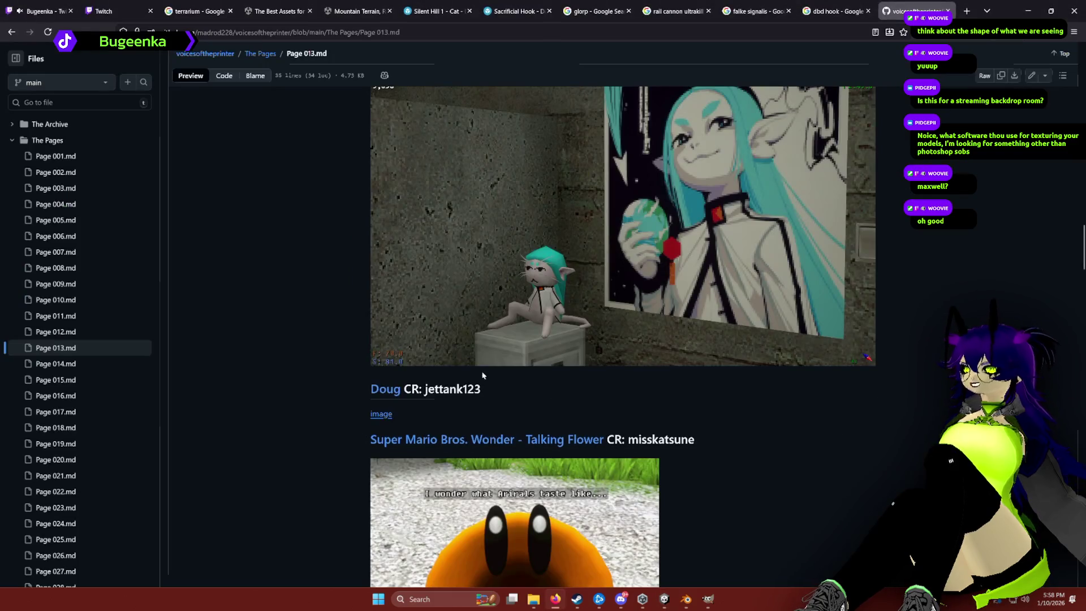
# Page on to gallery Pages 14 and 15, auto-scrolling down through each.
pyautogui.scroll(-5, 277, 256)
pyautogui.scroll(-20, 277, 260)
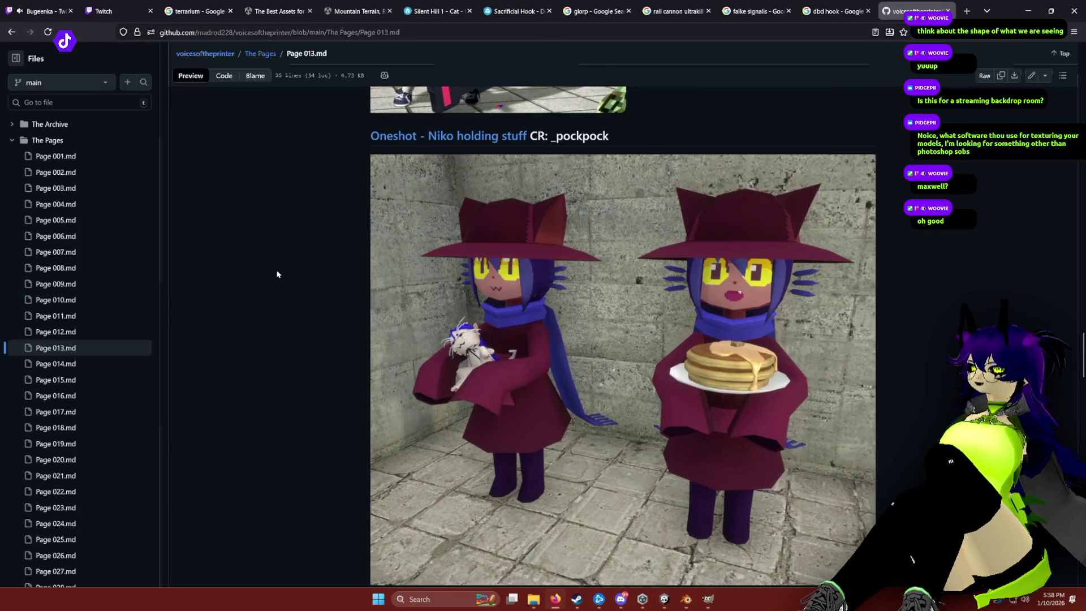
pyautogui.scroll(-15, 278, 264)
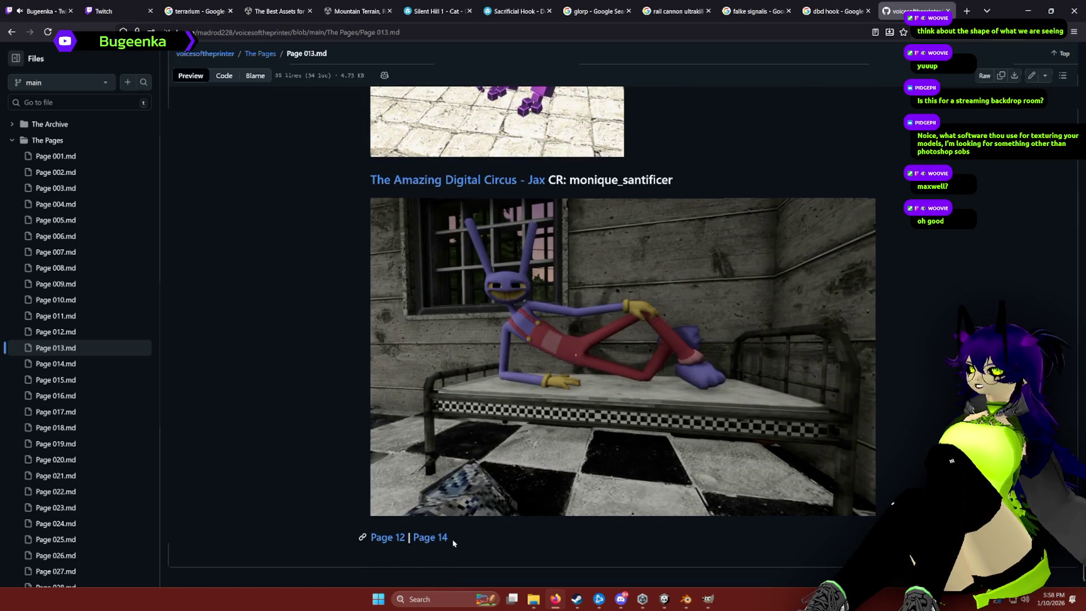
pyautogui.click(439, 538)
pyautogui.middleClick(337, 285)
pyautogui.scroll(-6, 342, 316)
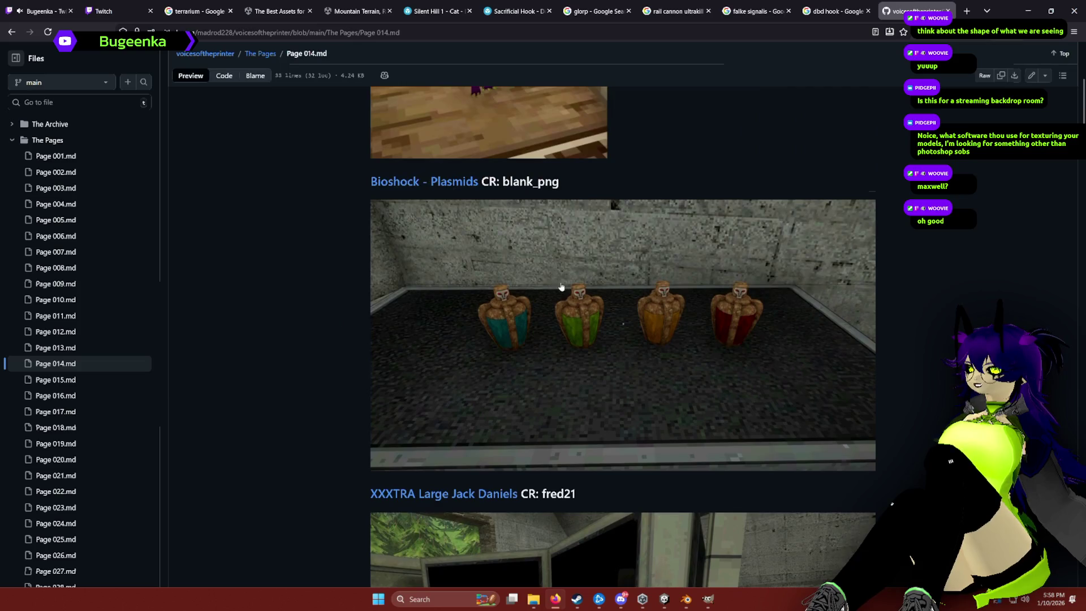
pyautogui.scroll(-10, 343, 296)
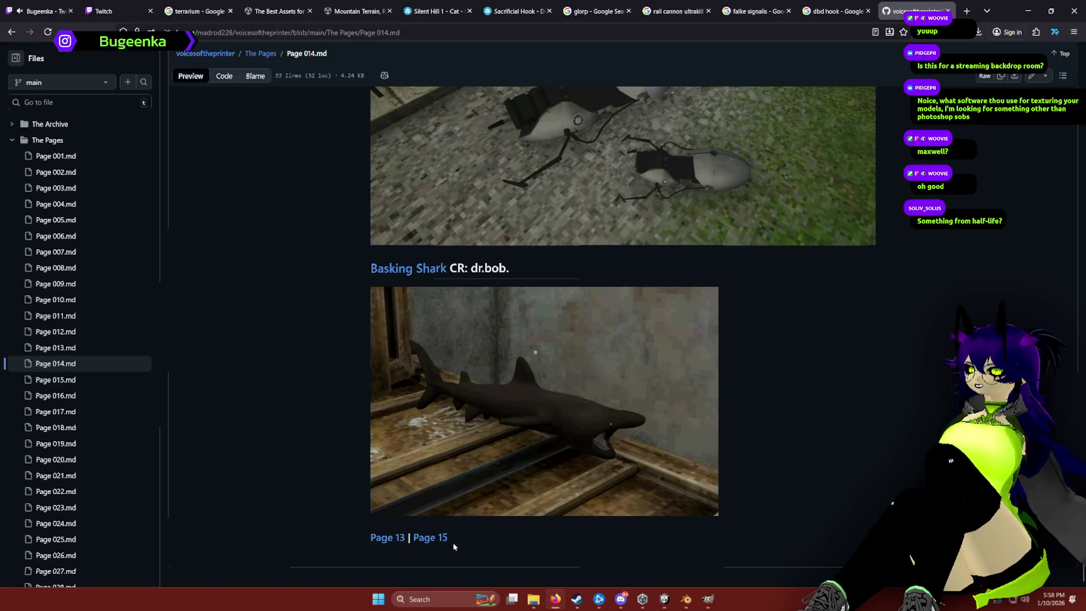
pyautogui.click(426, 536)
pyautogui.middleClick(311, 281)
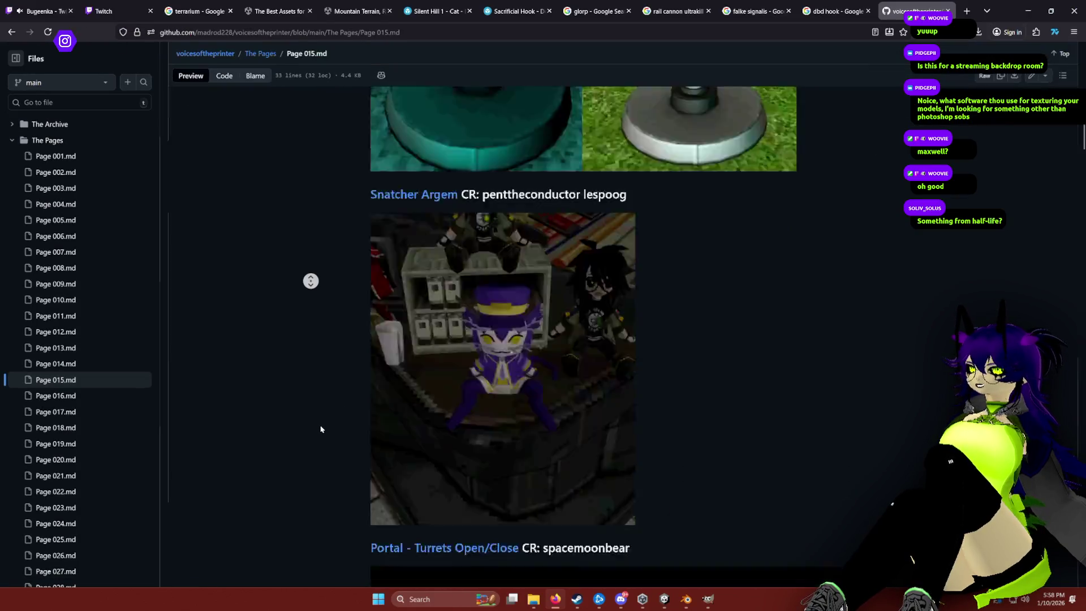
# Glance at Unity, then open the Sketchfab tab and start a new model search.
pyautogui.hotkey('alt', 'Tab')
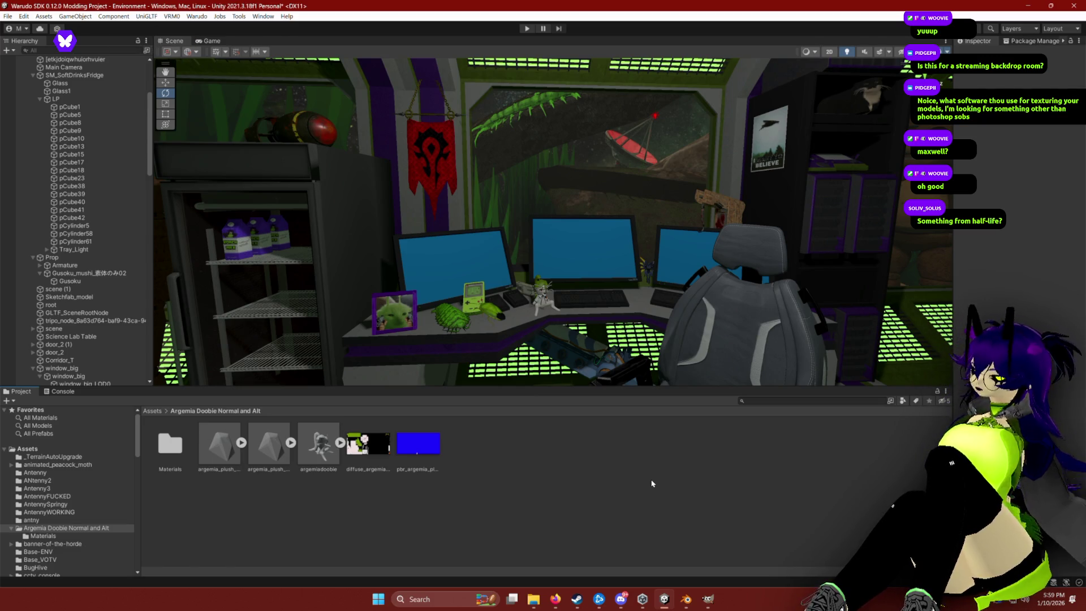
pyautogui.hotkey('alt', 'Tab')
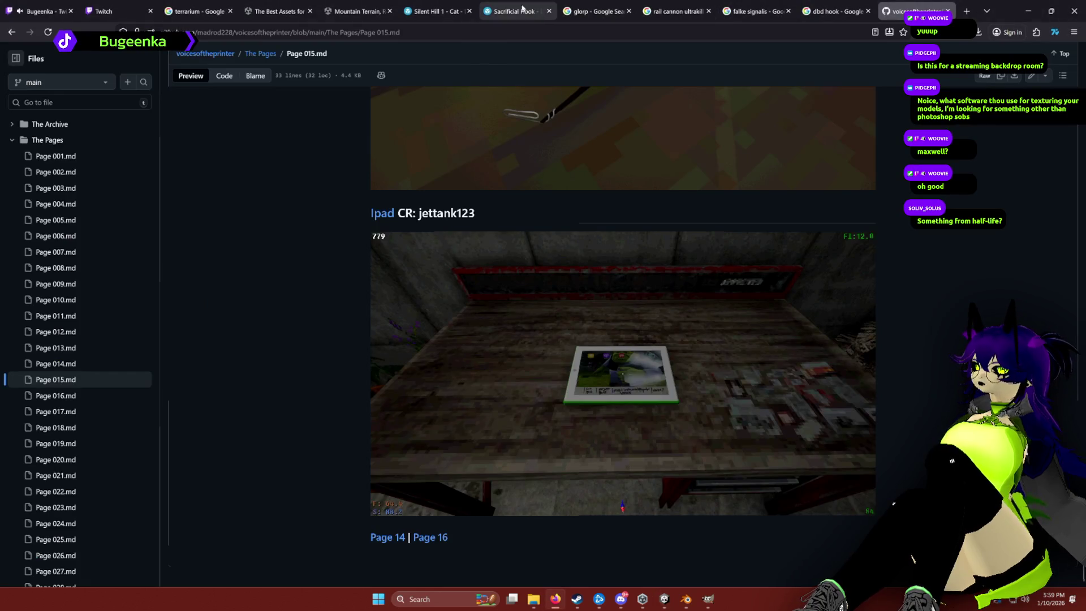
pyautogui.click(518, 10)
pyautogui.click(459, 53)
# Search Sketchfab for downloadable 'half life' models, then rerun it as 'half life crowbar'.
pyautogui.write('half life')
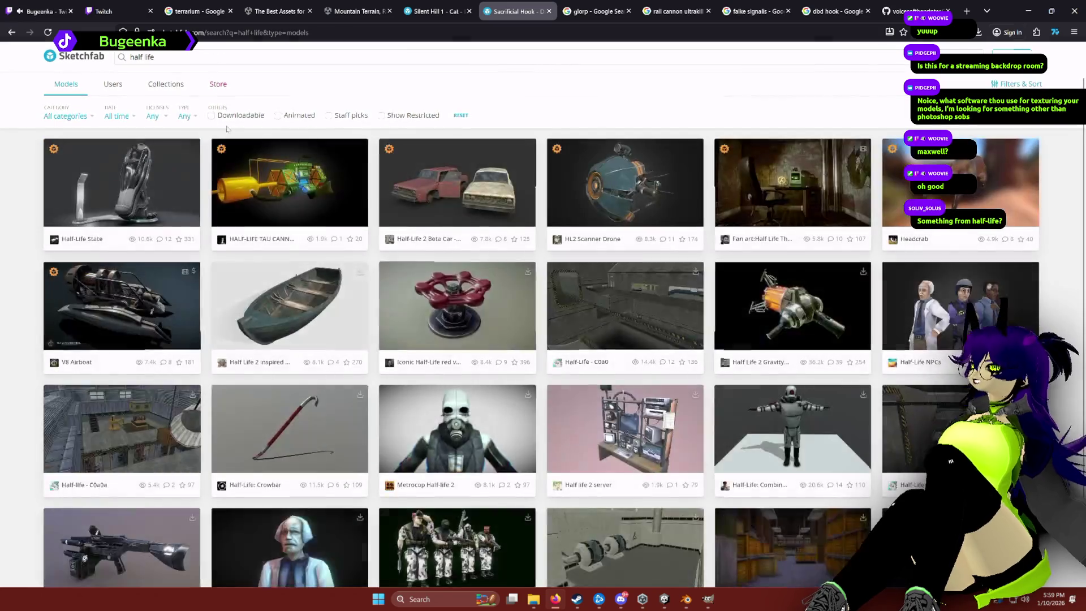
pyautogui.click(239, 116)
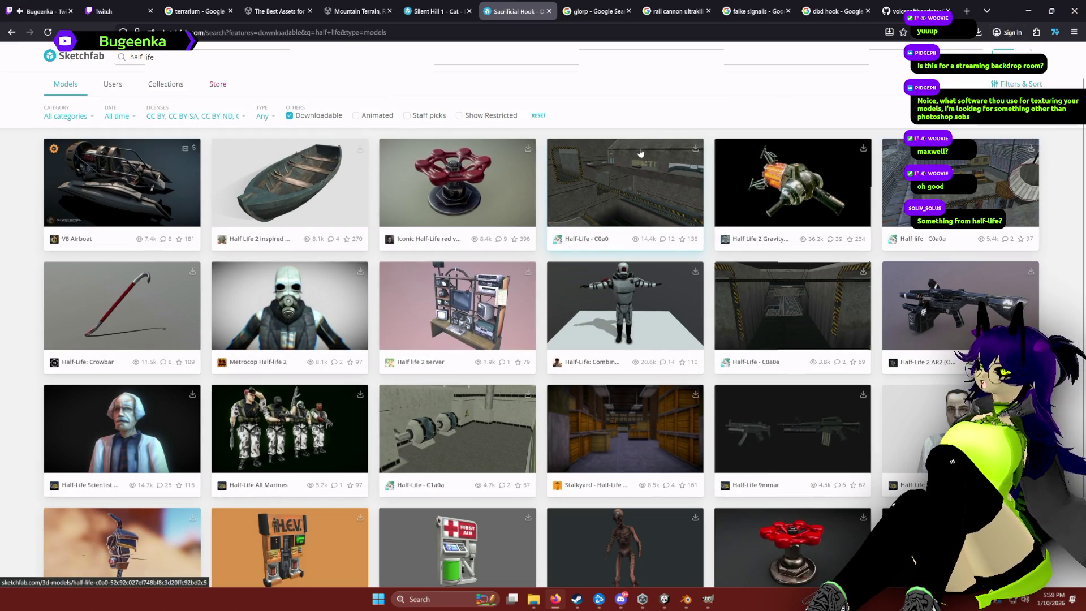
pyautogui.scroll(-3, 559, 346)
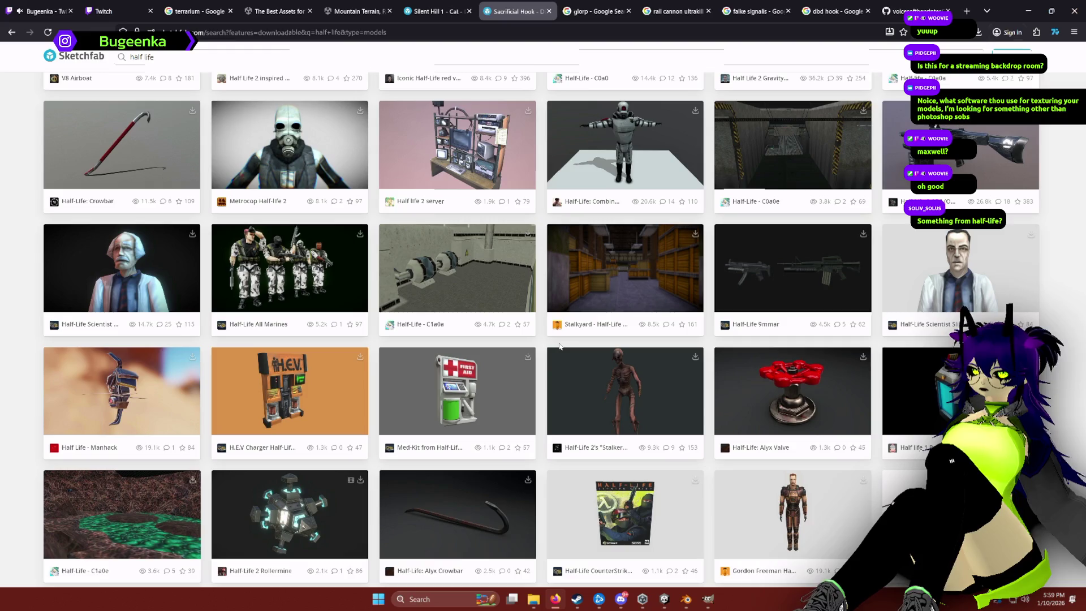
pyautogui.scroll(-3, 628, 379)
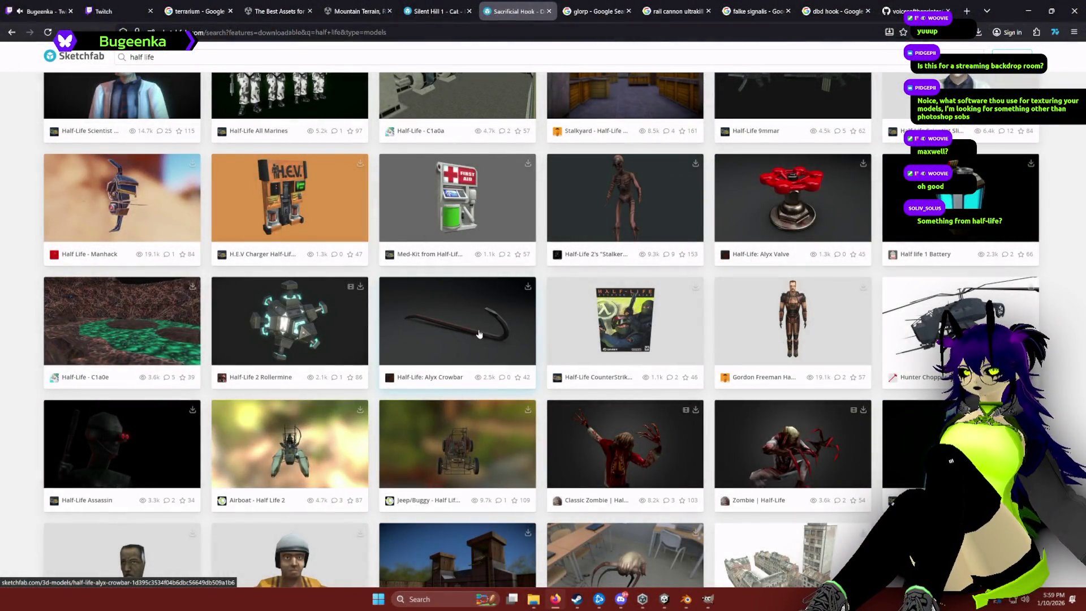
pyautogui.scroll(-5, 479, 334)
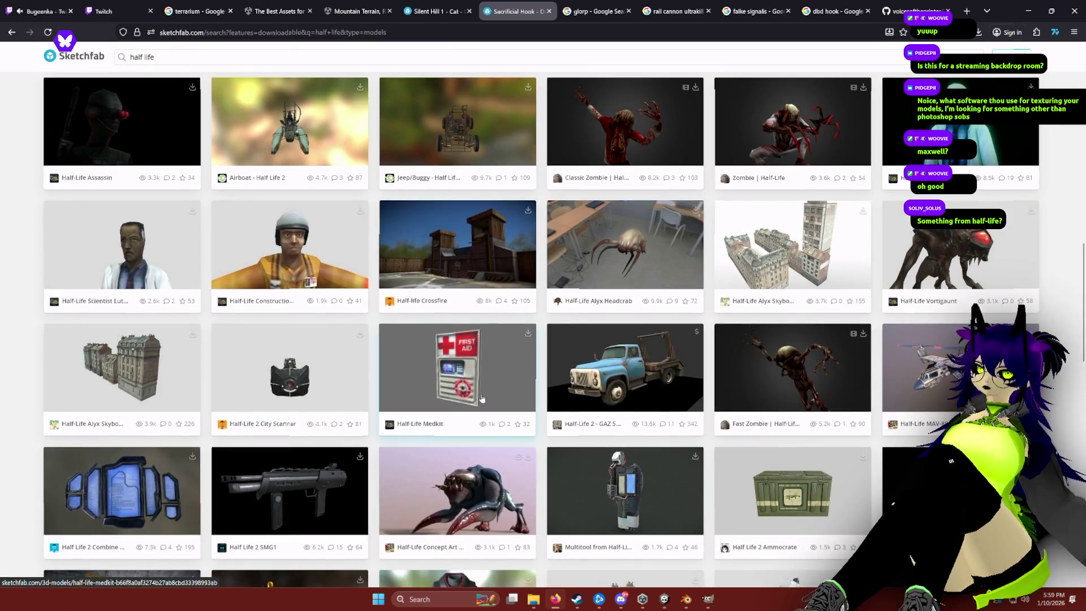
pyautogui.scroll(-8, 482, 399)
pyautogui.scroll(2, 329, 75)
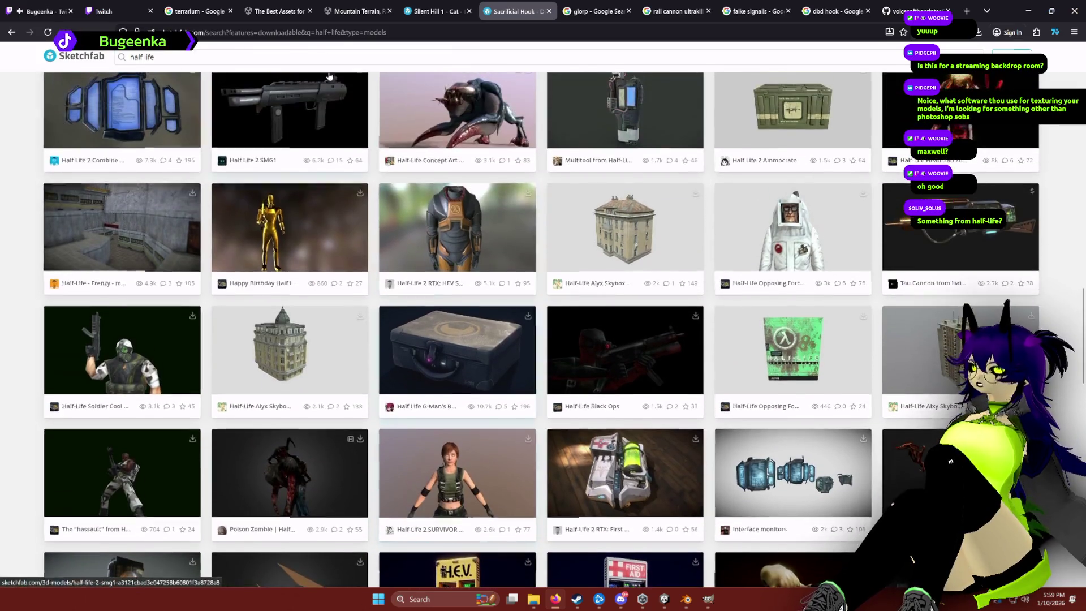
pyautogui.click(154, 57)
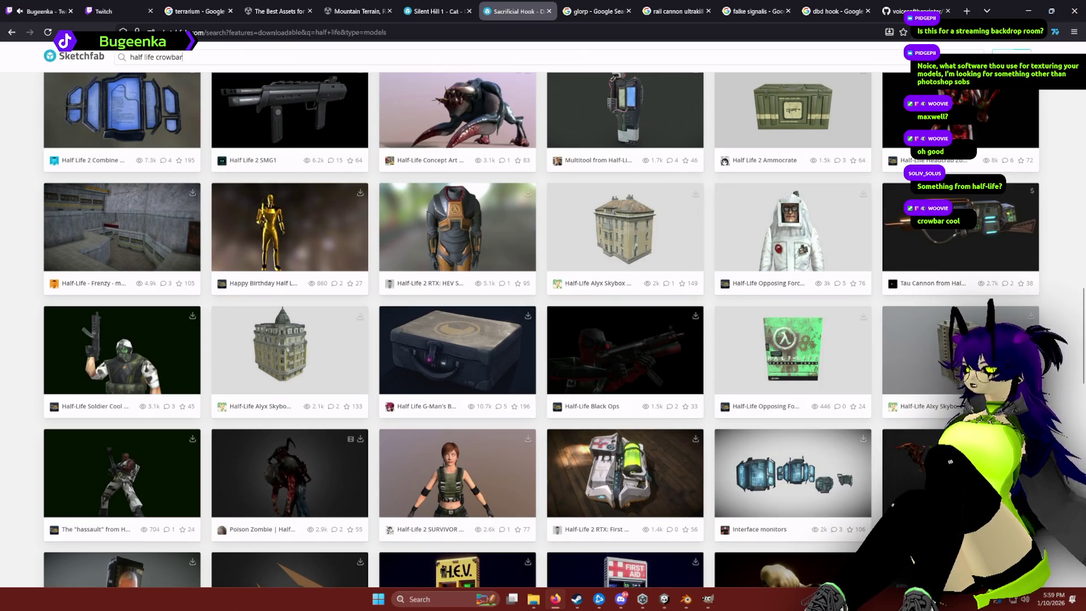
pyautogui.press('Return')
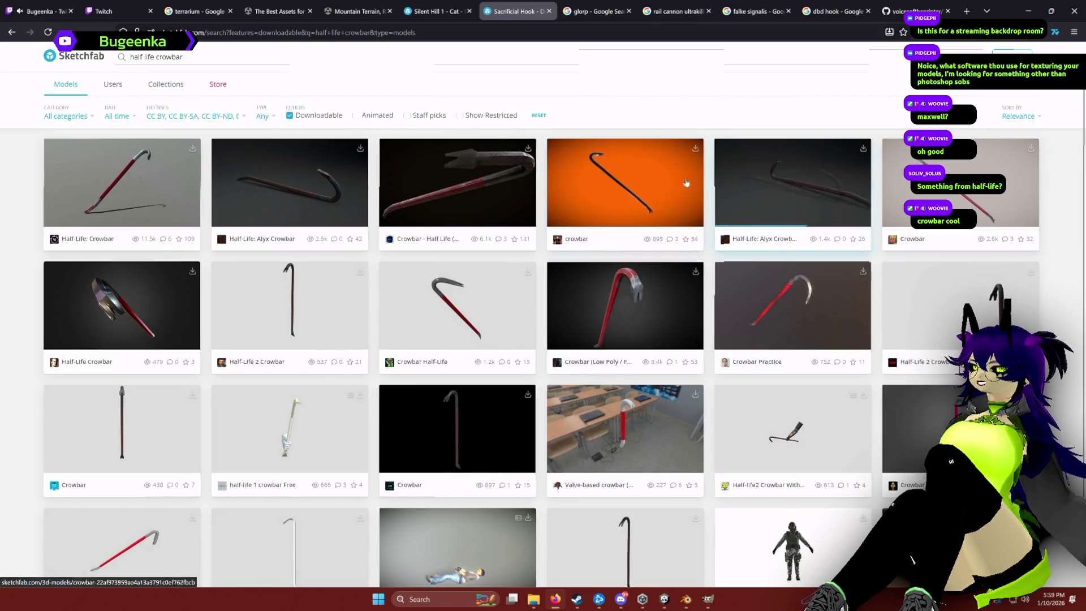
# Open the Half-Life: Alyx Crowbar - AI Materials model and download it in original fbx format.
pyautogui.click(792, 182)
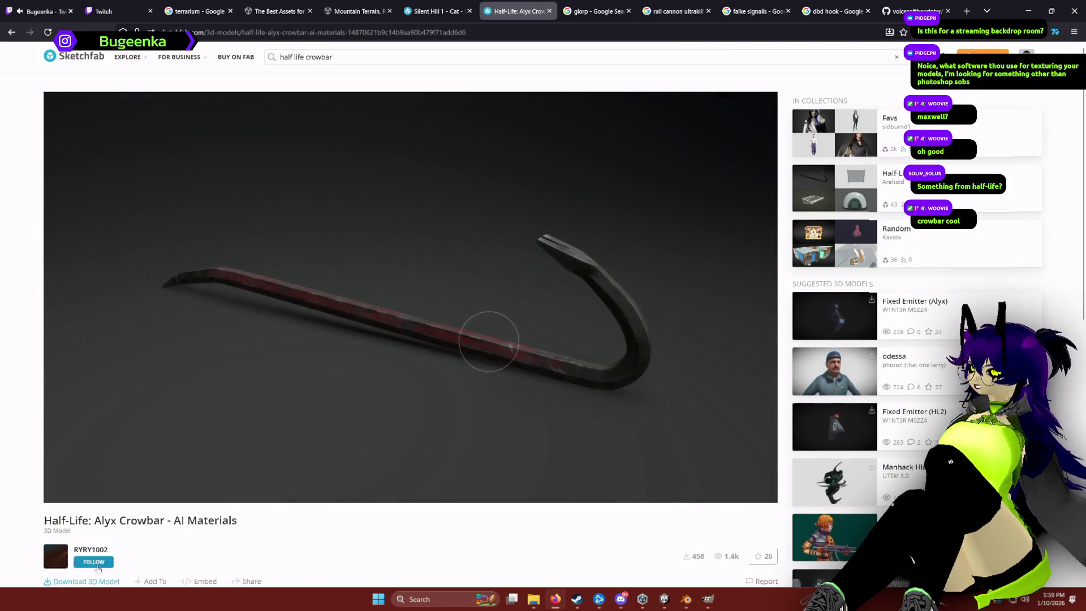
pyautogui.click(89, 583)
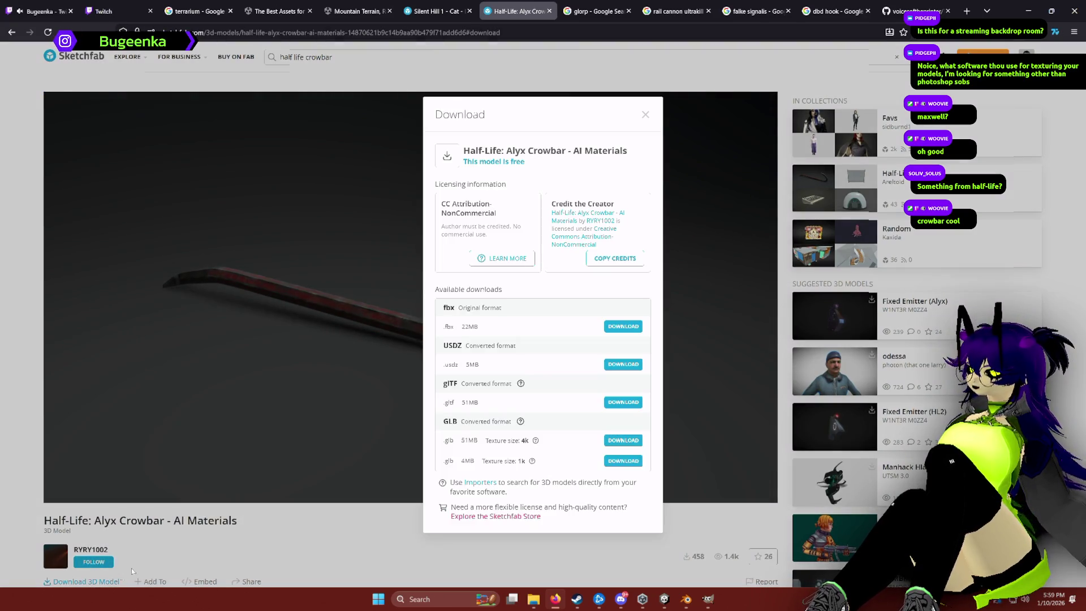
pyautogui.click(621, 327)
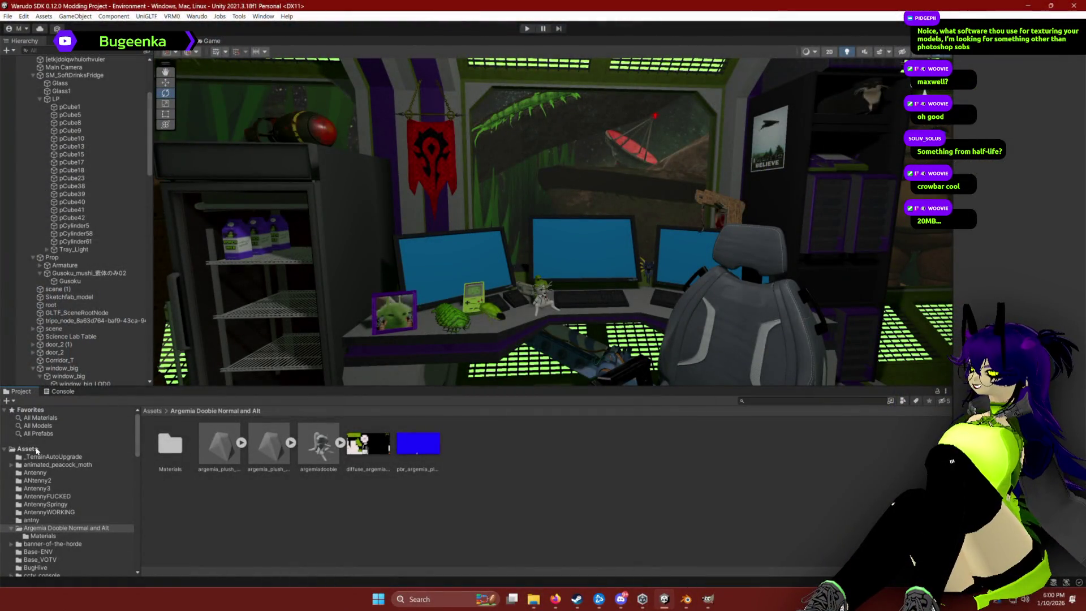
# Select the Assets folder in the Project panel tree and scroll its top-level folders.
pyautogui.scroll(-5, 42, 535)
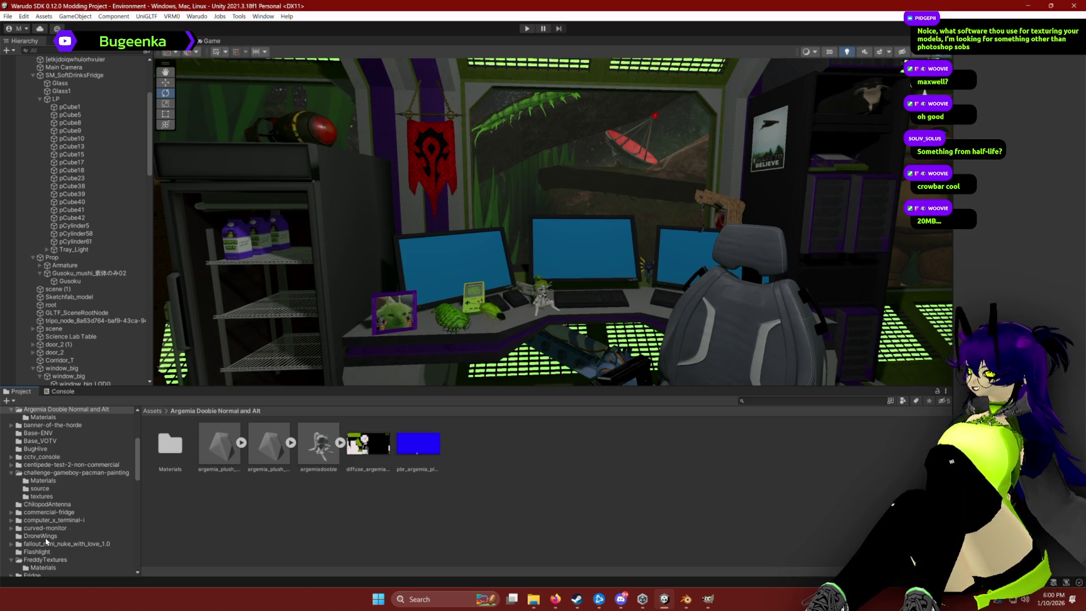
pyautogui.scroll(5, 47, 542)
pyautogui.click(28, 449)
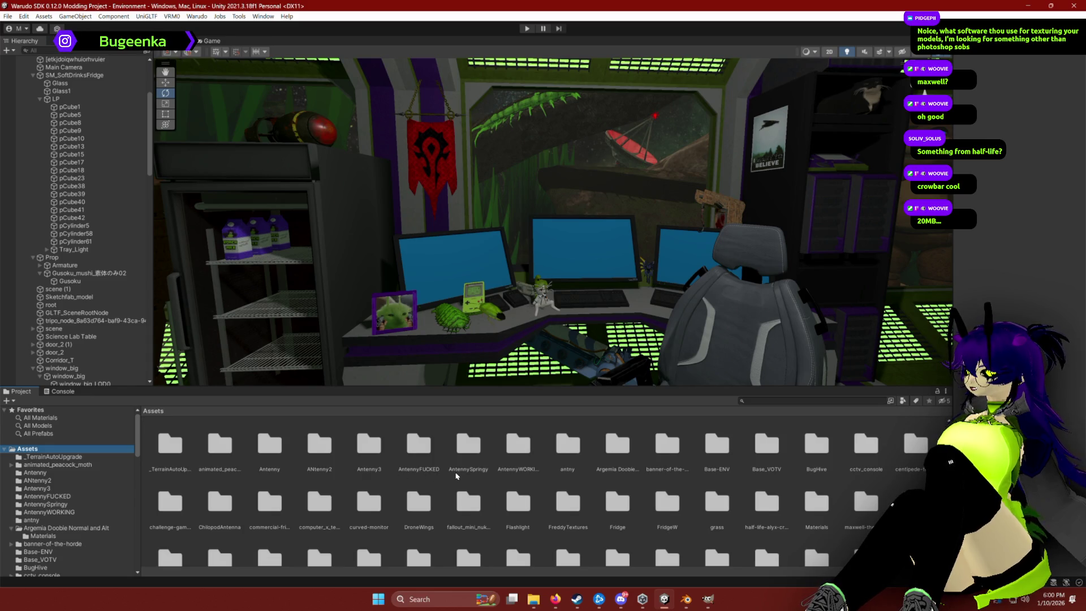
pyautogui.scroll(-1, 634, 492)
pyautogui.scroll(-1, 84, 505)
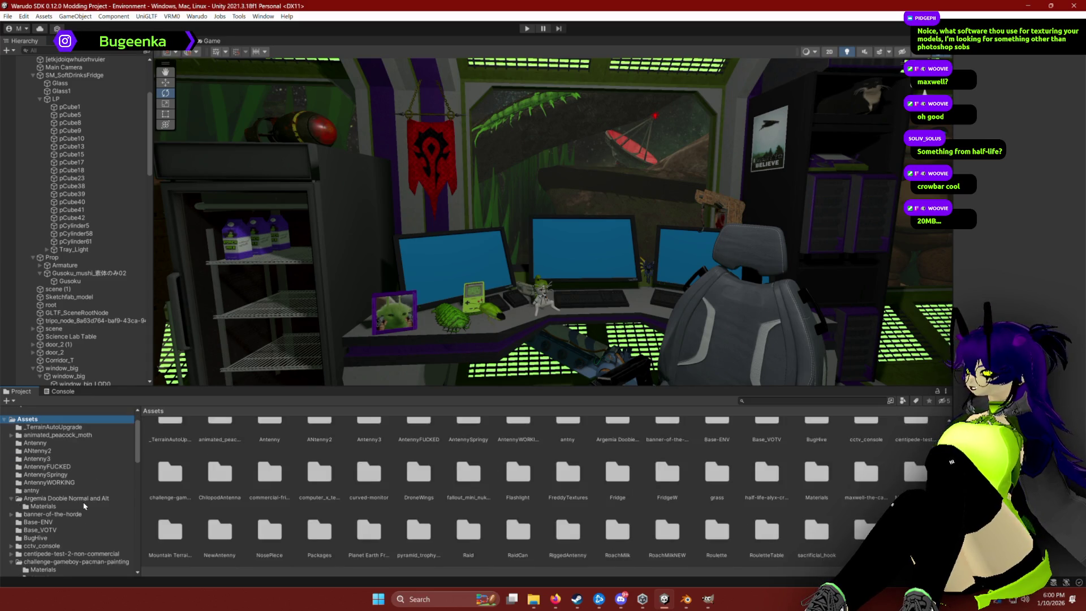
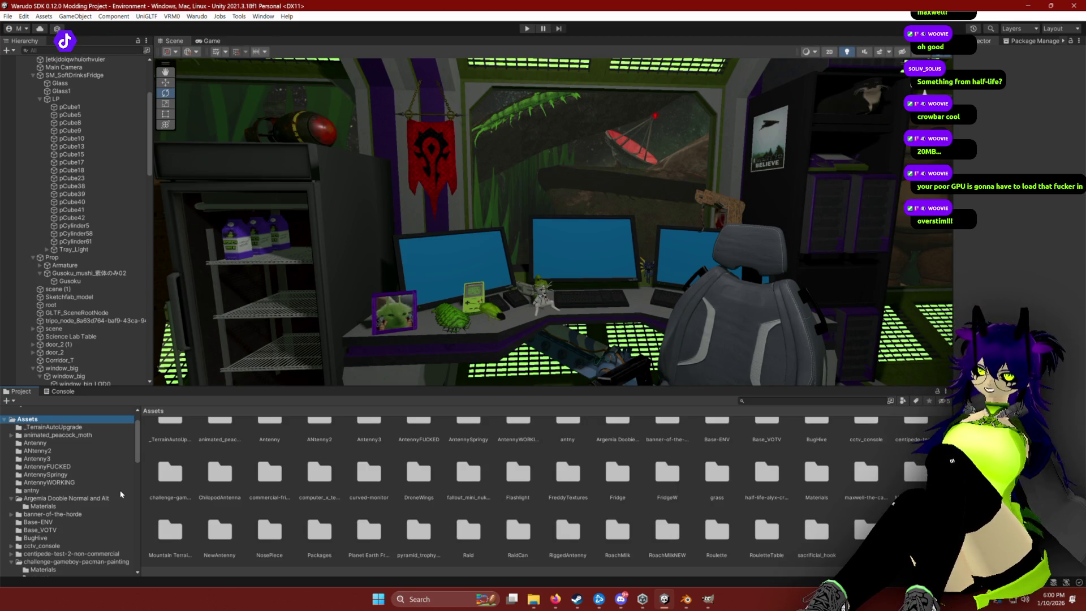
# Scroll the Project folder tree to the half-life-alyx-crowbar-ai-materials folder and open it.
pyautogui.scroll(-8, 255, 517)
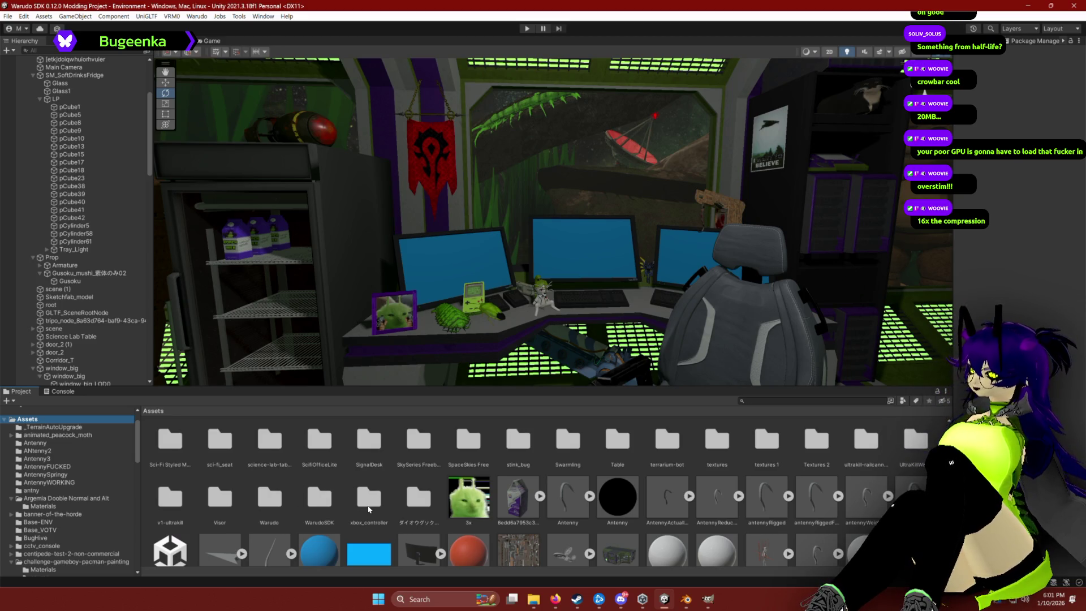
pyautogui.scroll(1, 371, 509)
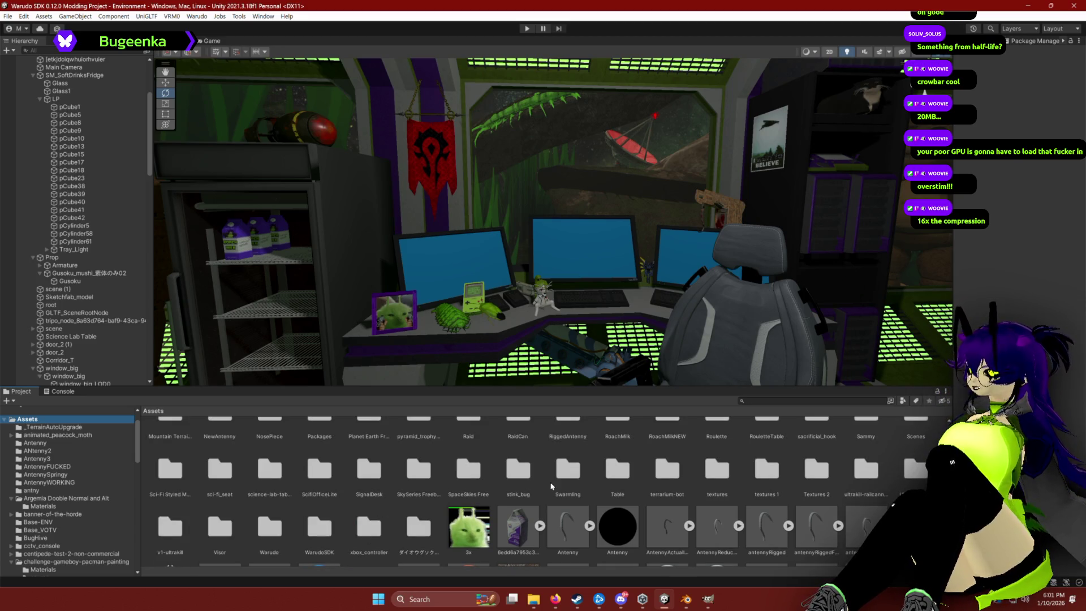
pyautogui.scroll(1, 678, 490)
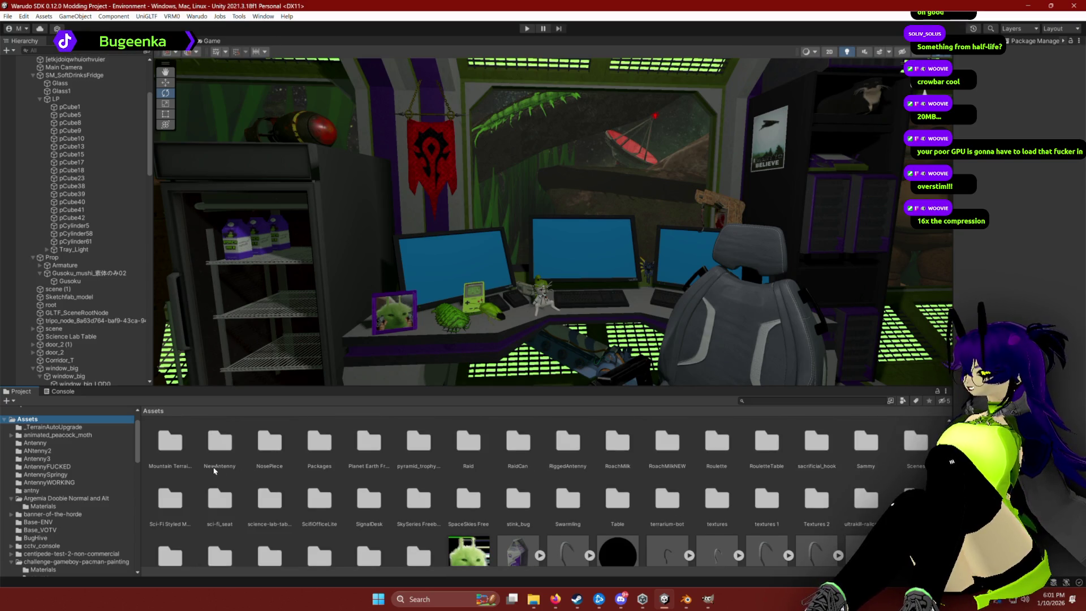
pyautogui.scroll(1, 170, 470)
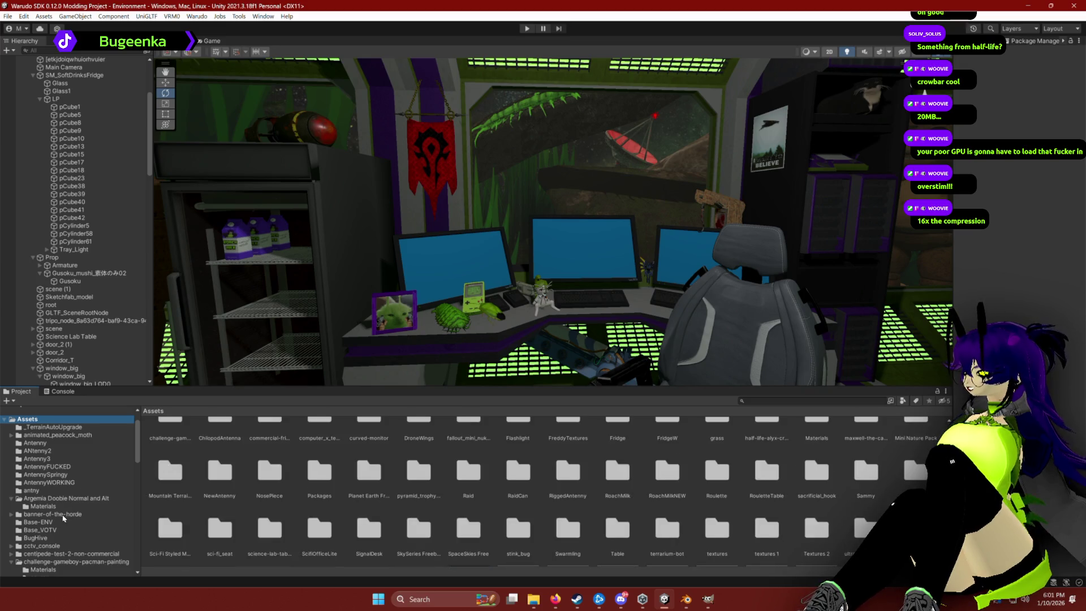
pyautogui.scroll(-2, 63, 517)
pyautogui.scroll(-2, 28, 498)
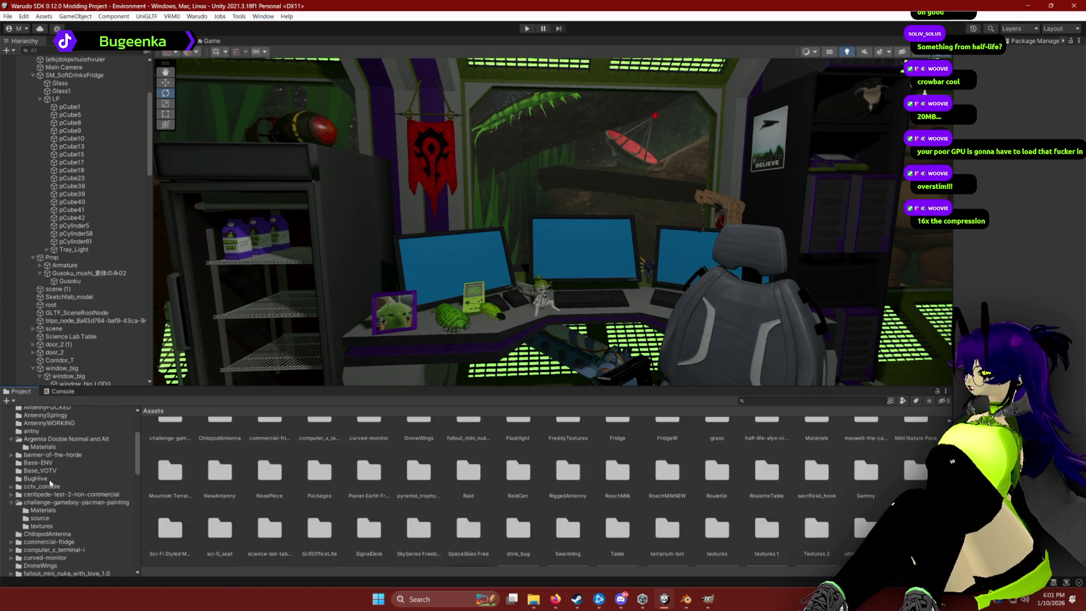
pyautogui.scroll(-2, 50, 484)
pyautogui.scroll(-2, 64, 510)
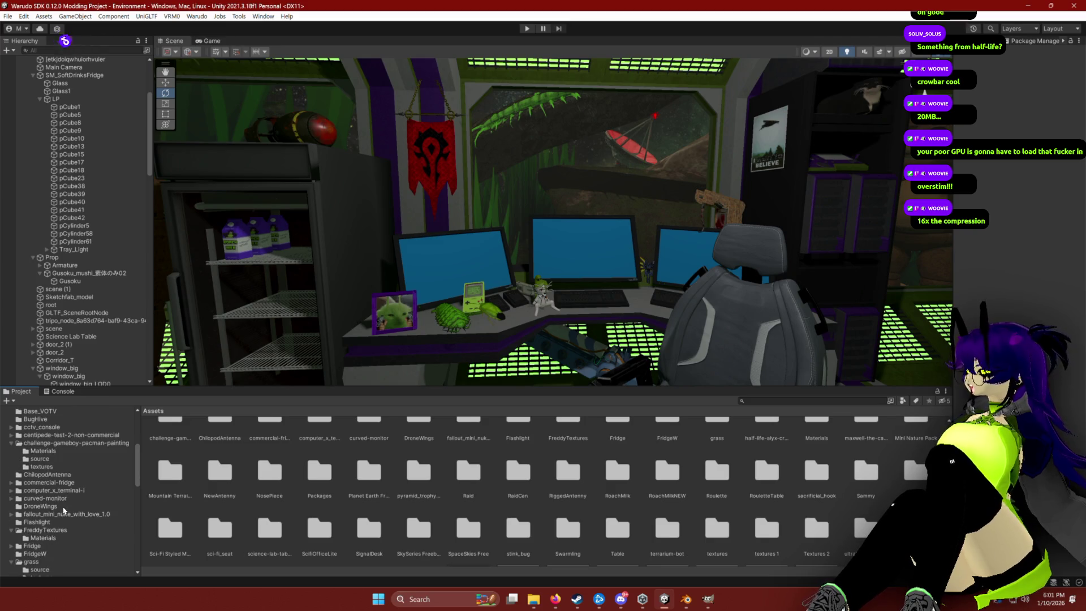
pyautogui.scroll(-2, 71, 486)
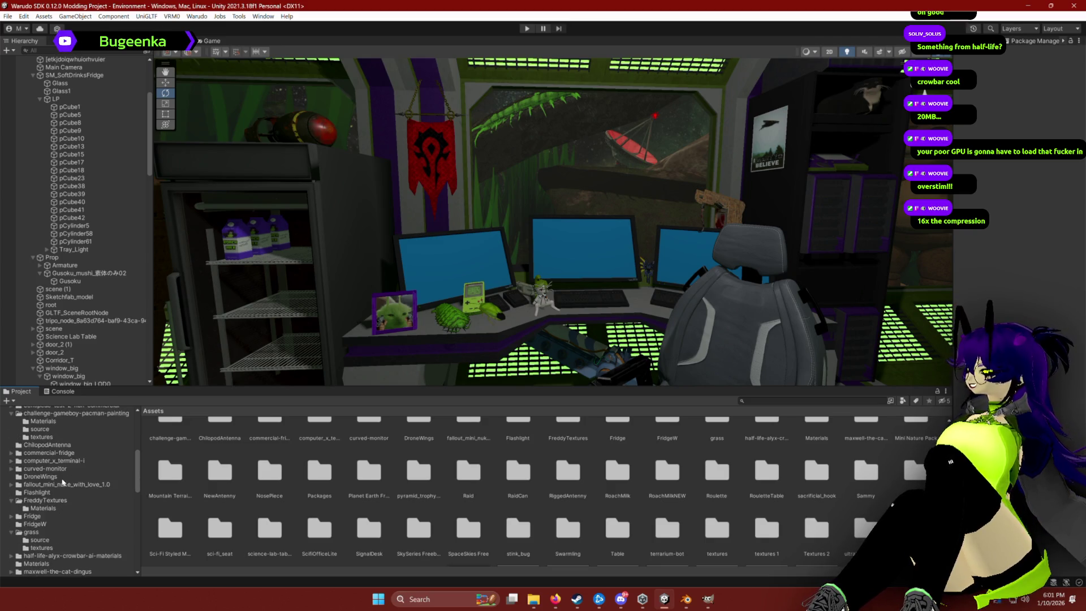
pyautogui.scroll(-4, 69, 497)
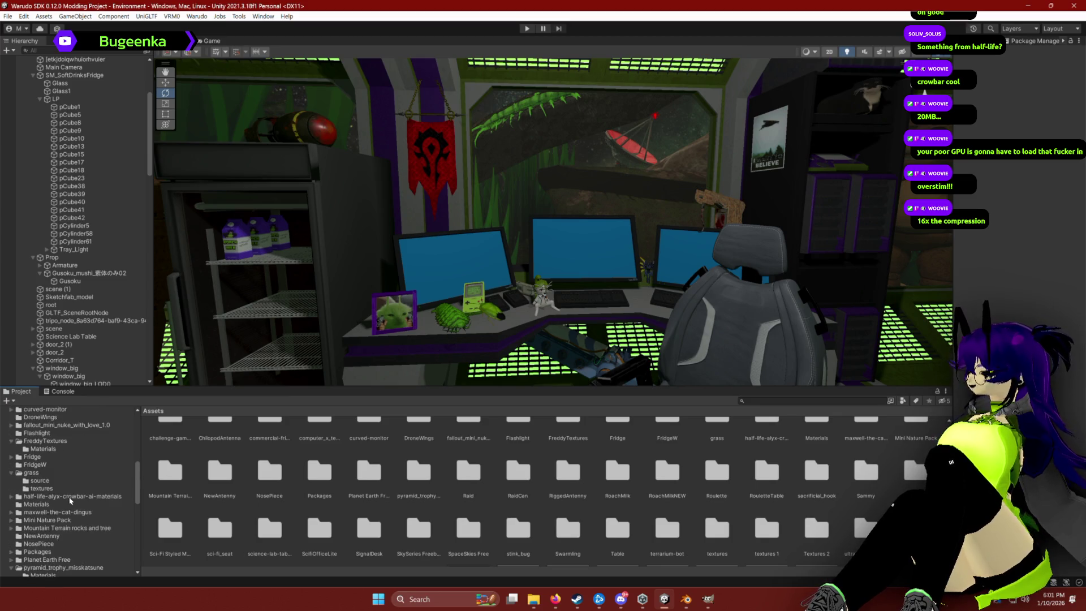
pyautogui.scroll(-2, 83, 505)
pyautogui.click(72, 467)
# Drag the crowbar model from the source subfolder into the room above the desk monitors.
pyautogui.click(166, 444)
pyautogui.doubleClick(165, 444)
pyautogui.moveTo(169, 444)
pyautogui.mouseDown()
pyautogui.moveTo(463, 288)
pyautogui.moveTo(418, 301)
pyautogui.moveTo(421, 208)
pyautogui.mouseUp()
pyautogui.press('w')
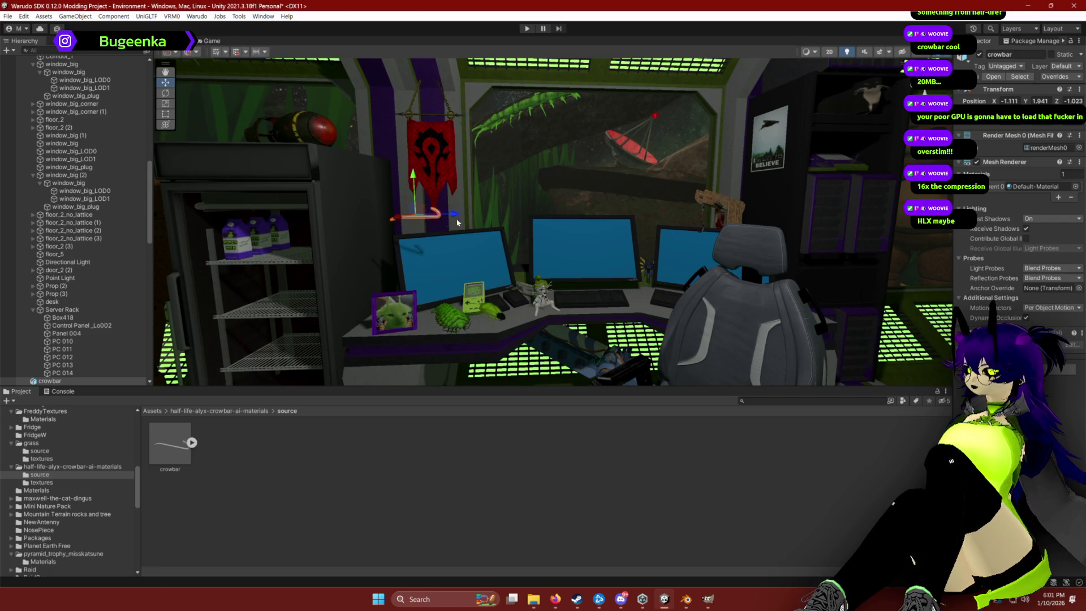
pyautogui.press('f')
pyautogui.press('r')
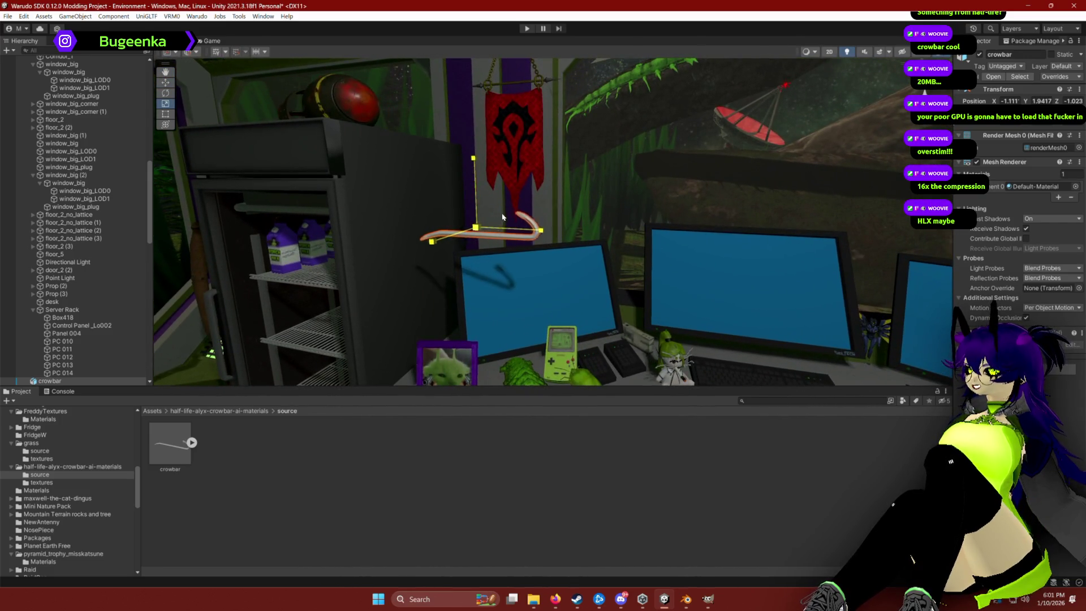
pyautogui.moveTo(481, 193)
pyautogui.mouseDown()
pyautogui.moveTo(577, 305)
pyautogui.moveTo(563, 385)
pyautogui.moveTo(587, 254)
pyautogui.mouseUp()
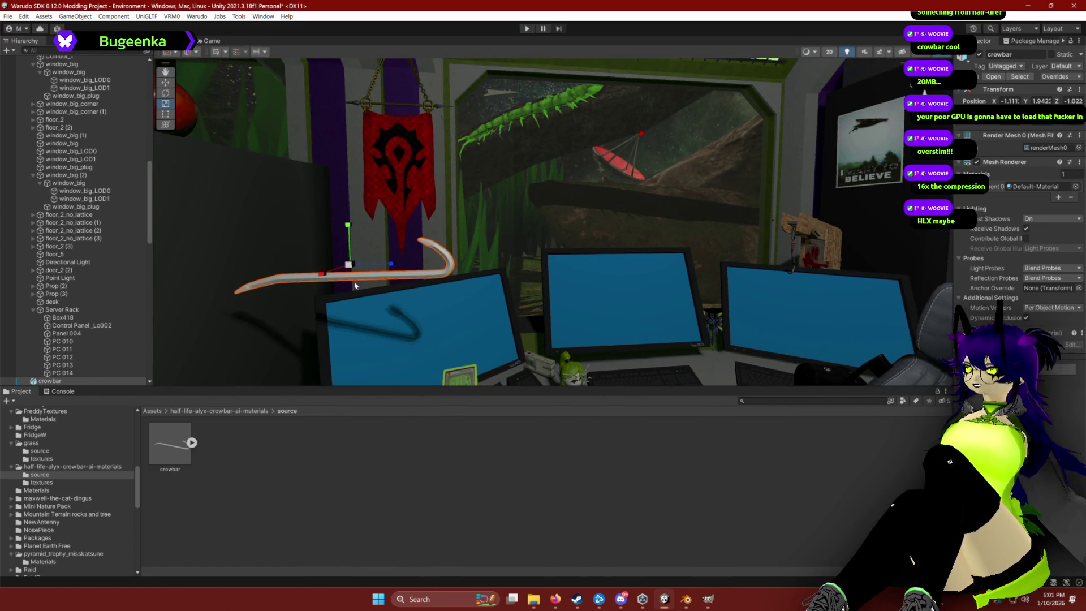
pyautogui.click(63, 466)
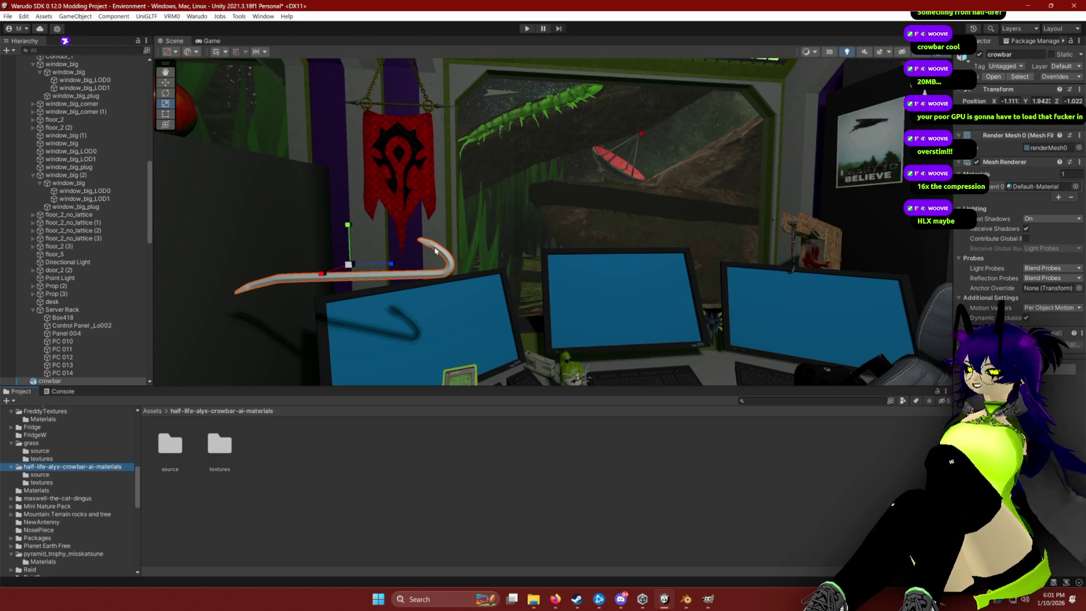
# Apply the crowbar_BaseColor texture from the textures folder onto the crowbar.
pyautogui.doubleClick(213, 456)
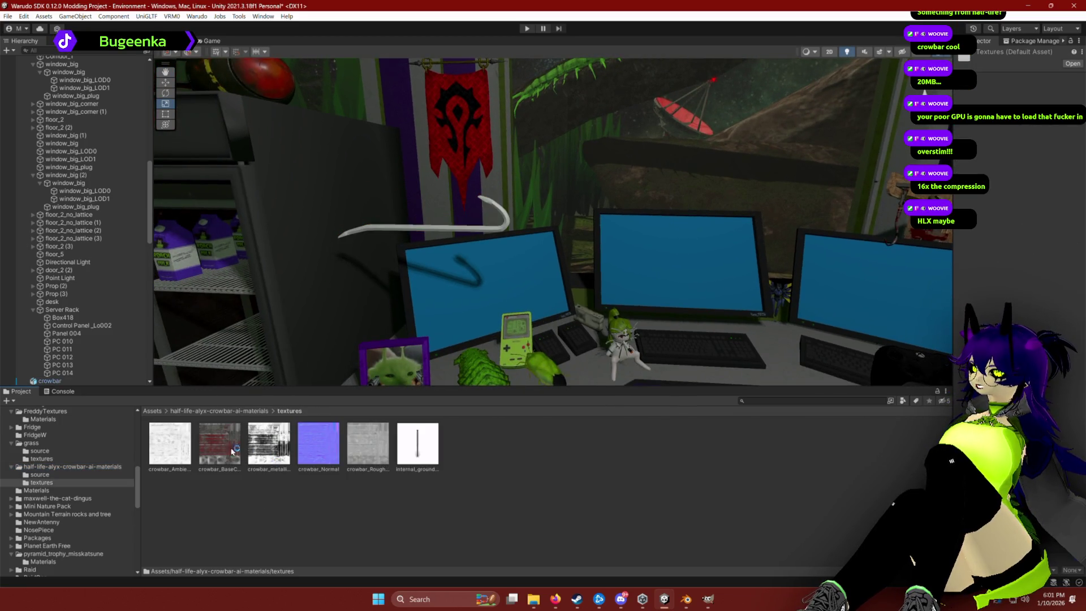
pyautogui.moveTo(404, 227); pyautogui.dragTo(405, 229)
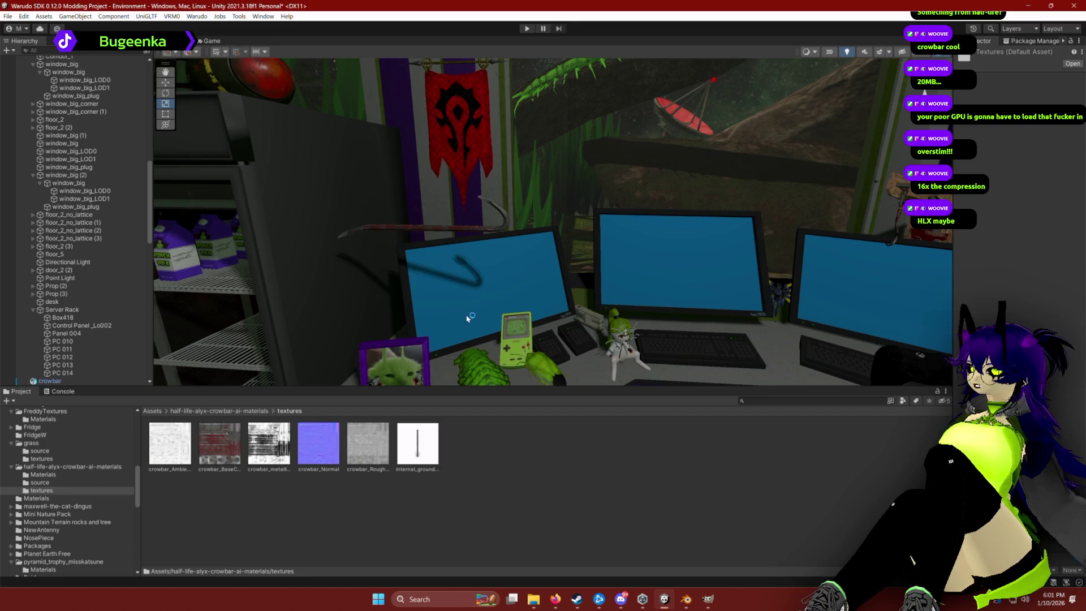
pyautogui.click(378, 235)
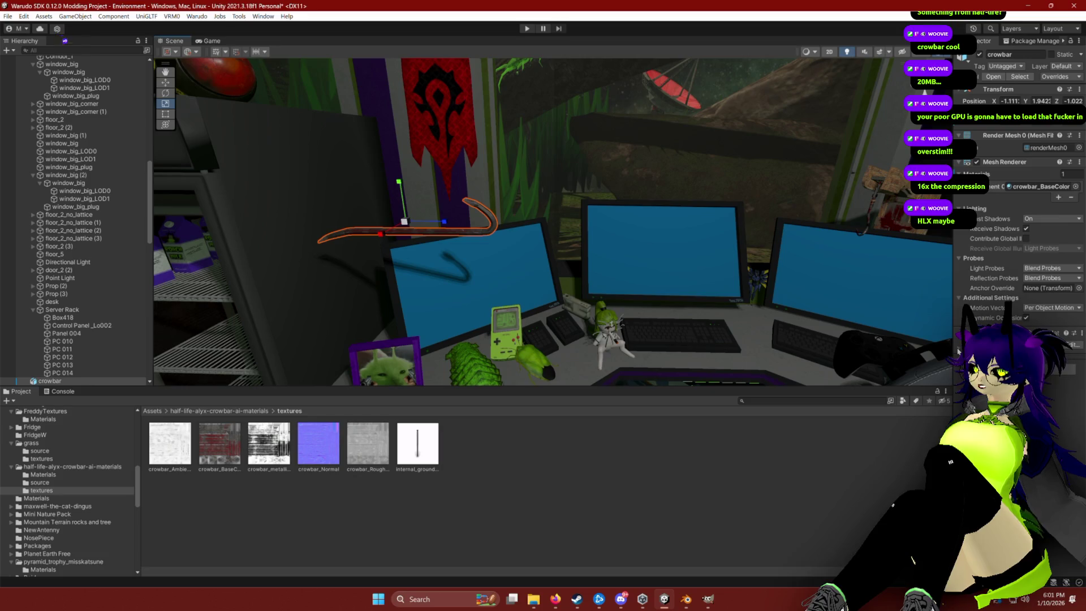
pyautogui.scroll(-3, 959, 351)
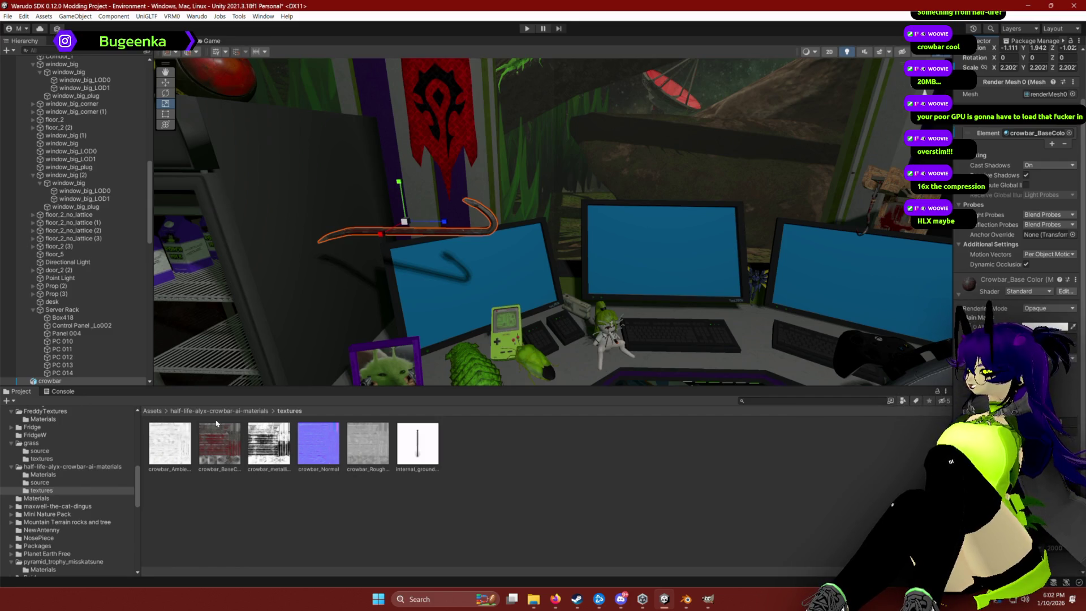
# Inspect the ambient occlusion and metallic maps, trying the ambient occlusion texture on the crowbar.
pyautogui.rightClick(508, 417)
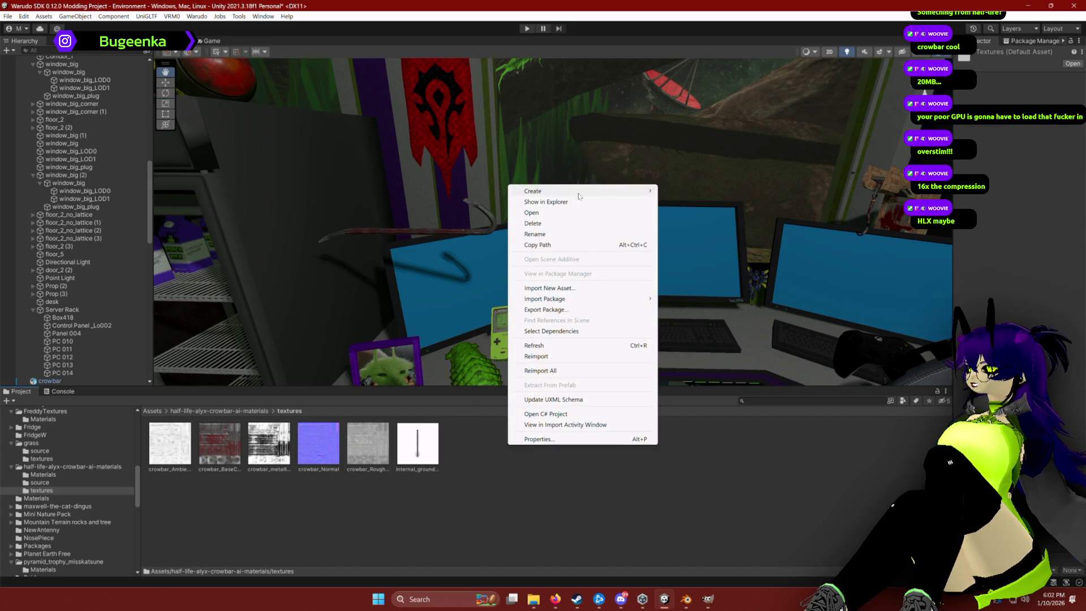
pyautogui.click(337, 467)
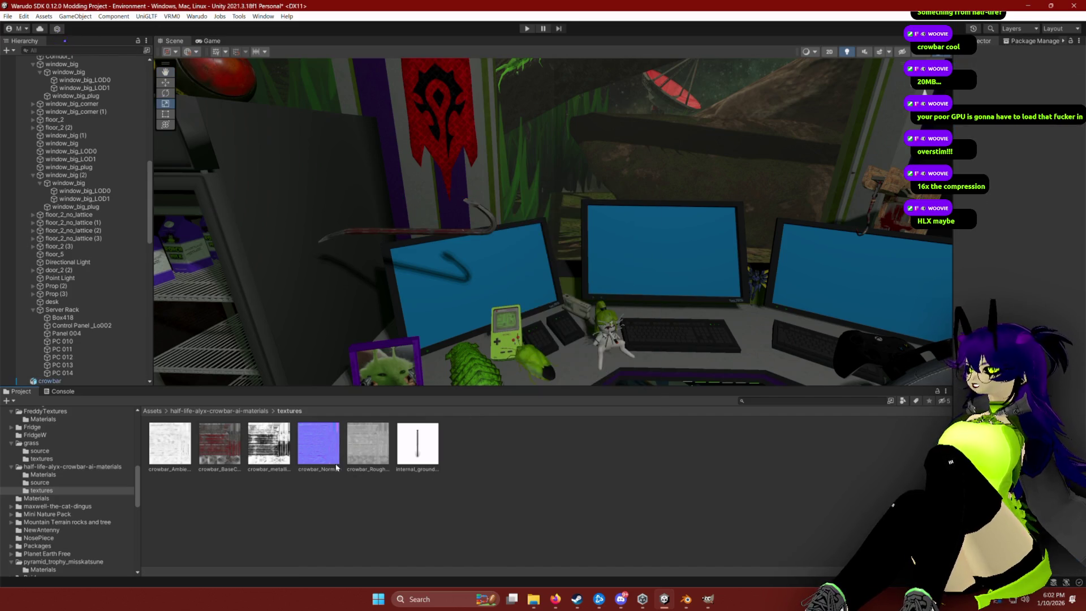
pyautogui.click(431, 235)
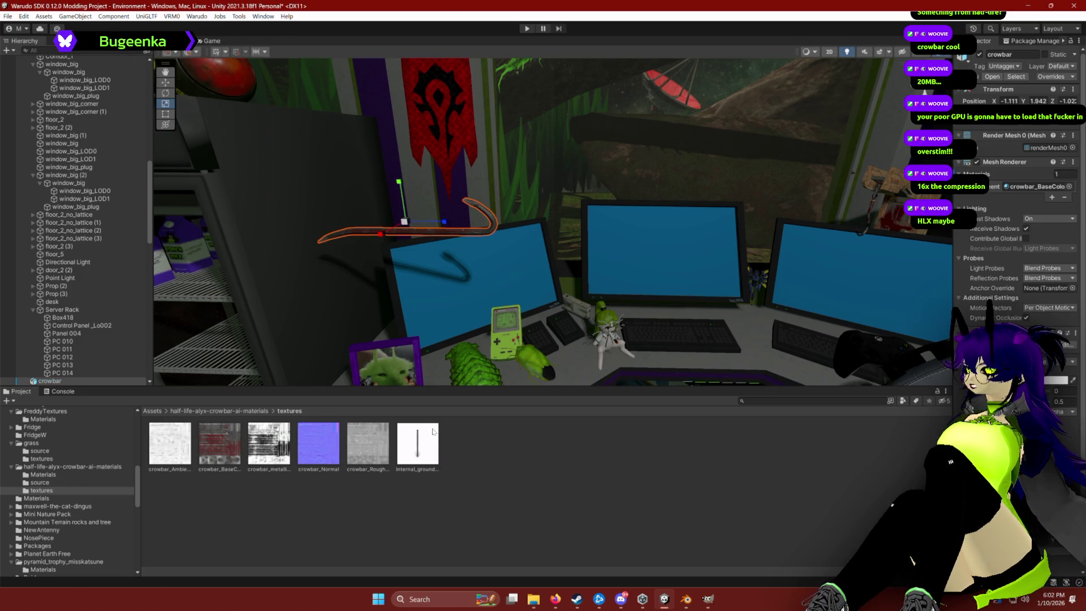
pyautogui.click(163, 439)
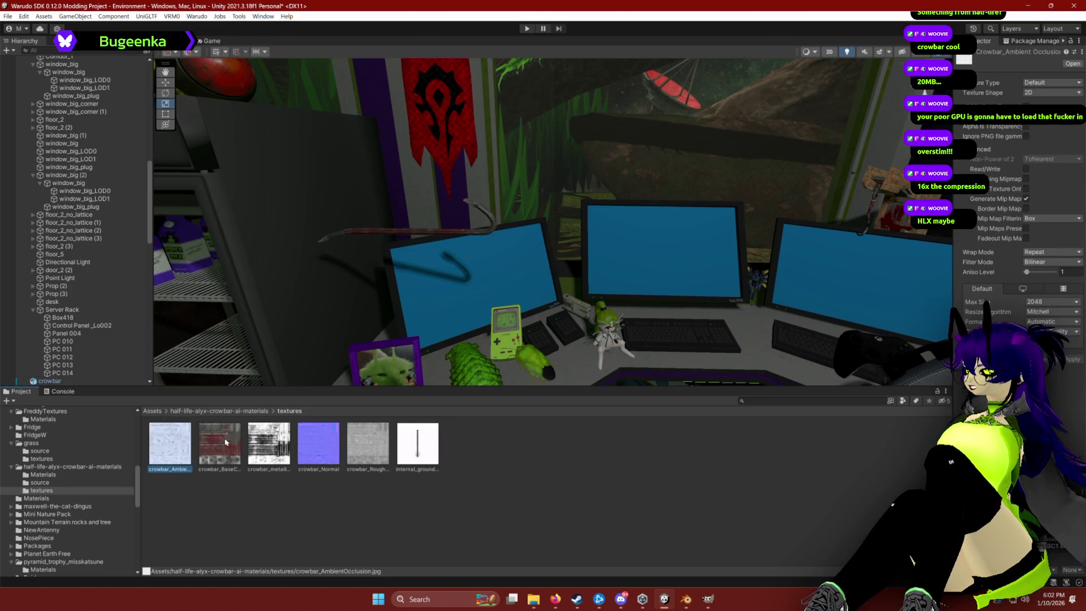
pyautogui.click(423, 233)
pyautogui.moveTo(172, 455); pyautogui.dragTo(936, 392)
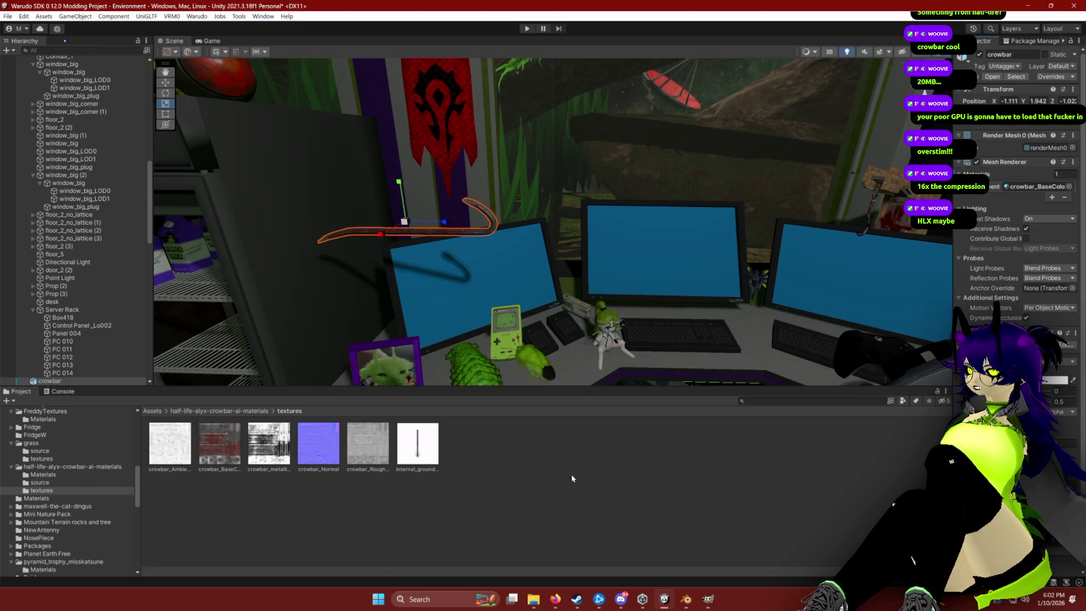
pyautogui.click(268, 469)
pyautogui.click(400, 233)
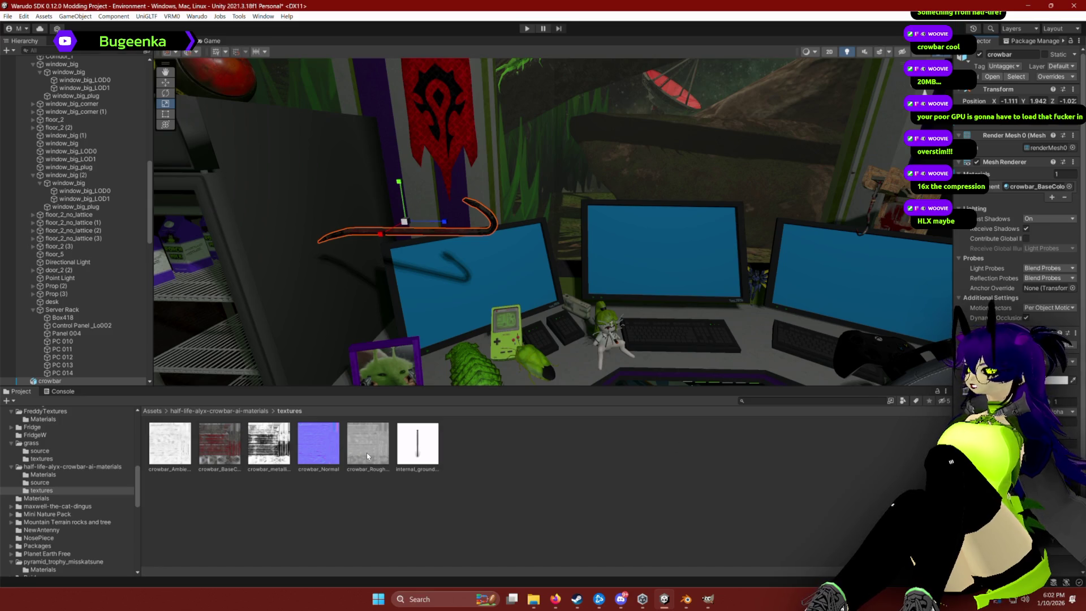
pyautogui.click(763, 462)
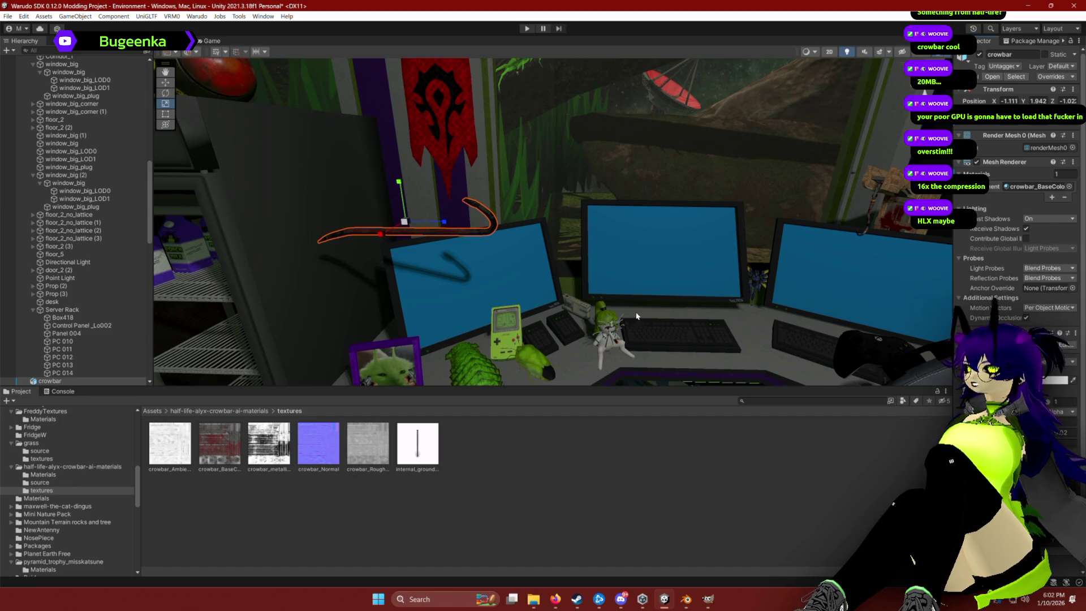
# Set the crowbar material's Metallic to 0 and Smoothness to 0.76.
pyautogui.scroll(5, 637, 316)
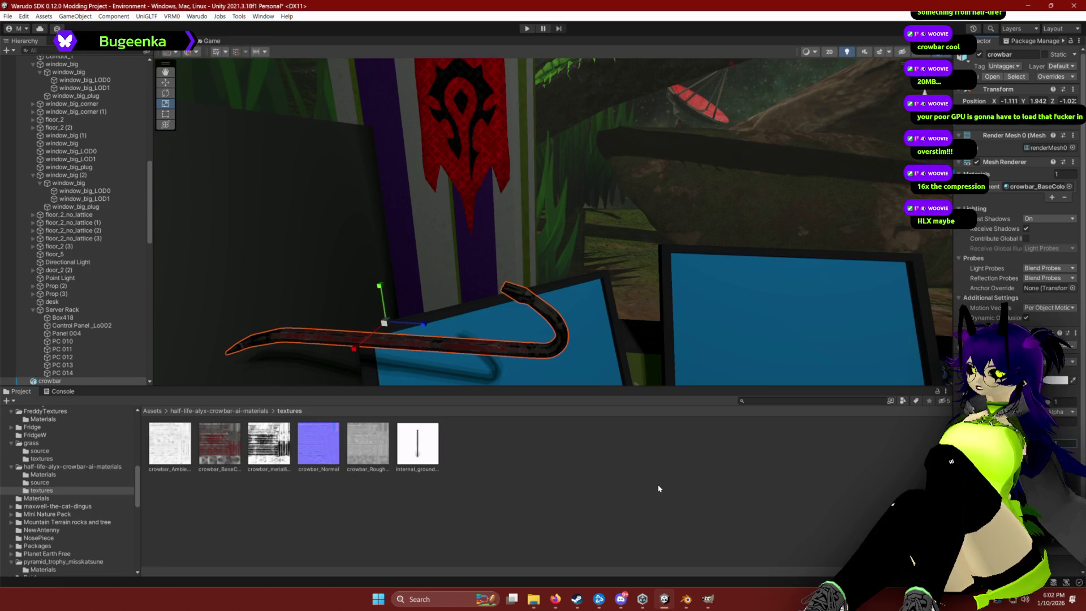
pyautogui.scroll(4, 581, 383)
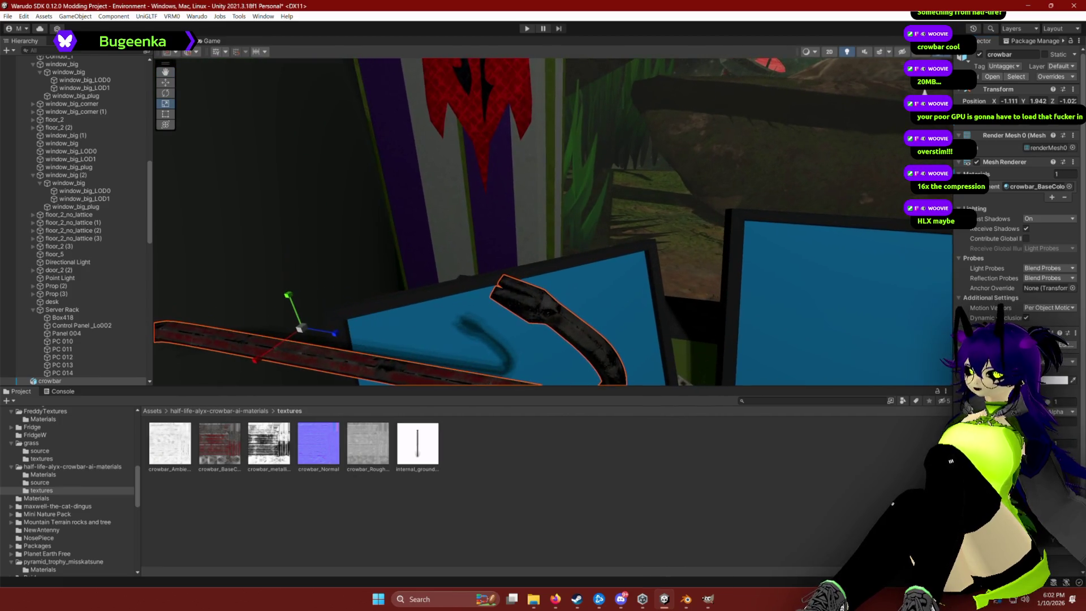
pyautogui.write('0.76')
pyautogui.moveTo(971, 401); pyautogui.dragTo(1028, 401)
pyautogui.scroll(-5, 553, 221)
# Rotate the crowbar into a steep diagonal.
pyautogui.press('e')
pyautogui.moveTo(469, 231); pyautogui.dragTo(388, 162)
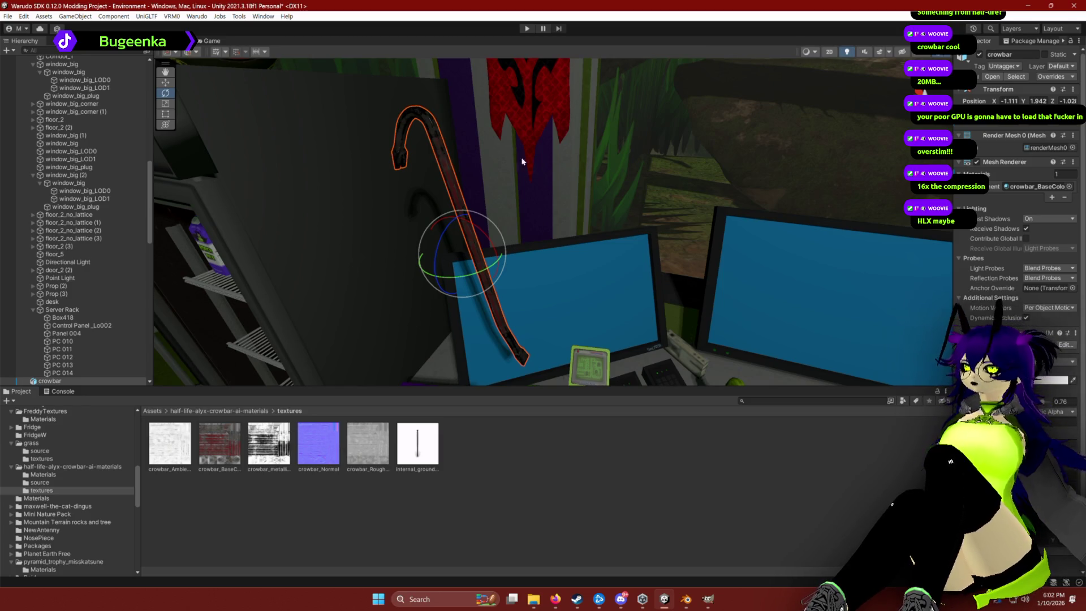
pyautogui.moveTo(589, 205)
pyautogui.mouseDown()
pyautogui.moveTo(570, 191)
pyautogui.moveTo(650, 172)
pyautogui.moveTo(659, 139)
pyautogui.mouseUp()
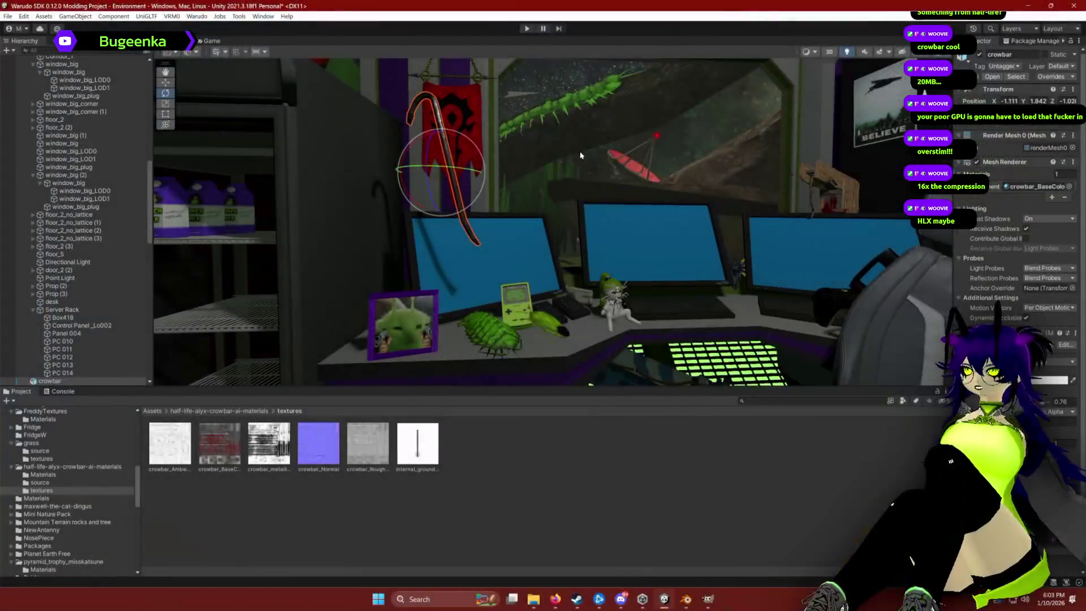
# Move the crowbar up and left in front of the red banner and ivy.
pyautogui.moveTo(583, 160)
pyautogui.mouseDown()
pyautogui.moveTo(522, 229)
pyautogui.moveTo(512, 170)
pyautogui.moveTo(580, 237)
pyautogui.moveTo(684, 270)
pyautogui.moveTo(712, 299)
pyautogui.moveTo(651, 260)
pyautogui.mouseUp()
pyautogui.press('e')
pyautogui.press('w')
pyautogui.moveTo(577, 224)
pyautogui.mouseDown()
pyautogui.moveTo(487, 156)
pyautogui.moveTo(416, 138)
pyautogui.mouseUp()
pyautogui.moveTo(416, 138)
pyautogui.mouseDown()
pyautogui.moveTo(494, 179)
pyautogui.moveTo(522, 175)
pyautogui.moveTo(531, 134)
pyautogui.moveTo(500, 116)
pyautogui.moveTo(500, 127)
pyautogui.moveTo(531, 104)
pyautogui.moveTo(458, 145)
pyautogui.mouseUp()
pyautogui.moveTo(541, 184)
pyautogui.mouseDown()
pyautogui.moveTo(510, 187)
pyautogui.moveTo(710, 164)
pyautogui.moveTo(557, 164)
pyautogui.moveTo(645, 78)
pyautogui.mouseUp()
pyautogui.moveTo(499, 133)
pyautogui.mouseDown()
pyautogui.moveTo(536, 233)
pyautogui.moveTo(589, 230)
pyautogui.moveTo(594, 255)
pyautogui.mouseUp()
# Turn off scene lighting and raise the crowbar slightly onto the cabinet top, Y 2.483.
pyautogui.press('e')
pyautogui.moveTo(523, 232)
pyautogui.mouseDown()
pyautogui.moveTo(543, 182)
pyautogui.moveTo(601, 150)
pyautogui.moveTo(633, 165)
pyautogui.mouseUp()
pyautogui.click(847, 53)
pyautogui.moveTo(710, 133)
pyautogui.mouseDown()
pyautogui.moveTo(716, 109)
pyautogui.moveTo(658, 70)
pyautogui.moveTo(560, 104)
pyautogui.mouseUp()
# Lower the crowbar slightly to Y 2.472 on top of the fridge.
pyautogui.press('e')
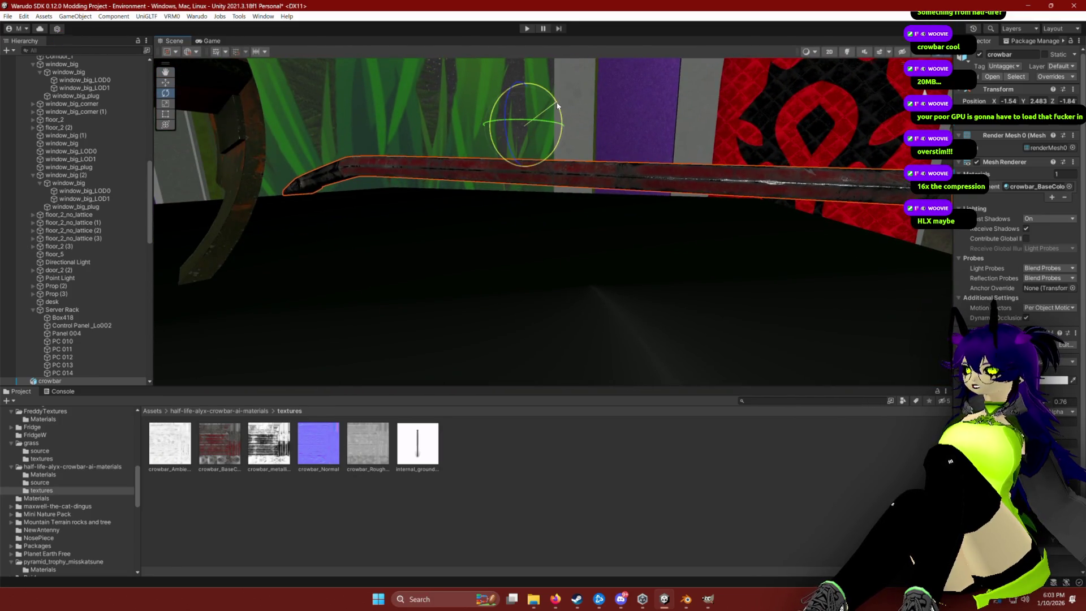
pyautogui.press('w')
pyautogui.moveTo(520, 99)
pyautogui.mouseDown()
pyautogui.moveTo(601, 126)
pyautogui.moveTo(565, 119)
pyautogui.moveTo(584, 109)
pyautogui.mouseUp()
pyautogui.press('e')
pyautogui.moveTo(438, 116)
pyautogui.mouseDown()
pyautogui.moveTo(514, 137)
pyautogui.moveTo(504, 213)
pyautogui.moveTo(564, 213)
pyautogui.moveTo(514, 211)
pyautogui.moveTo(552, 181)
pyautogui.moveTo(645, 181)
pyautogui.moveTo(618, 188)
pyautogui.moveTo(604, 228)
pyautogui.moveTo(615, 226)
pyautogui.mouseUp()
pyautogui.press('w')
pyautogui.scroll(-5, 615, 226)
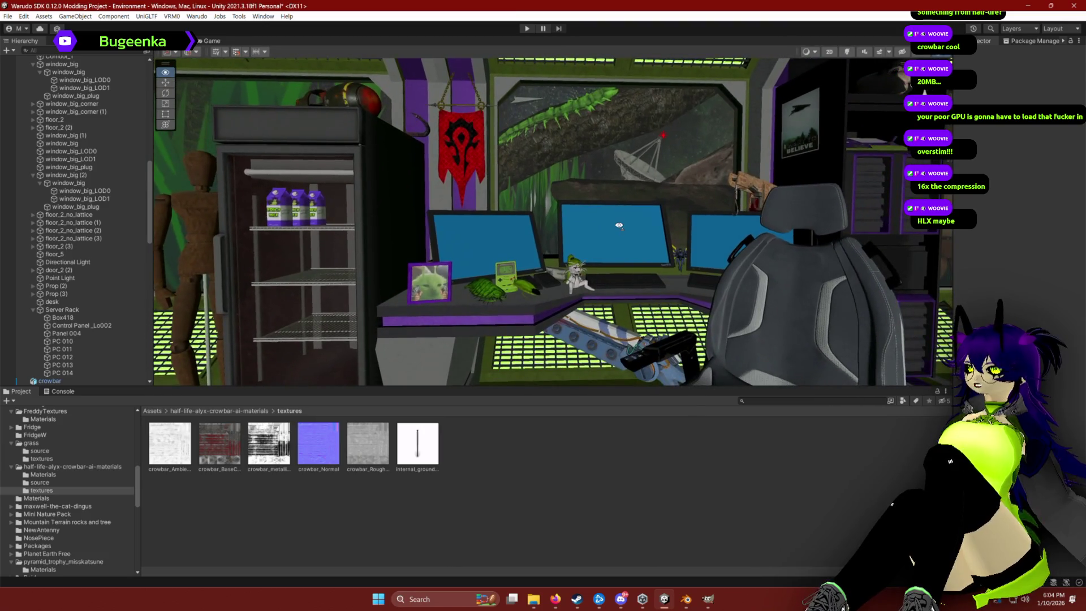
# Tilt the crowbar upright, hook on top, and lower it beside the fridge to Y 1.888.
pyautogui.click(430, 136)
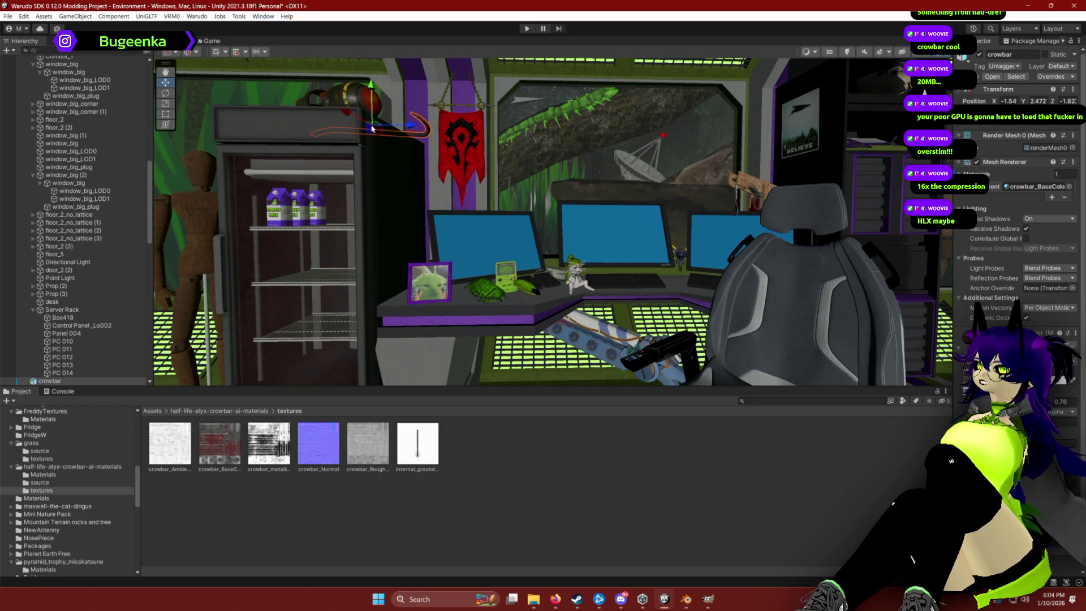
pyautogui.moveTo(347, 113)
pyautogui.mouseDown()
pyautogui.moveTo(258, 79)
pyautogui.moveTo(345, 97)
pyautogui.mouseUp()
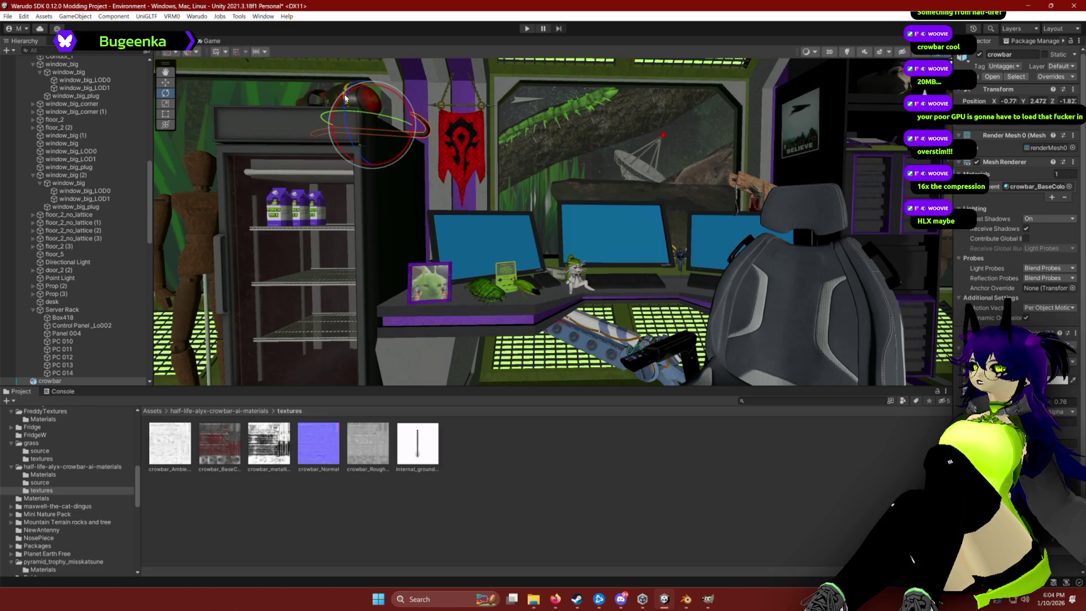
pyautogui.press('w')
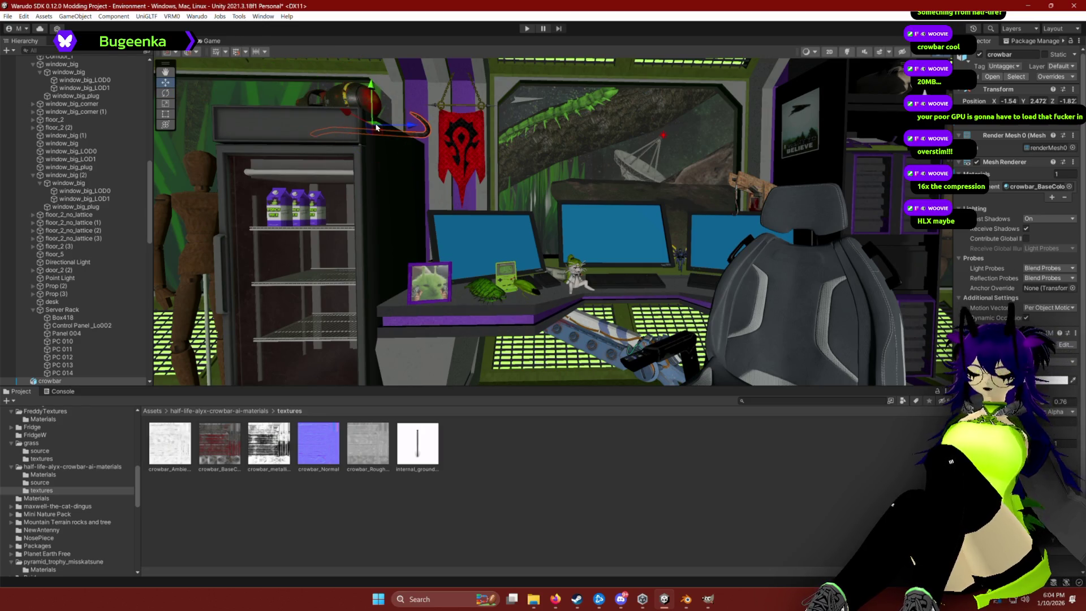
pyautogui.moveTo(396, 124)
pyautogui.mouseDown()
pyautogui.moveTo(683, 138)
pyautogui.moveTo(618, 154)
pyautogui.moveTo(573, 148)
pyautogui.mouseUp()
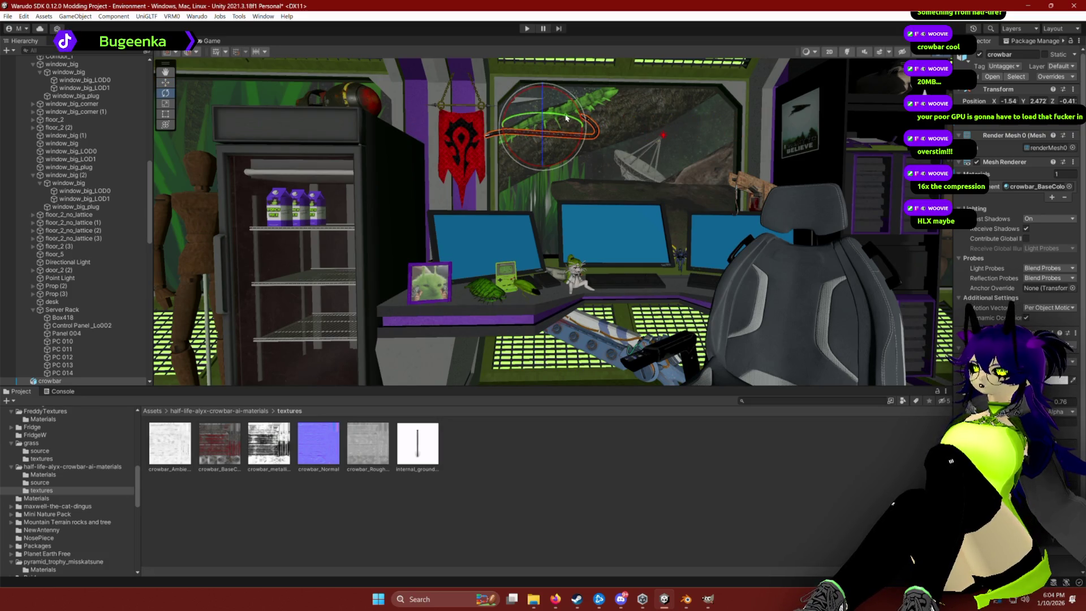
pyautogui.moveTo(505, 102); pyautogui.dragTo(651, 117)
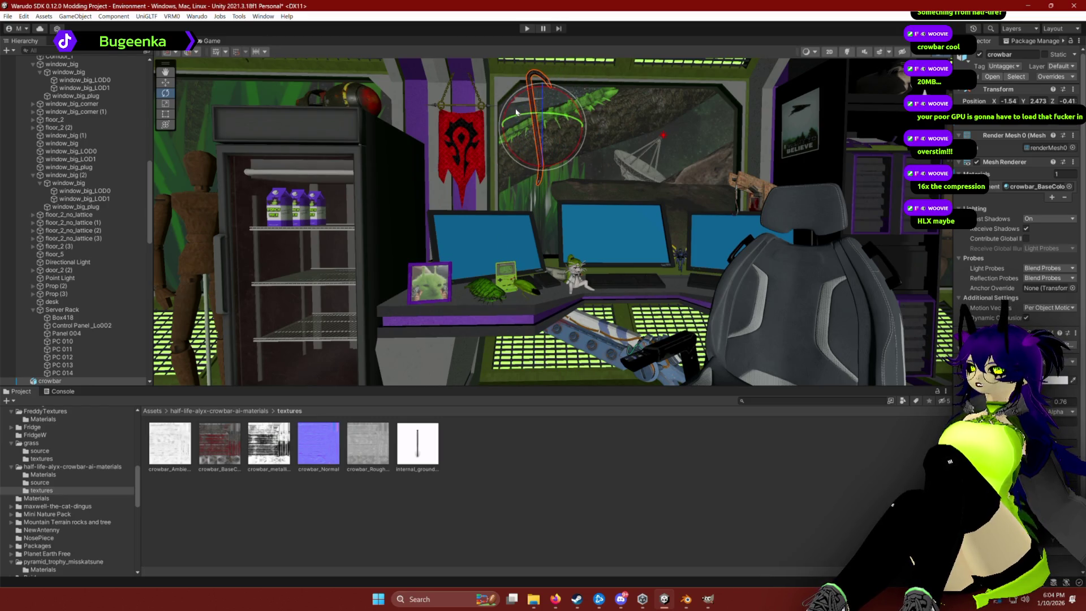
pyautogui.moveTo(569, 131); pyautogui.dragTo(447, 129)
pyautogui.moveTo(430, 87)
pyautogui.mouseDown()
pyautogui.moveTo(432, 259)
pyautogui.moveTo(339, 297)
pyautogui.moveTo(291, 301)
pyautogui.moveTo(460, 245)
pyautogui.moveTo(609, 252)
pyautogui.moveTo(614, 285)
pyautogui.mouseUp()
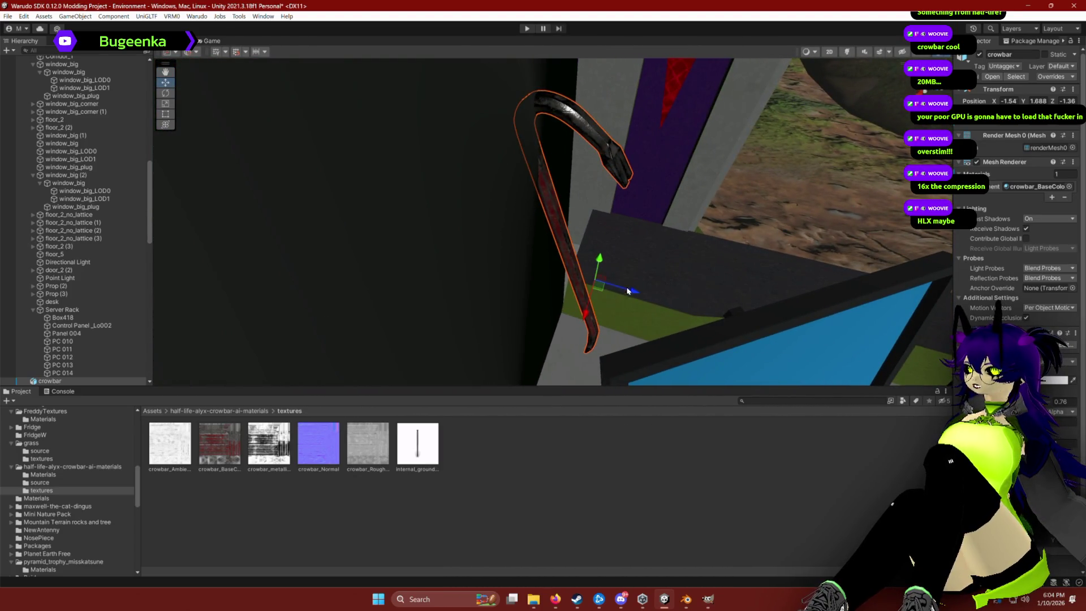
# Nudge the crowbar down to Y 1.833 against the wall and inspect it.
pyautogui.moveTo(623, 292); pyautogui.dragTo(645, 295)
pyautogui.moveTo(665, 245)
pyautogui.mouseDown()
pyautogui.moveTo(657, 235)
pyautogui.moveTo(716, 224)
pyautogui.moveTo(712, 129)
pyautogui.mouseUp()
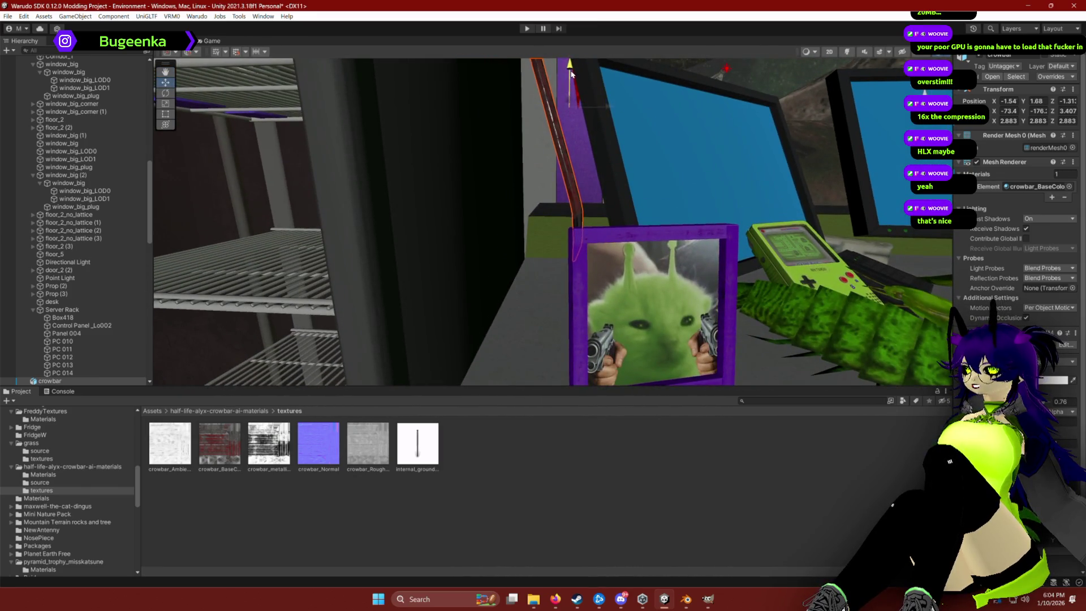
pyautogui.scroll(5, 571, 74)
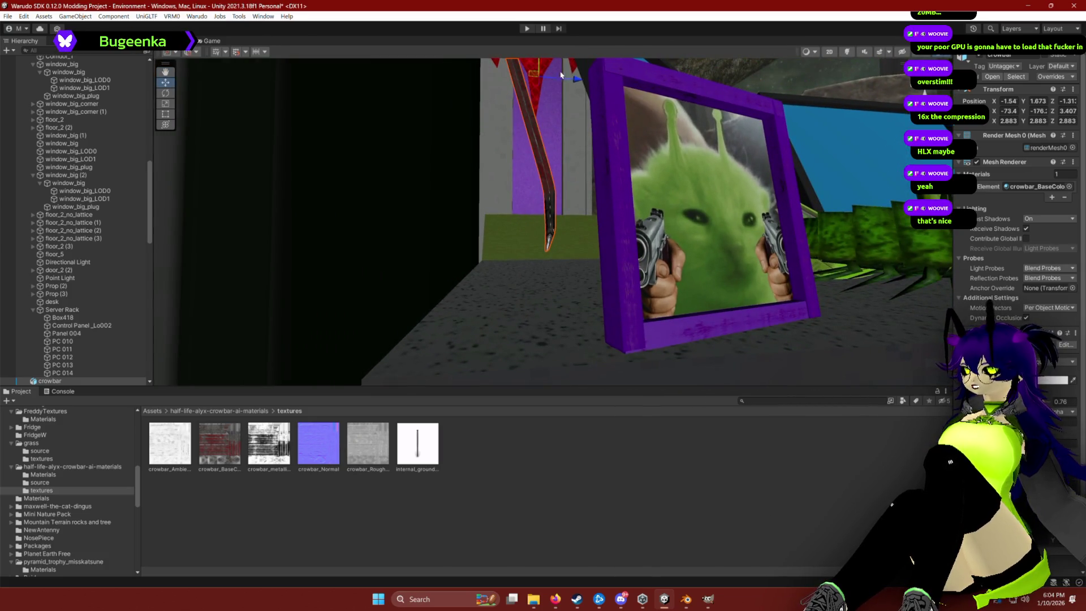
pyautogui.scroll(-3, 557, 81)
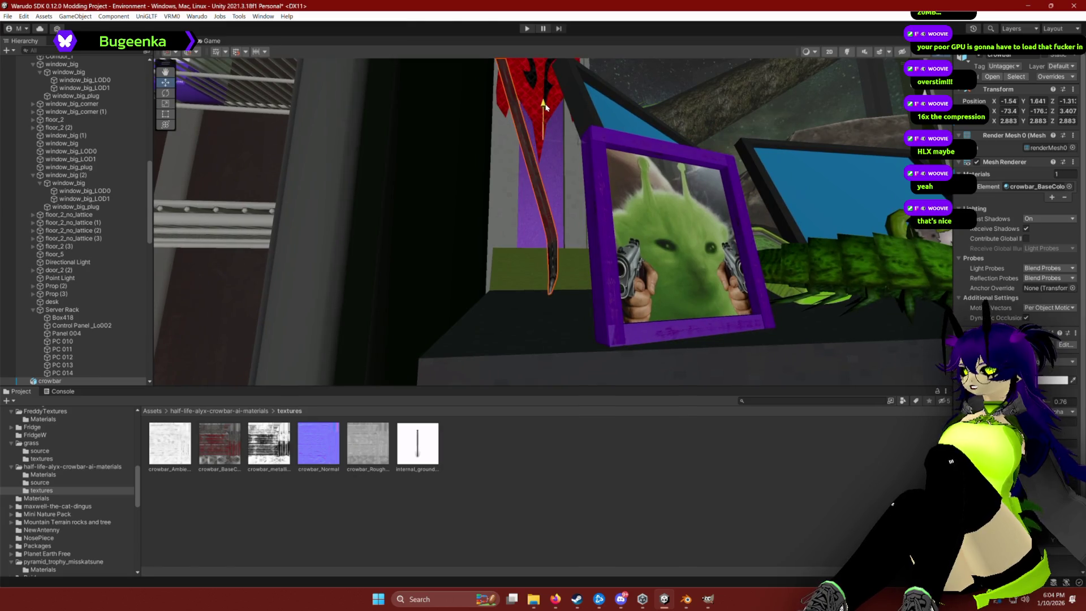
pyautogui.scroll(-8, 546, 108)
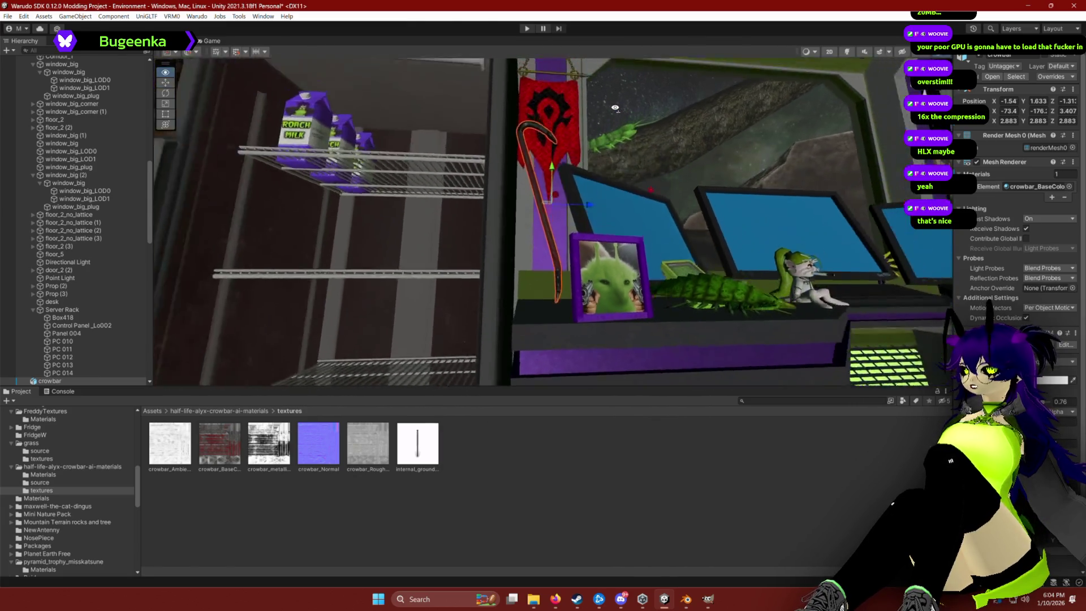
pyautogui.scroll(-10, 658, 274)
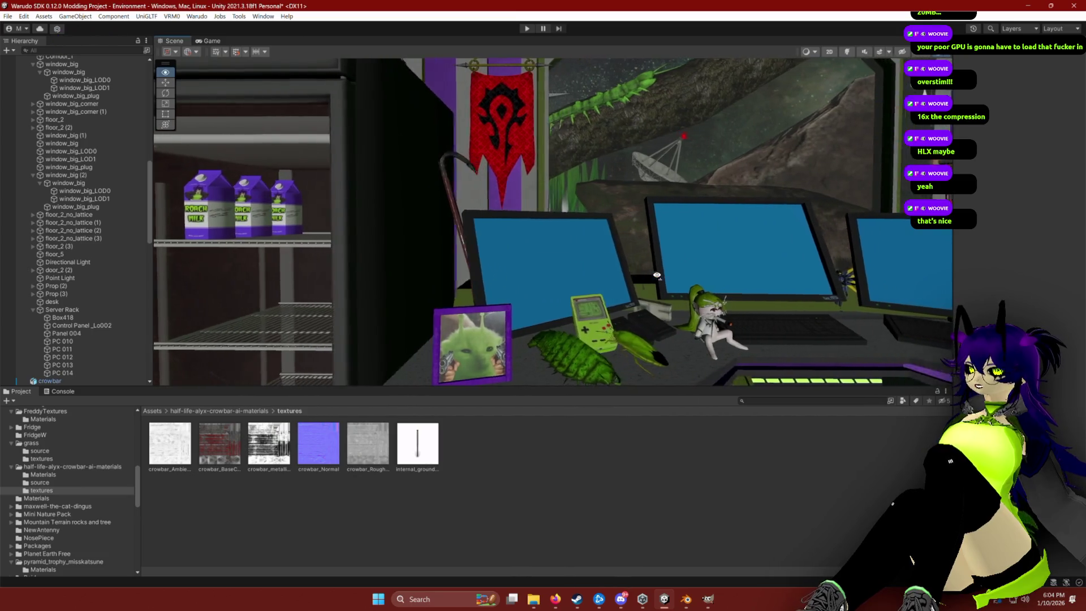
# Orbit and zoom the view across the room, then reselect the crowbar.
pyautogui.scroll(6, 657, 275)
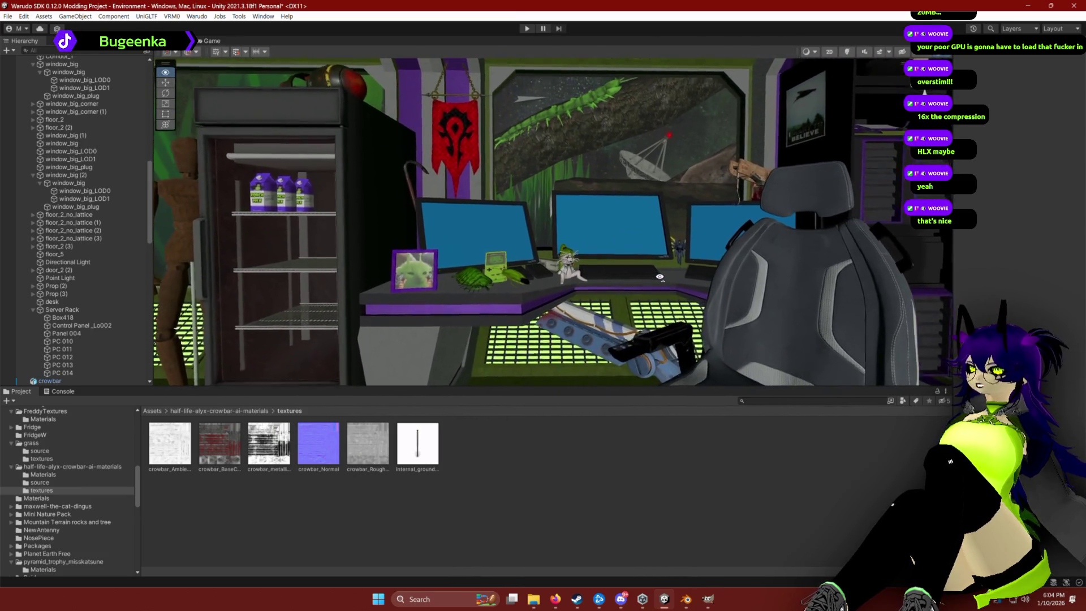
pyautogui.moveTo(663, 263); pyautogui.dragTo(665, 267)
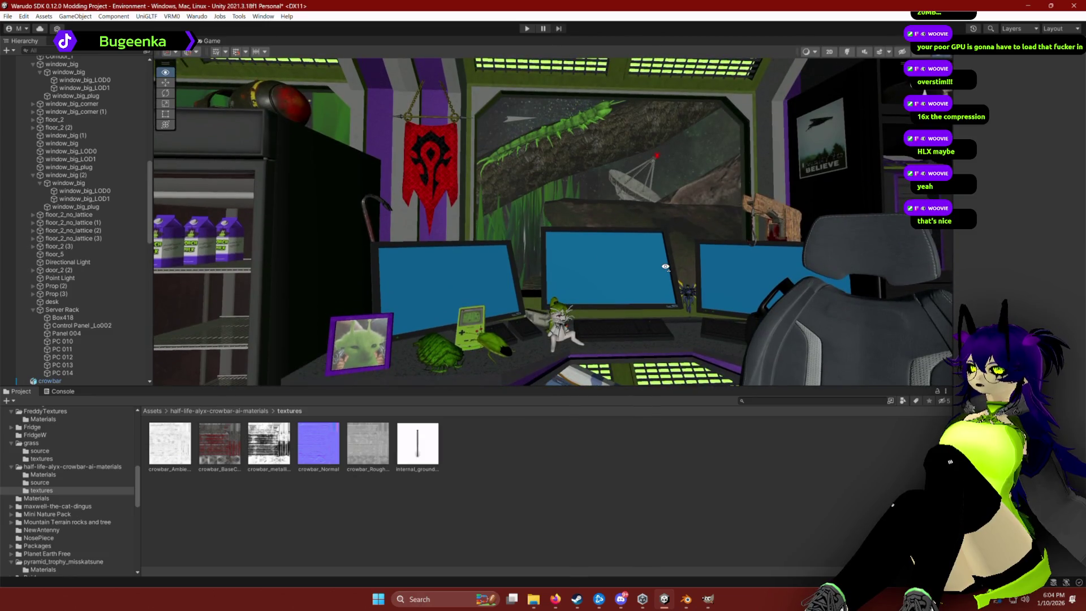
pyautogui.scroll(-5, 666, 266)
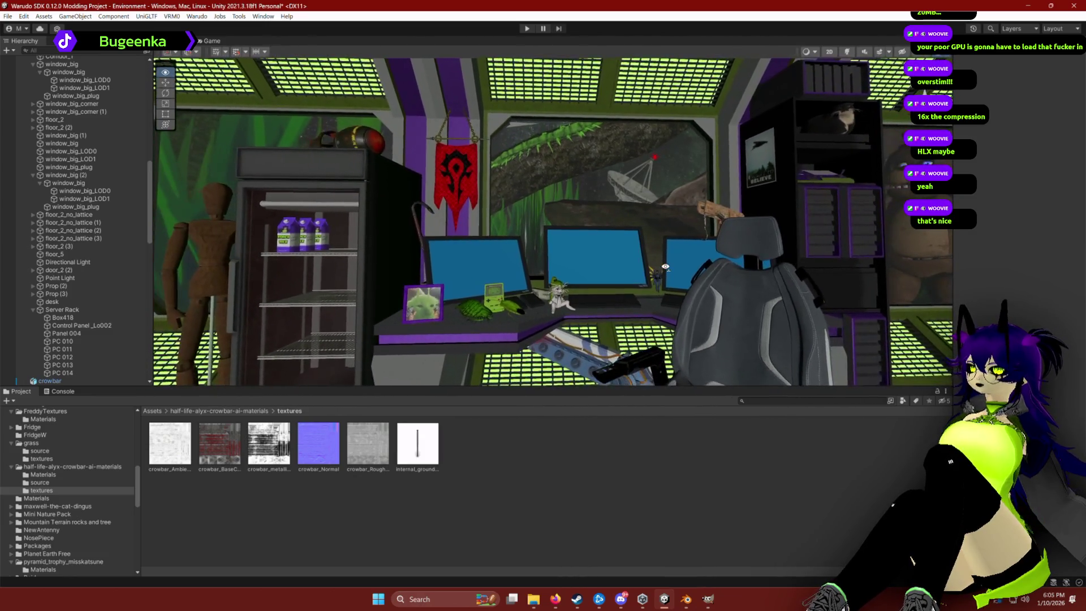
pyautogui.scroll(5, 666, 267)
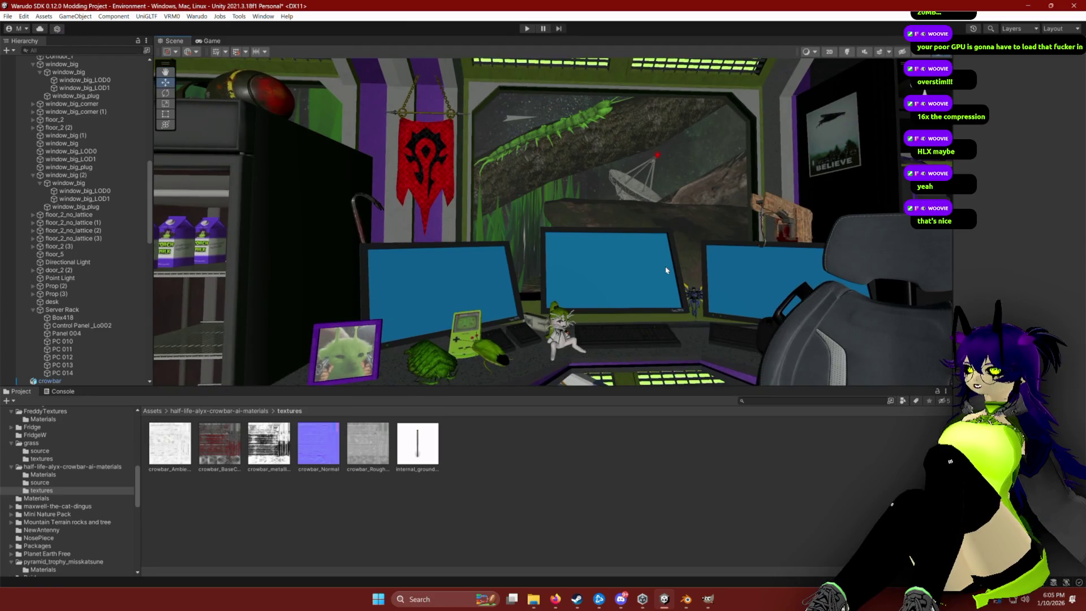
pyautogui.moveTo(655, 218); pyautogui.dragTo(658, 214)
pyautogui.scroll(-5, 657, 215)
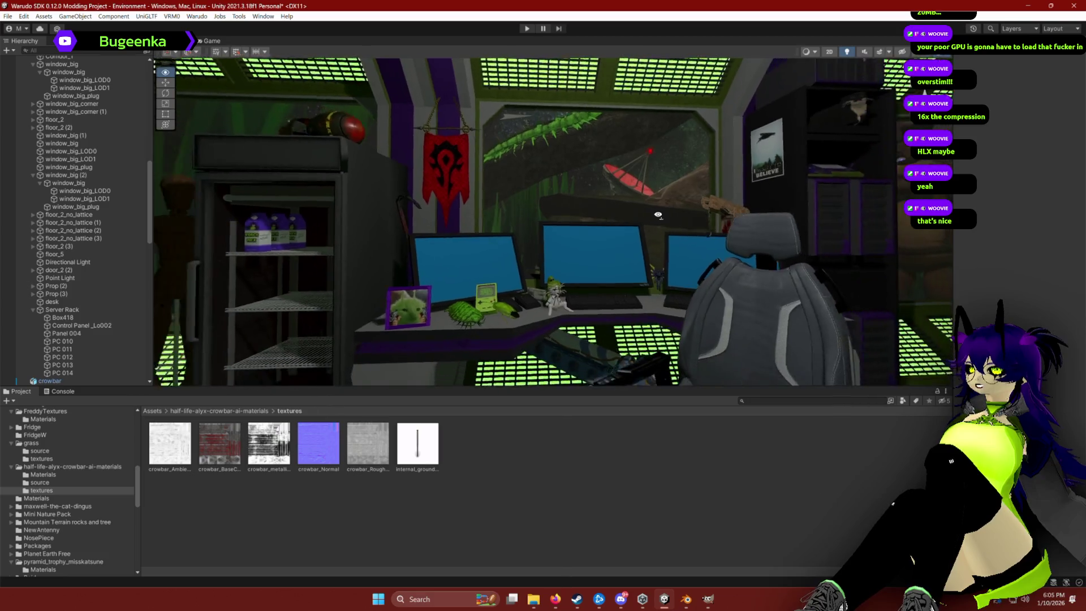
pyautogui.scroll(3, 658, 215)
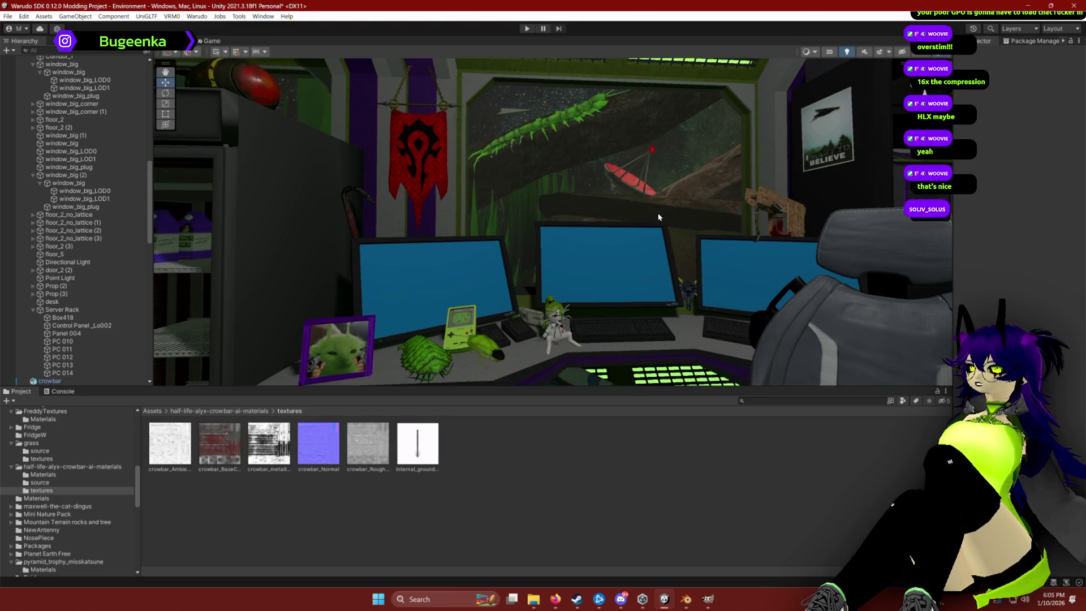
pyautogui.click(349, 216)
# Spin the crowbar around its vertical axis and frame the view on it.
pyautogui.press('e')
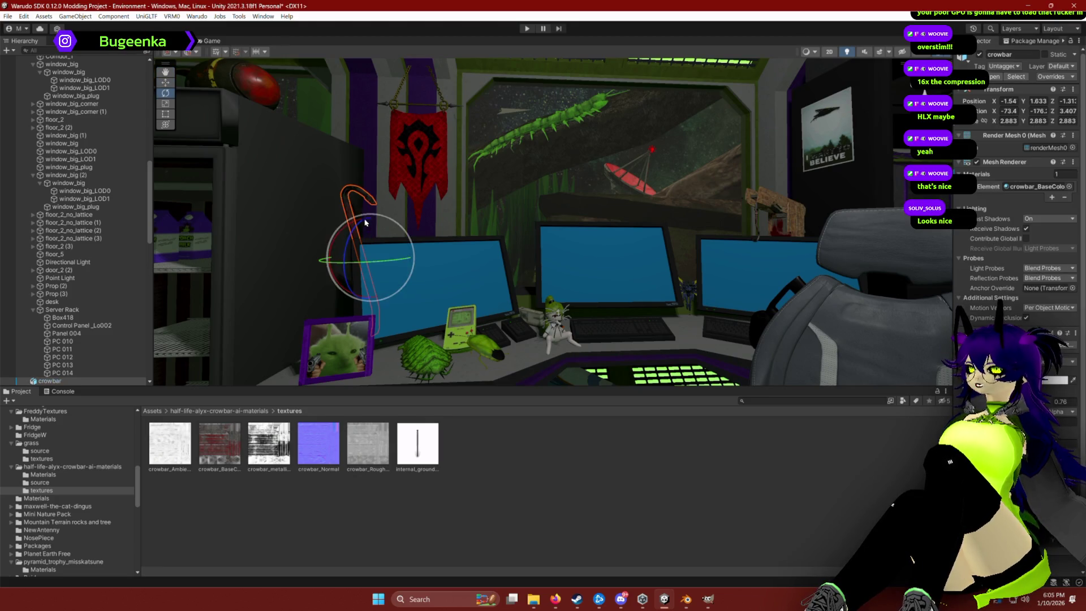
pyautogui.moveTo(385, 262)
pyautogui.mouseDown()
pyautogui.moveTo(296, 253)
pyautogui.moveTo(336, 262)
pyautogui.mouseUp()
pyautogui.press('w')
pyautogui.moveTo(413, 211)
pyautogui.mouseDown()
pyautogui.moveTo(337, 282)
pyautogui.moveTo(439, 261)
pyautogui.moveTo(483, 216)
pyautogui.moveTo(597, 181)
pyautogui.moveTo(591, 190)
pyautogui.moveTo(638, 194)
pyautogui.moveTo(679, 185)
pyautogui.moveTo(634, 180)
pyautogui.moveTo(583, 199)
pyautogui.moveTo(698, 153)
pyautogui.moveTo(619, 210)
pyautogui.moveTo(677, 181)
pyautogui.moveTo(666, 179)
pyautogui.mouseUp()
pyautogui.press('e')
pyautogui.press('w')
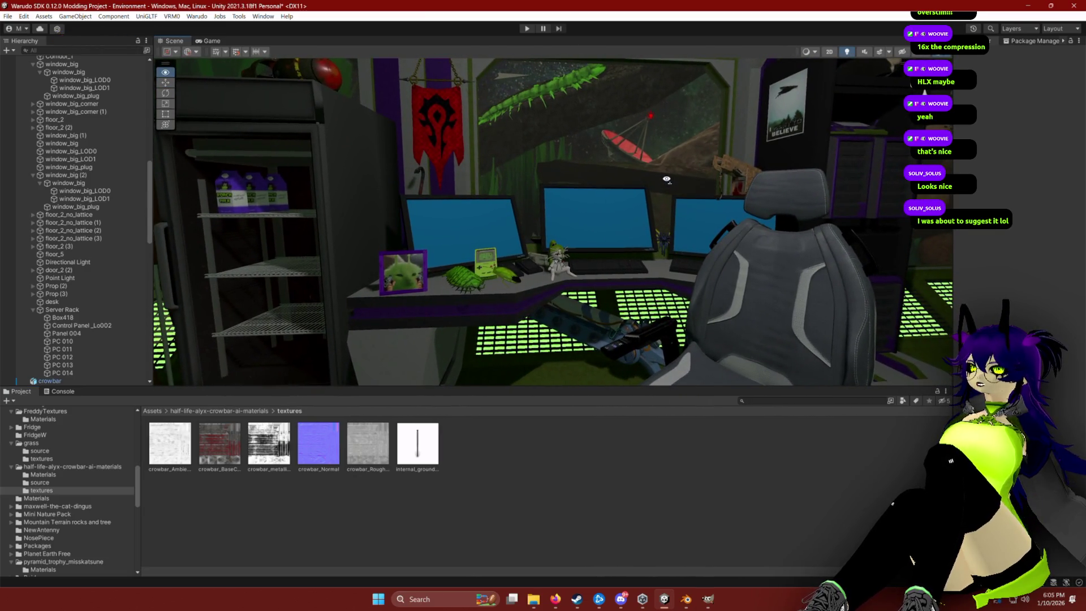
pyautogui.click(424, 182)
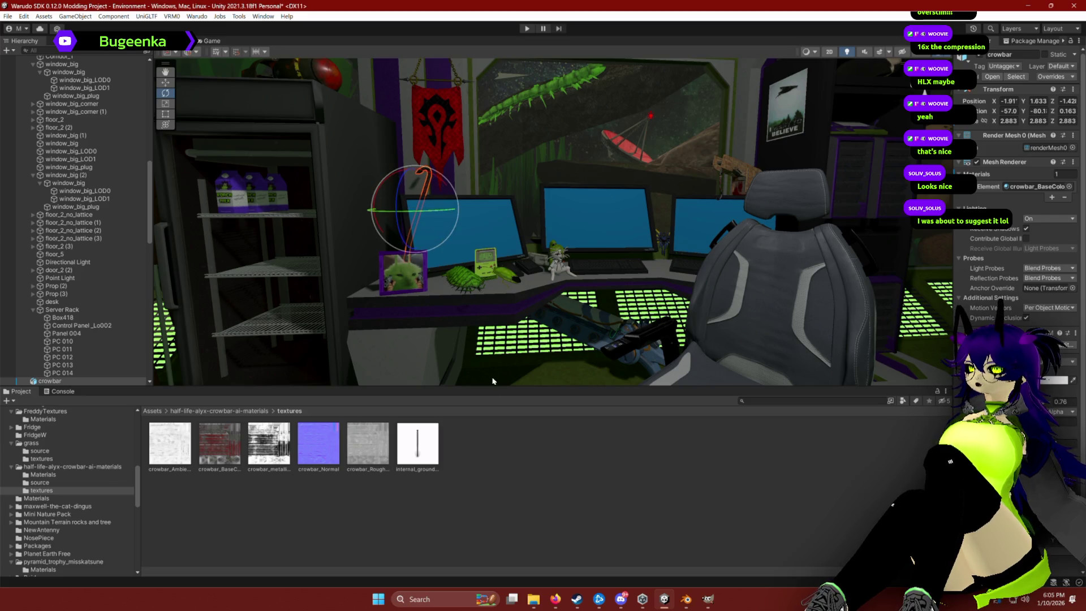
pyautogui.press('f')
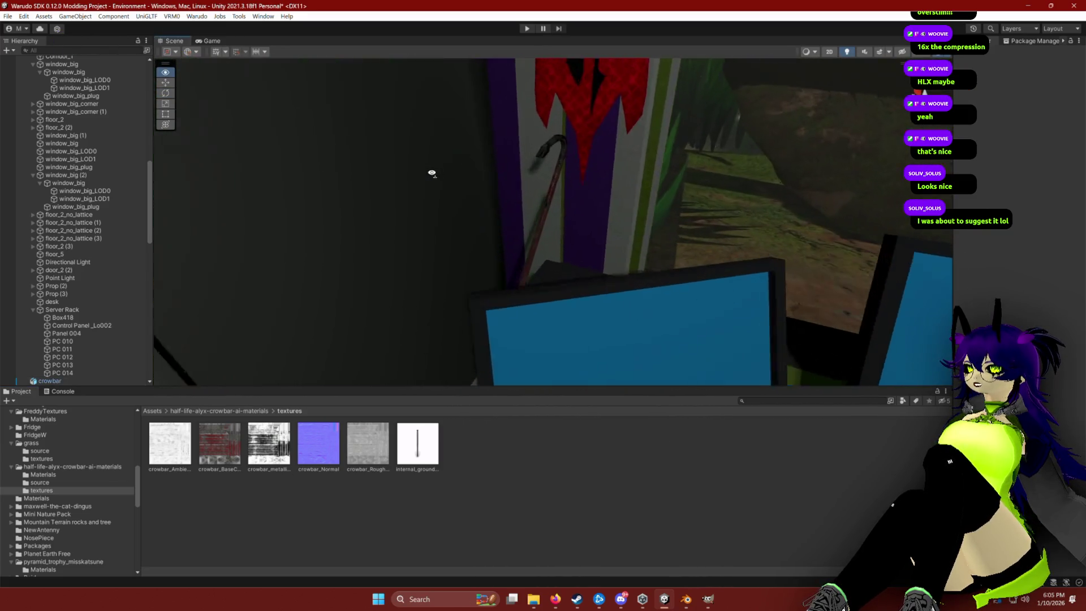
# Shift the crowbar slightly up and left beneath the red banner, then deselect it.
pyautogui.click(544, 241)
pyautogui.moveTo(546, 245); pyautogui.dragTo(541, 236)
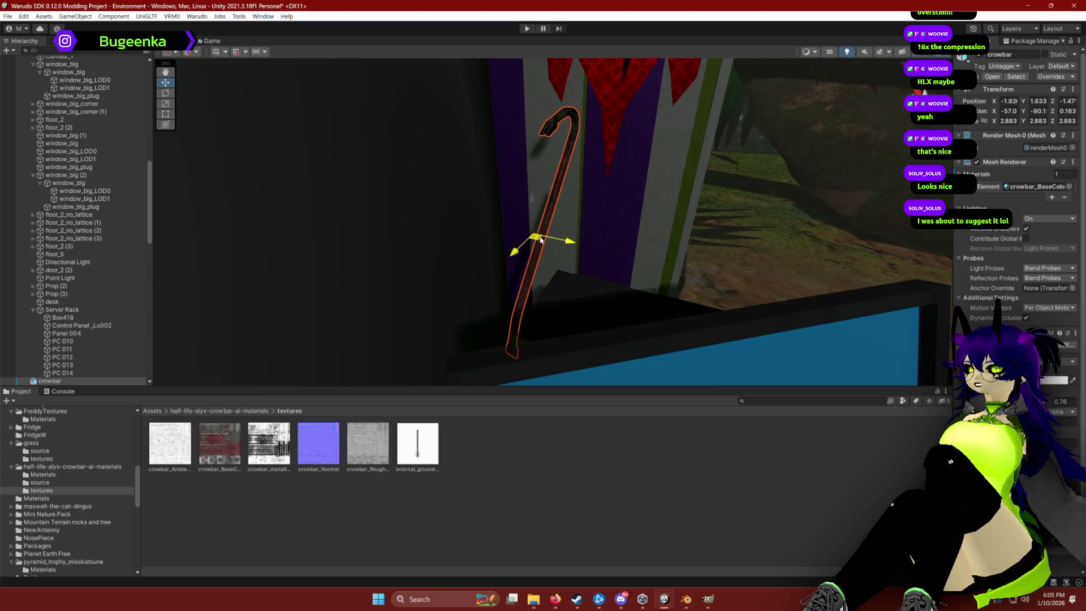
pyautogui.scroll(-10, 623, 226)
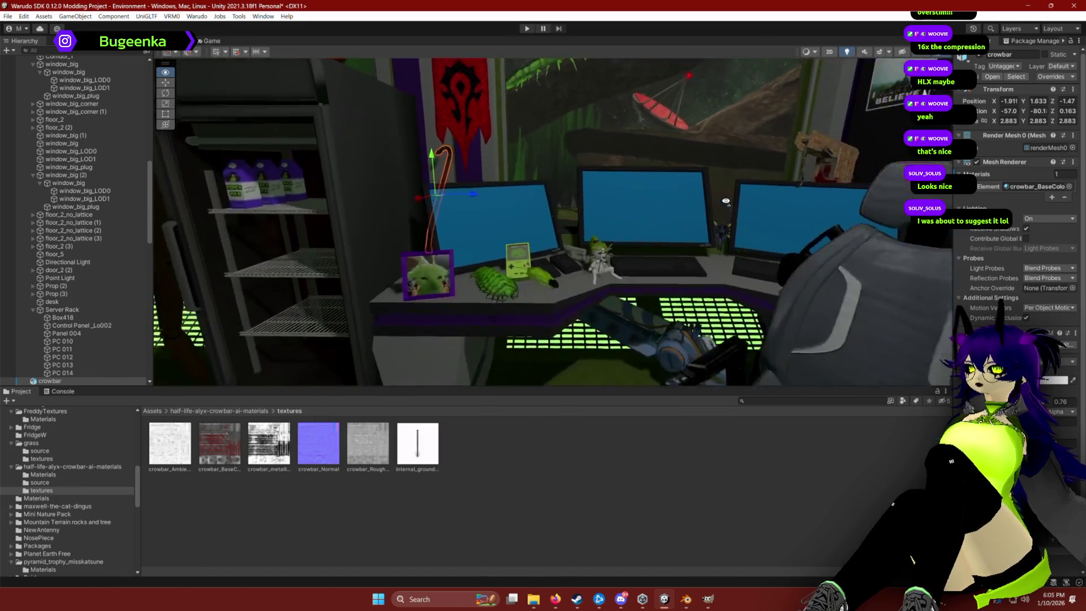
pyautogui.click(641, 491)
pyautogui.scroll(2, 633, 227)
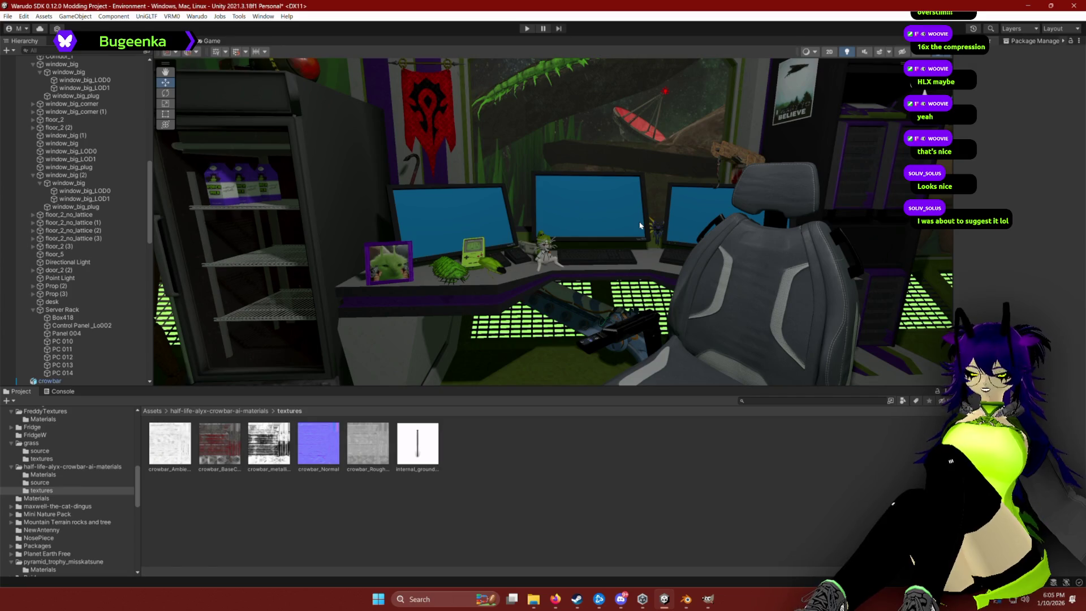
pyautogui.moveTo(667, 216); pyautogui.dragTo(600, 174)
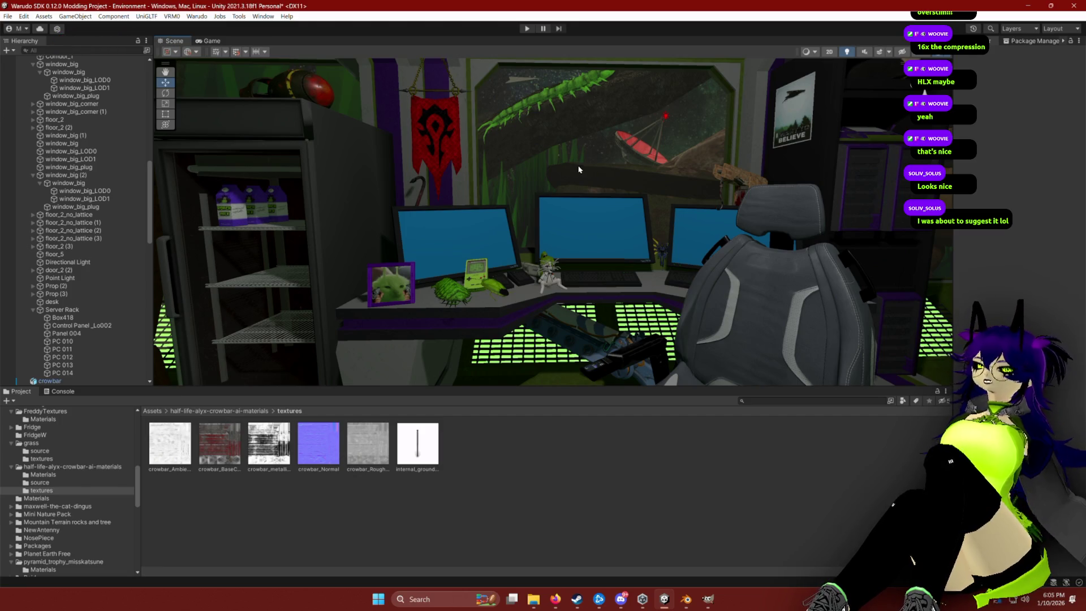
pyautogui.moveTo(581, 177); pyautogui.dragTo(409, 212)
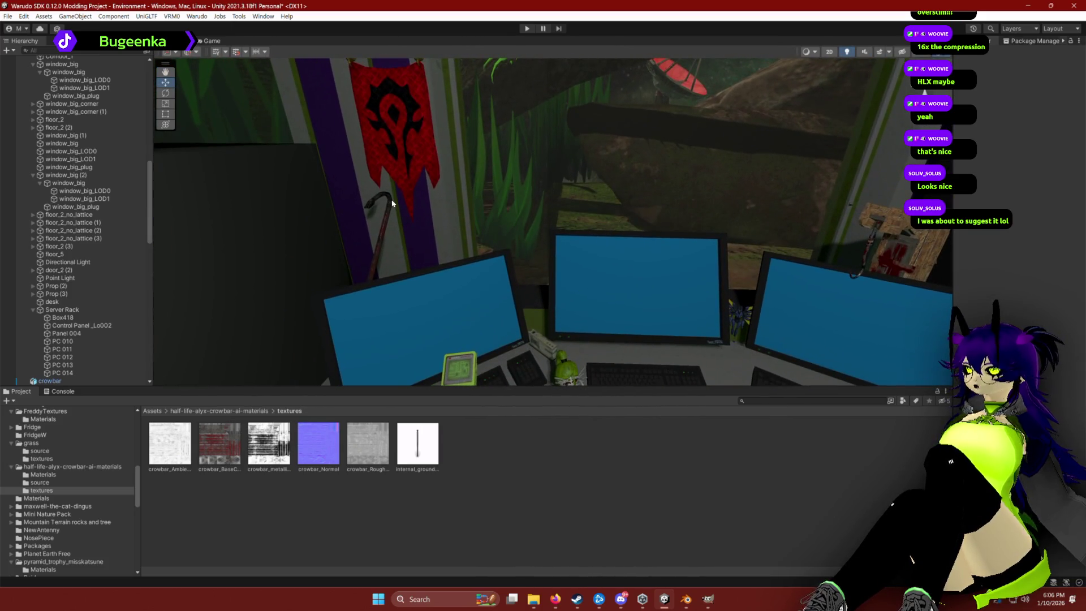
# Lay the crowbar flat across the centre monitor and slide it along the desk.
pyautogui.moveTo(367, 266); pyautogui.dragTo(636, 310)
pyautogui.press('e')
pyautogui.moveTo(625, 267); pyautogui.dragTo(646, 272)
pyautogui.moveTo(631, 309)
pyautogui.mouseDown()
pyautogui.moveTo(678, 346)
pyautogui.moveTo(664, 303)
pyautogui.moveTo(645, 303)
pyautogui.moveTo(662, 287)
pyautogui.mouseUp()
pyautogui.press('w')
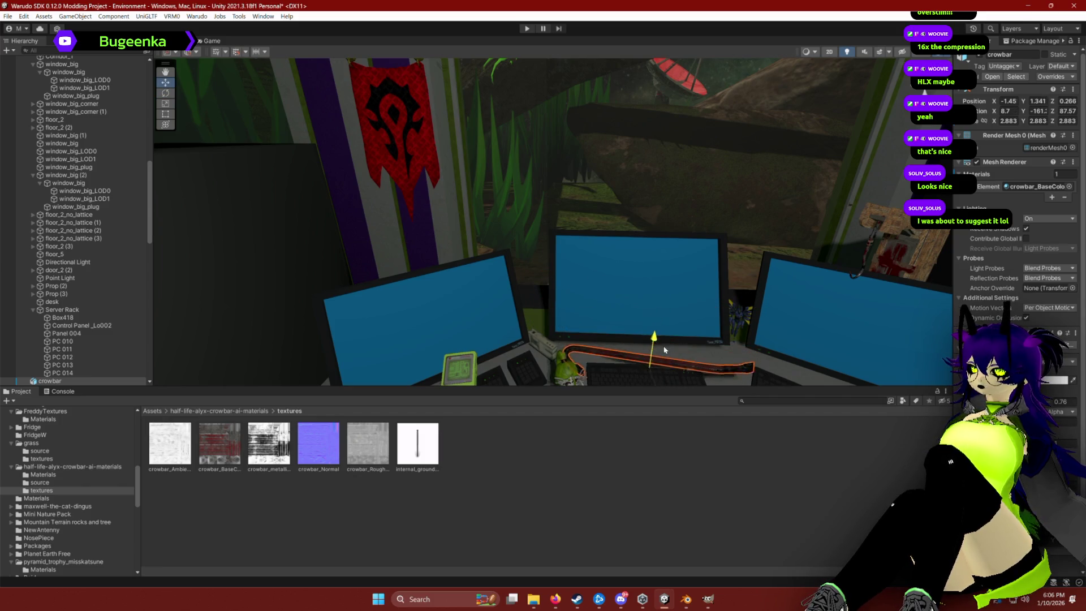
pyautogui.press('f')
pyautogui.moveTo(515, 261)
pyautogui.mouseDown()
pyautogui.moveTo(529, 254)
pyautogui.moveTo(512, 251)
pyautogui.mouseUp()
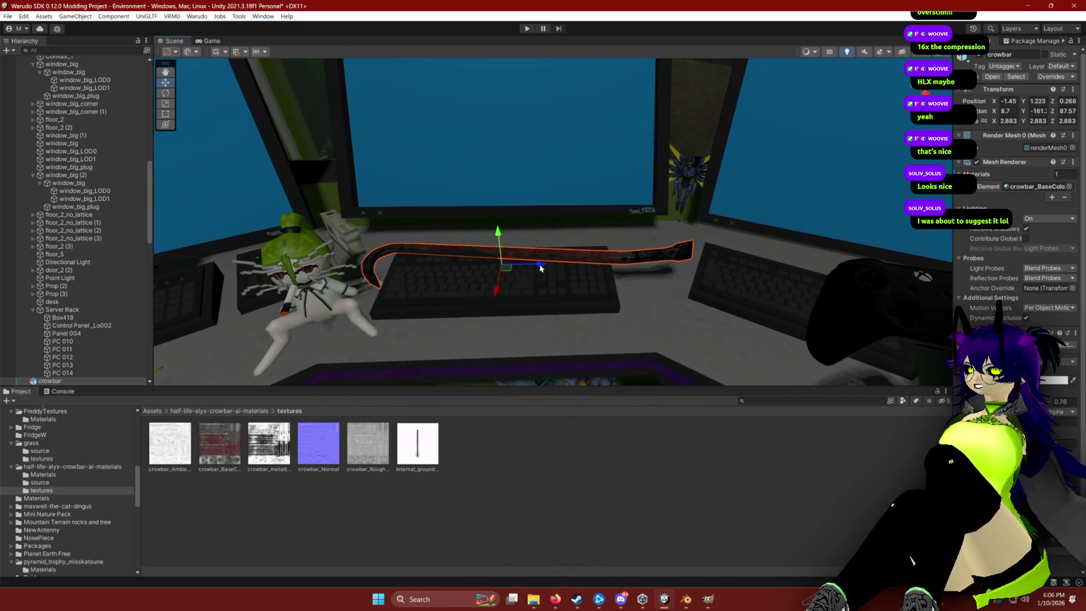
pyautogui.moveTo(498, 211)
pyautogui.mouseDown()
pyautogui.moveTo(439, 276)
pyautogui.moveTo(499, 269)
pyautogui.moveTo(475, 271)
pyautogui.moveTo(492, 292)
pyautogui.mouseUp()
pyautogui.press('f')
# Lower the crowbar to the floor, leaning against the desk's left end at Y 0.558.
pyautogui.press('e')
pyautogui.press('e')
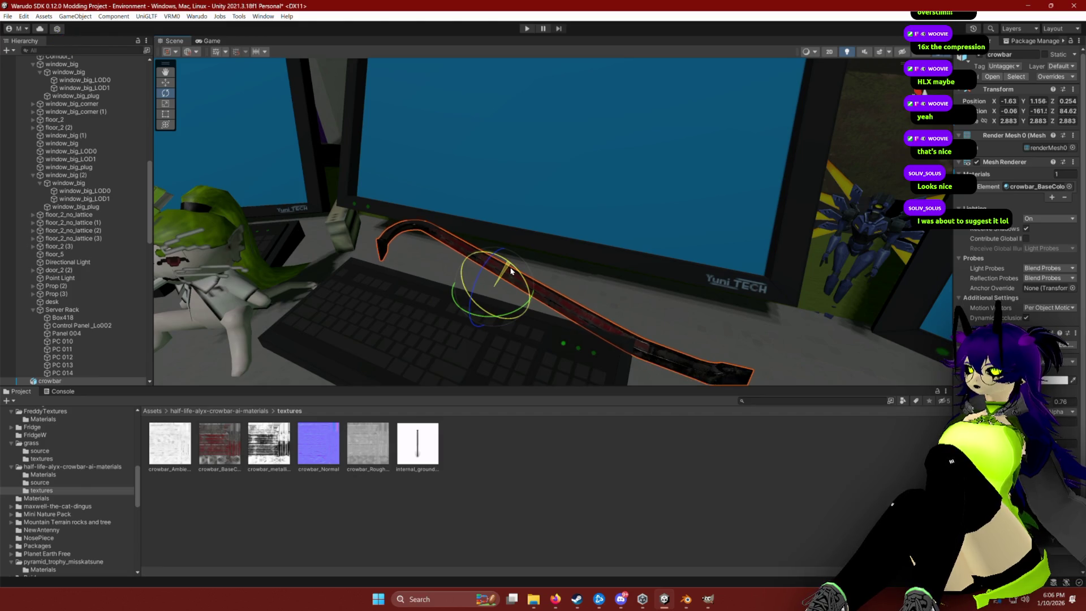
pyautogui.moveTo(509, 270)
pyautogui.mouseDown()
pyautogui.moveTo(493, 259)
pyautogui.moveTo(556, 230)
pyautogui.moveTo(564, 203)
pyautogui.moveTo(604, 254)
pyautogui.mouseUp()
pyautogui.moveTo(533, 248)
pyautogui.mouseDown()
pyautogui.moveTo(558, 243)
pyautogui.moveTo(571, 279)
pyautogui.moveTo(599, 285)
pyautogui.moveTo(605, 215)
pyautogui.moveTo(680, 238)
pyautogui.mouseUp()
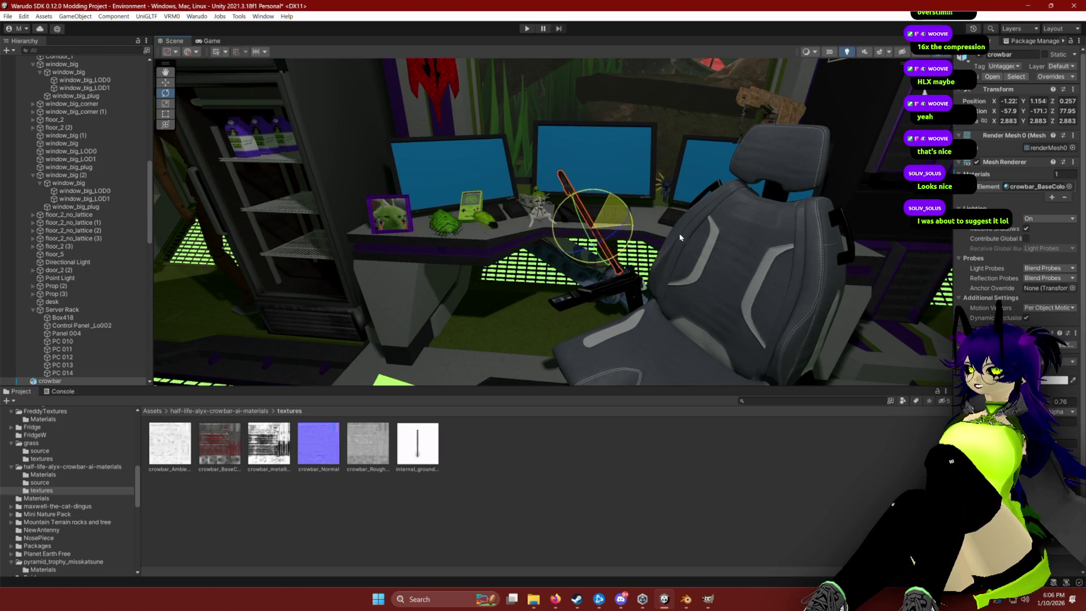
pyautogui.press('w')
pyautogui.moveTo(592, 230); pyautogui.dragTo(465, 273)
pyautogui.moveTo(472, 230)
pyautogui.mouseDown()
pyautogui.moveTo(472, 292)
pyautogui.moveTo(537, 314)
pyautogui.moveTo(470, 261)
pyautogui.moveTo(451, 216)
pyautogui.mouseUp()
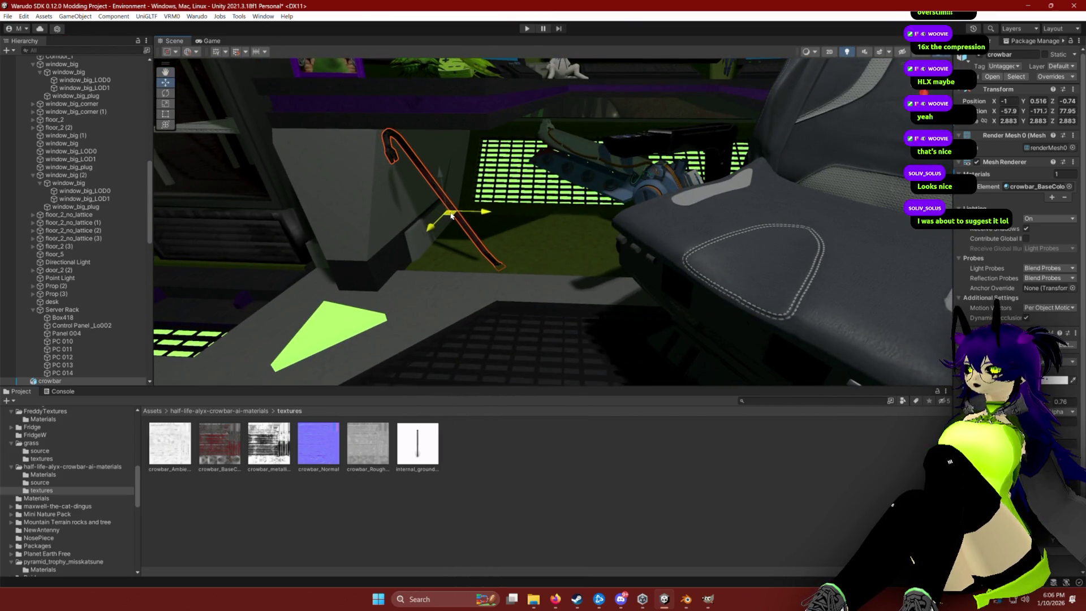
pyautogui.moveTo(442, 177)
pyautogui.mouseDown()
pyautogui.moveTo(610, 181)
pyautogui.moveTo(492, 279)
pyautogui.mouseUp()
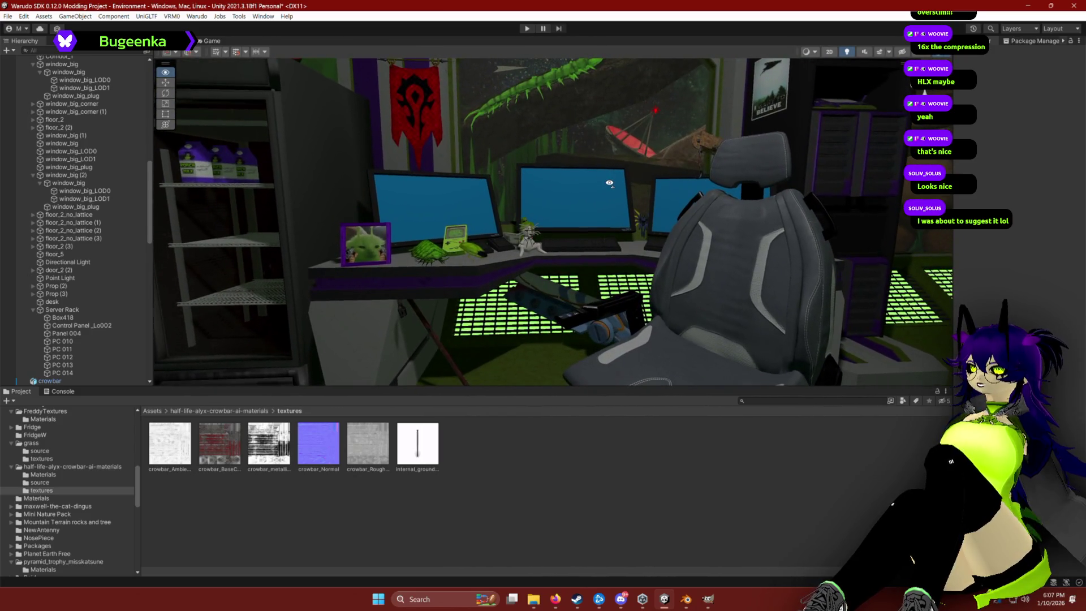
# Select the crowbar, undo a trial spin, and bring the view closer to the desk.
pyautogui.click(401, 311)
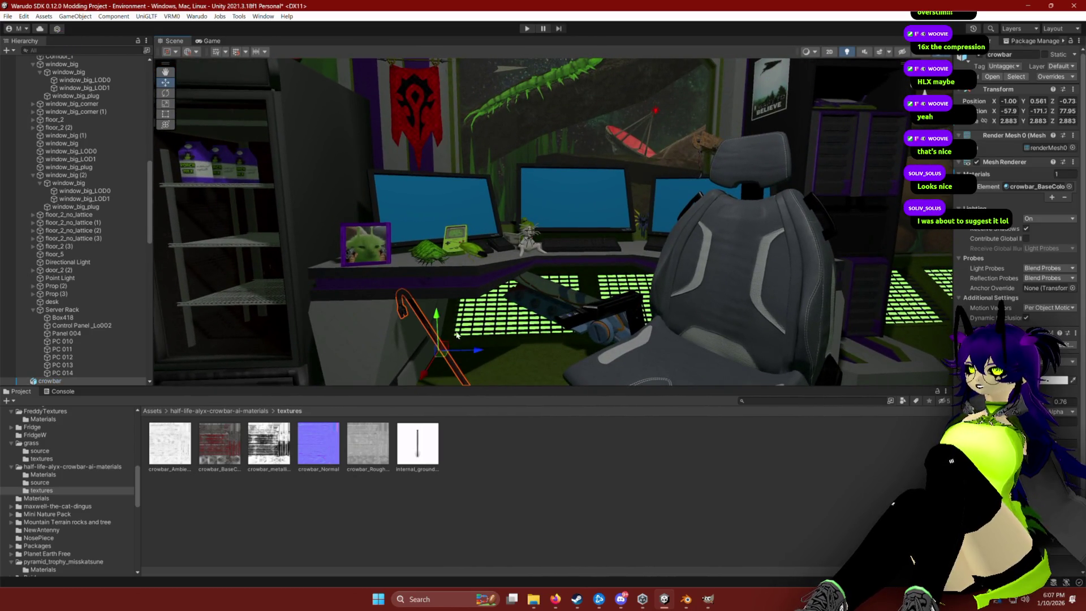
pyautogui.moveTo(433, 370); pyautogui.dragTo(414, 383)
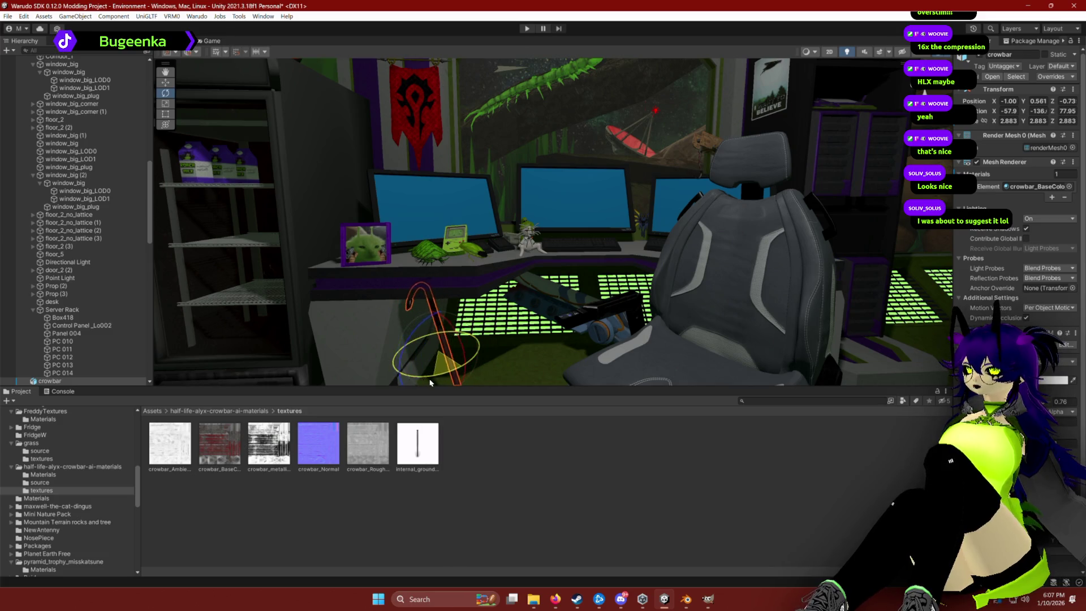
pyautogui.hotkey('ctrl', 'z')
pyautogui.moveTo(751, 168); pyautogui.dragTo(587, 263)
pyautogui.scroll(-5, 587, 264)
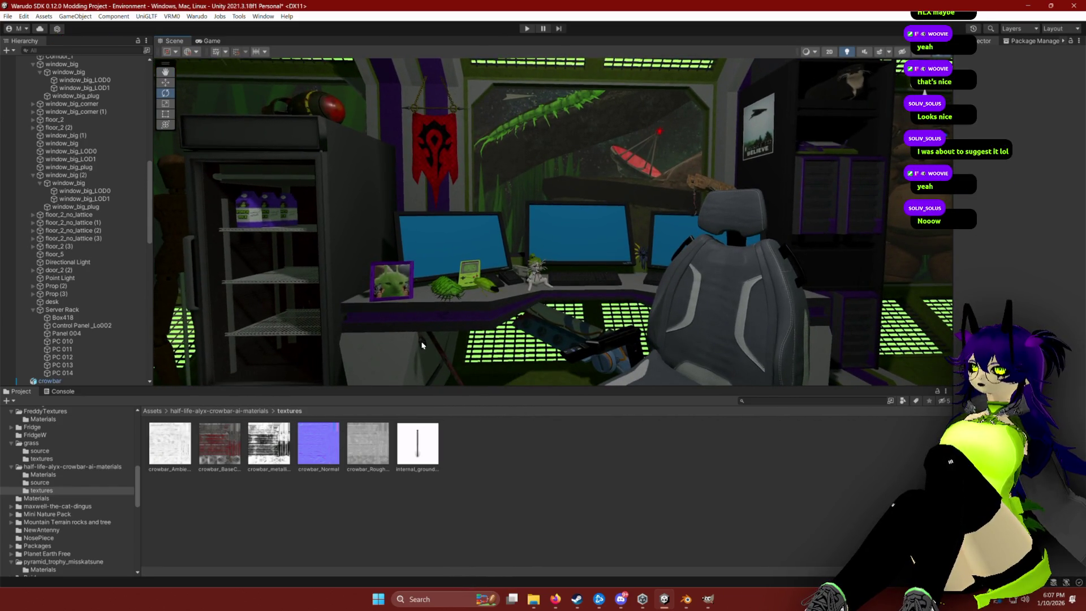
# Shift the crowbar slightly so it leans against the desk at X -50.2, Z 79.70 rotation.
pyautogui.click(453, 374)
pyautogui.moveTo(488, 351); pyautogui.dragTo(468, 375)
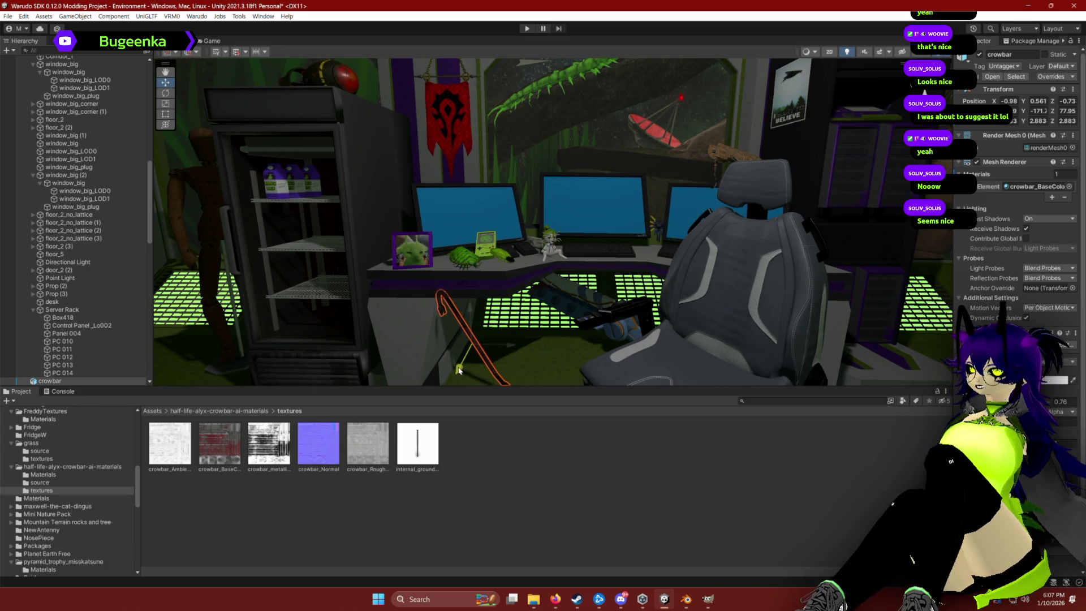
pyautogui.moveTo(455, 378)
pyautogui.mouseDown()
pyautogui.moveTo(403, 312)
pyautogui.moveTo(448, 300)
pyautogui.moveTo(422, 305)
pyautogui.moveTo(486, 318)
pyautogui.moveTo(576, 313)
pyautogui.moveTo(563, 276)
pyautogui.moveTo(560, 297)
pyautogui.moveTo(601, 257)
pyautogui.moveTo(604, 167)
pyautogui.moveTo(487, 155)
pyautogui.moveTo(618, 205)
pyautogui.mouseUp()
pyautogui.press('e')
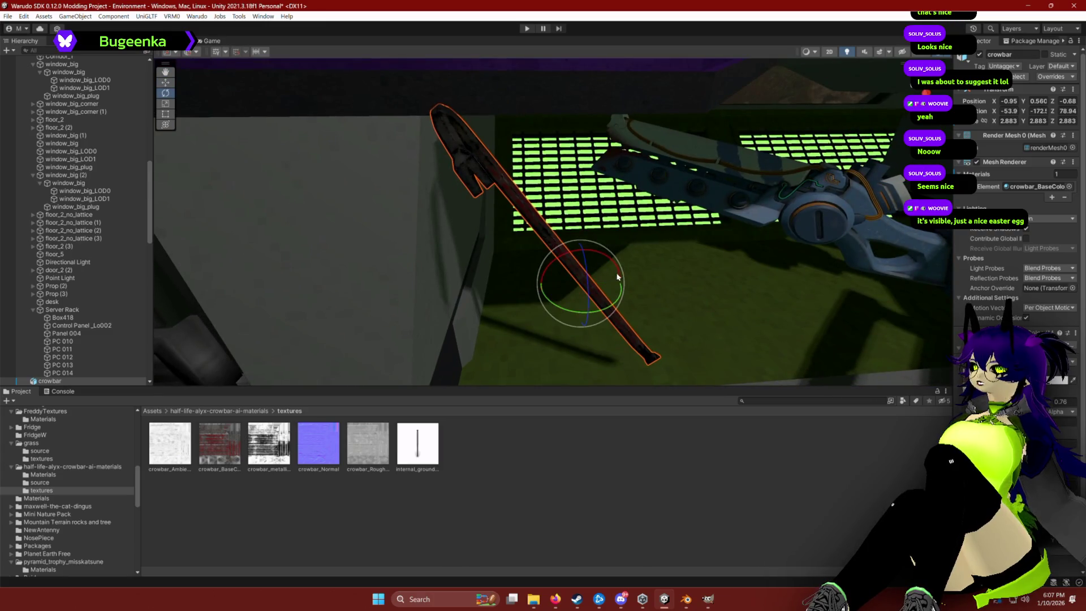
pyautogui.press('w')
pyautogui.hotkey('ctrl', 'z')
pyautogui.moveTo(590, 292); pyautogui.dragTo(580, 294)
pyautogui.moveTo(659, 304)
pyautogui.mouseDown()
pyautogui.moveTo(651, 283)
pyautogui.moveTo(662, 231)
pyautogui.mouseUp()
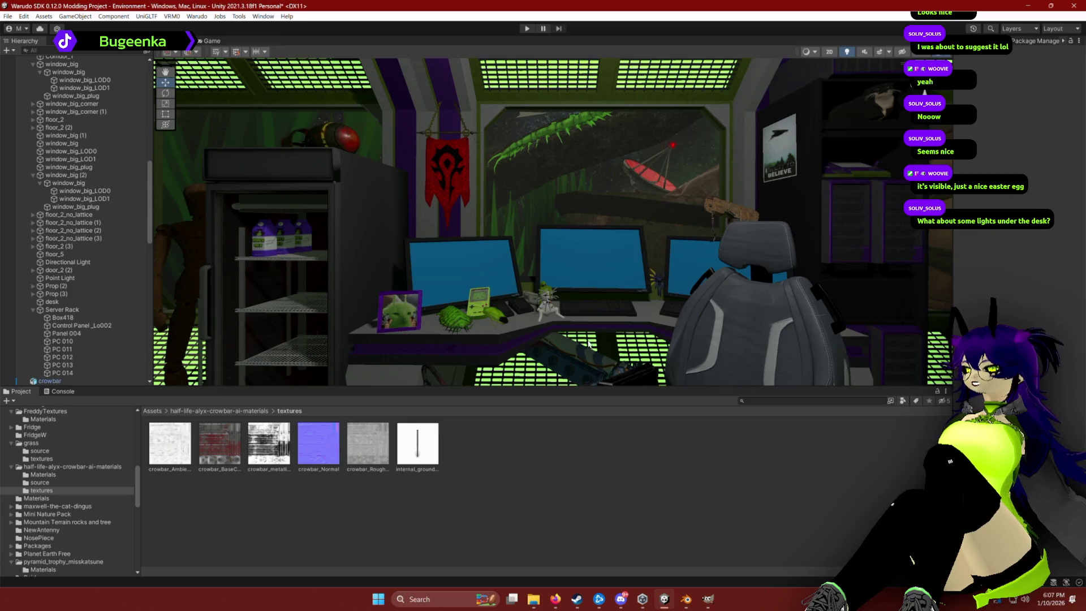
# Look around the room from the desk toward the fridge.
pyautogui.click(518, 324)
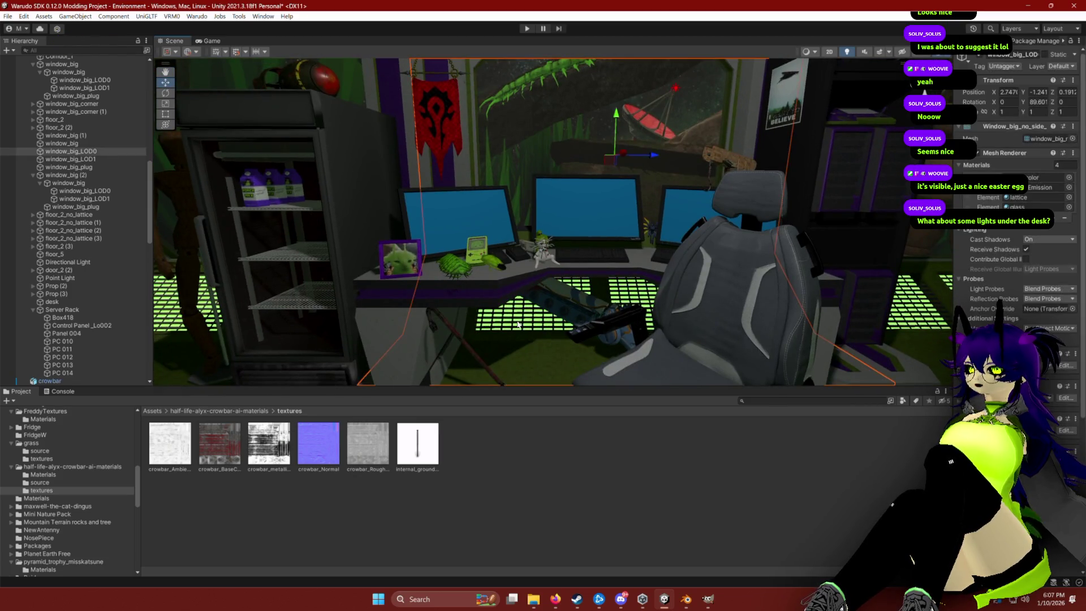
pyautogui.click(698, 521)
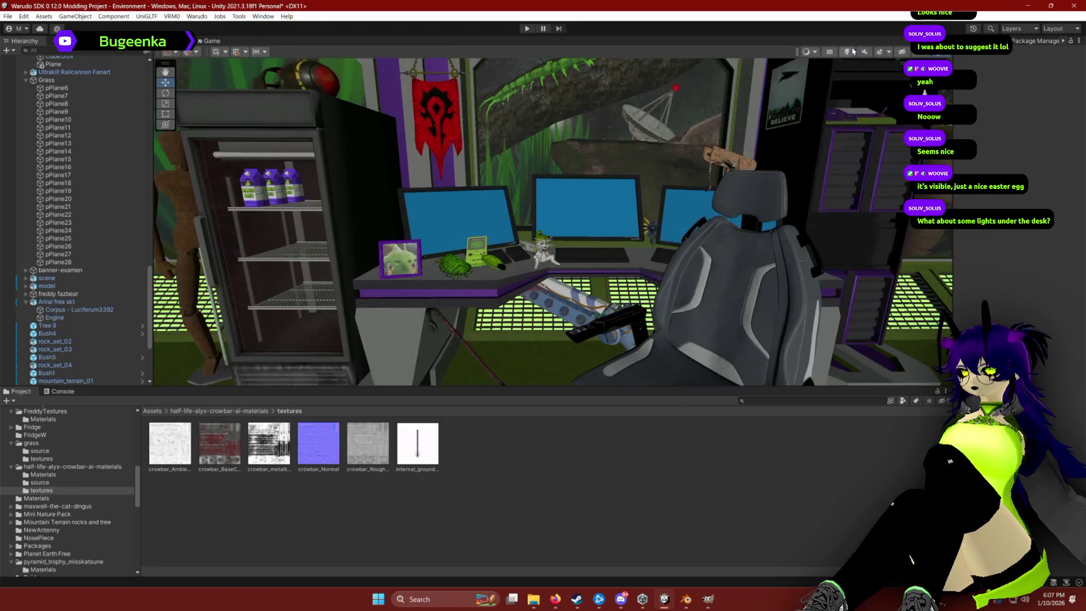
pyautogui.scroll(10, 97, 121)
pyautogui.scroll(15, 98, 122)
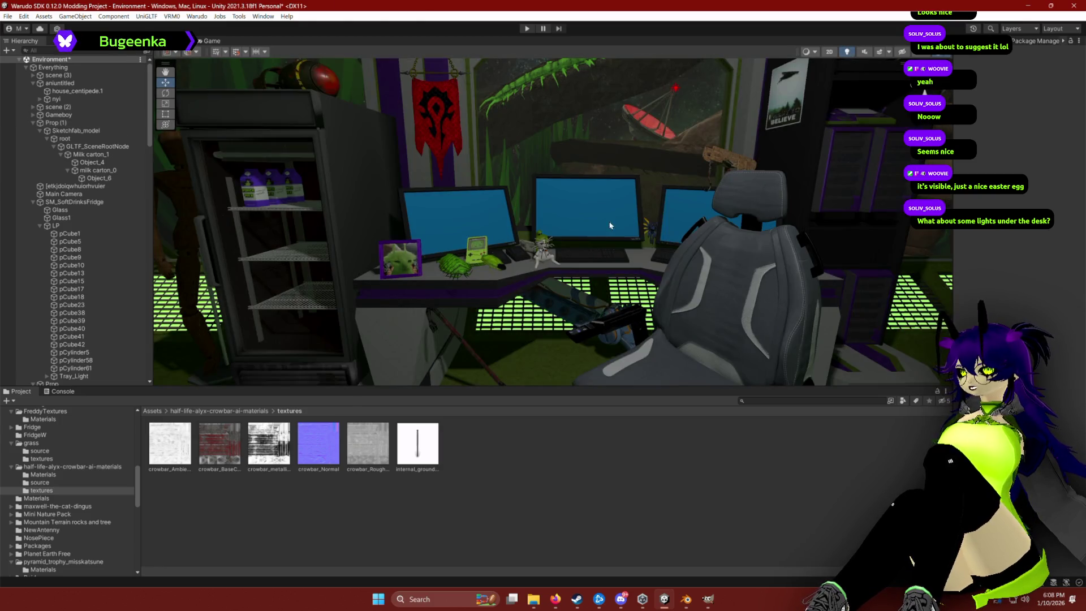
pyautogui.moveTo(588, 211)
pyautogui.mouseDown()
pyautogui.moveTo(596, 204)
pyautogui.moveTo(594, 230)
pyautogui.mouseUp()
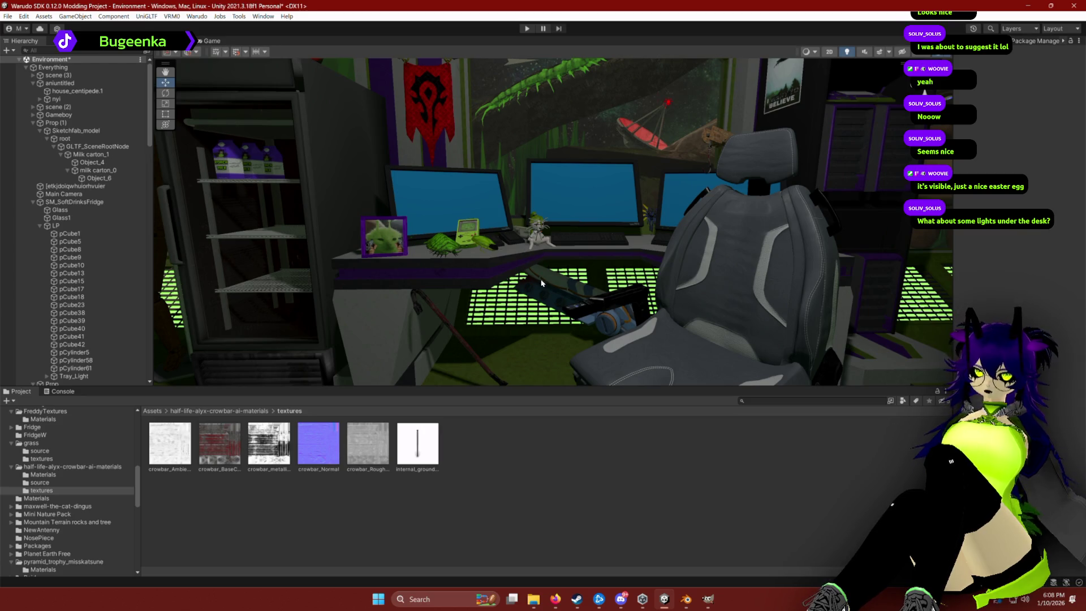
pyautogui.moveTo(537, 308); pyautogui.dragTo(410, 287)
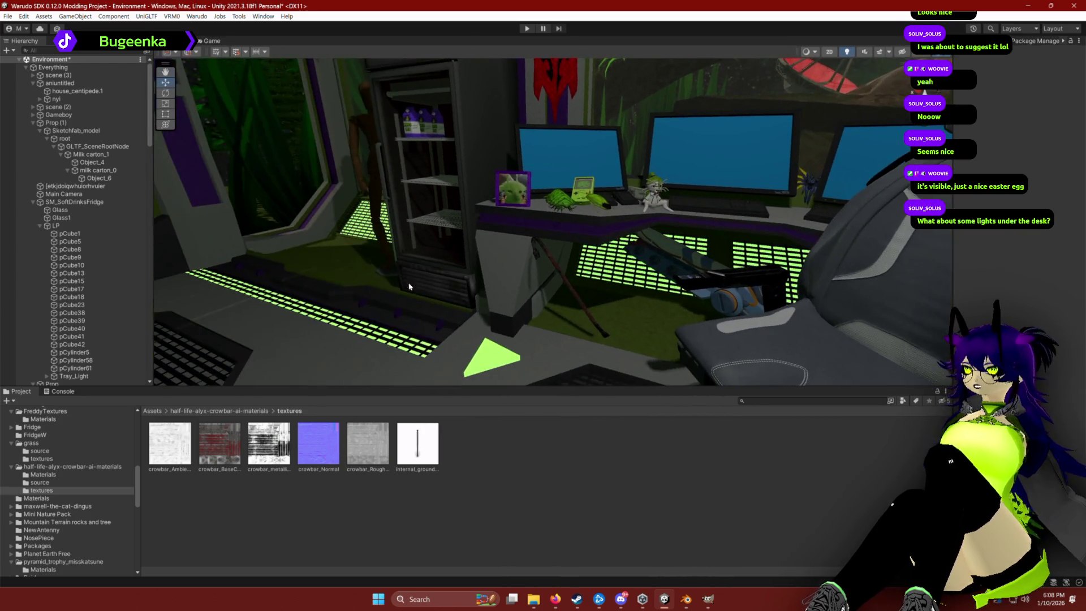
pyautogui.scroll(-15, 74, 227)
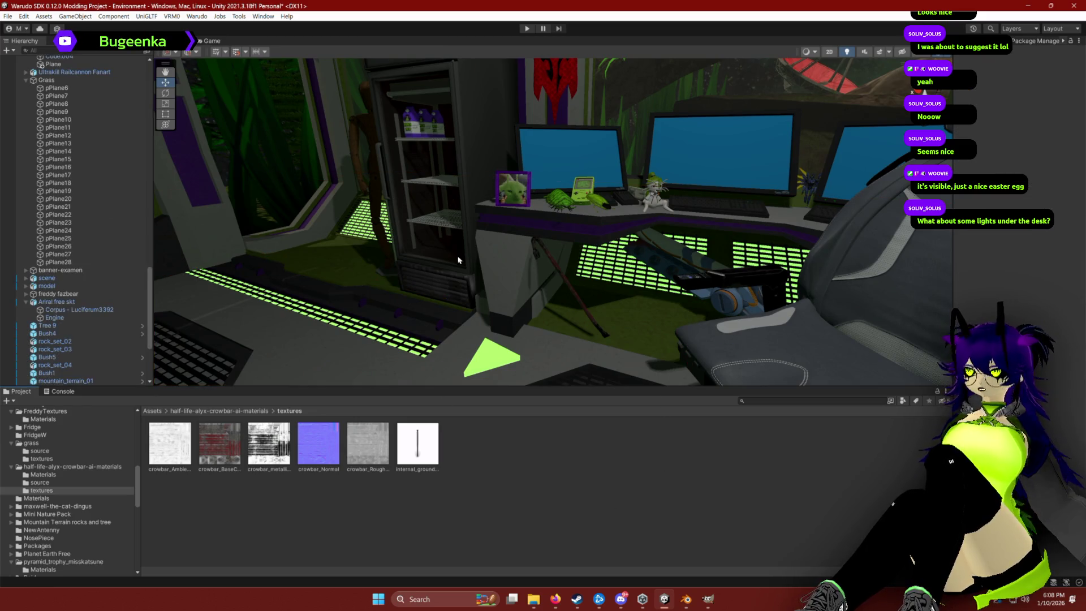
pyautogui.scroll(15, 57, 164)
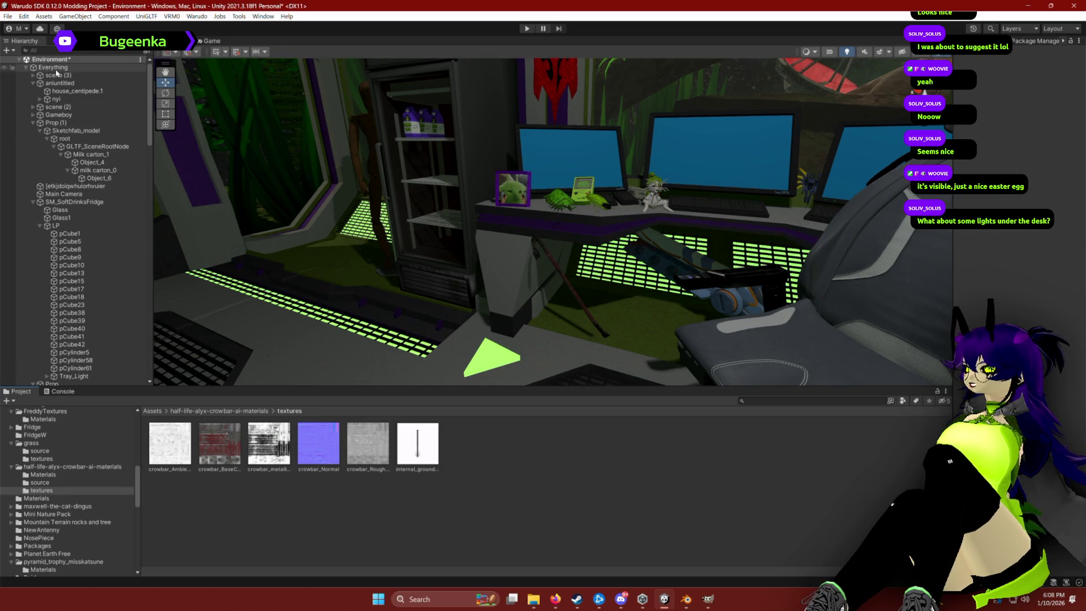
# Find the Directional Light by searching 'dire', toggle its scene visibility, then clear the search.
pyautogui.click(64, 51)
pyautogui.write('dire')
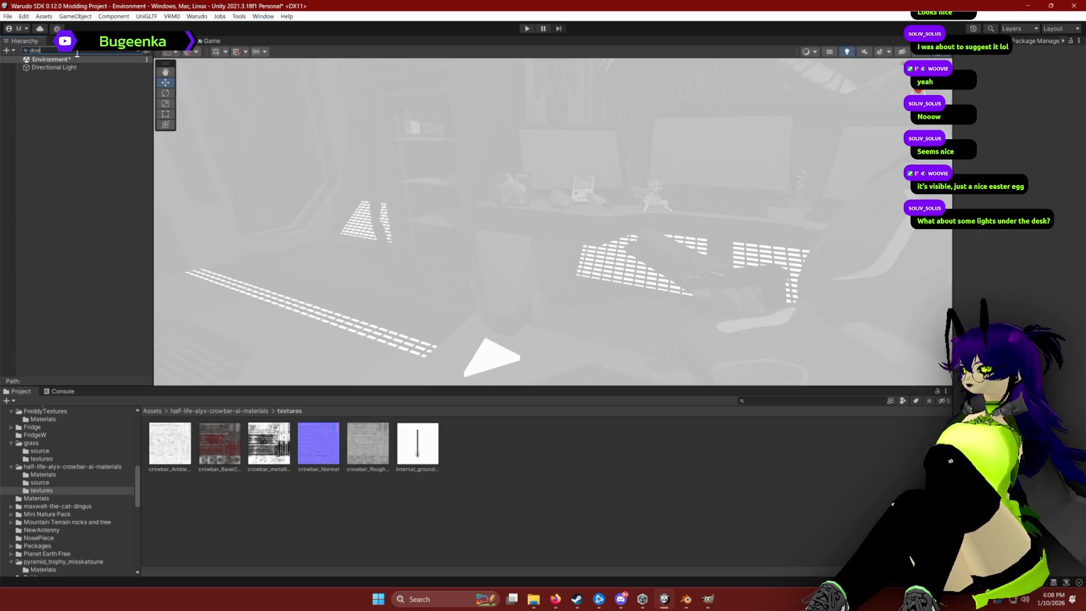
pyautogui.click(51, 67)
pyautogui.click(5, 67)
pyautogui.click(68, 54)
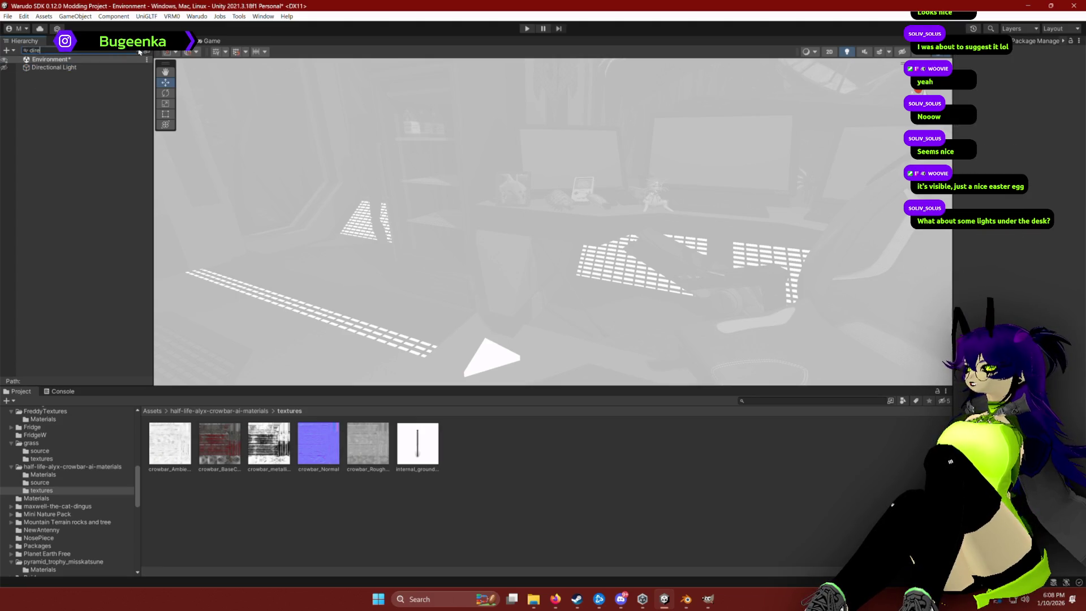
pyautogui.click(140, 52)
# Turn on scene lighting and select the Directional Light's Shadow Strength field.
pyautogui.click(862, 51)
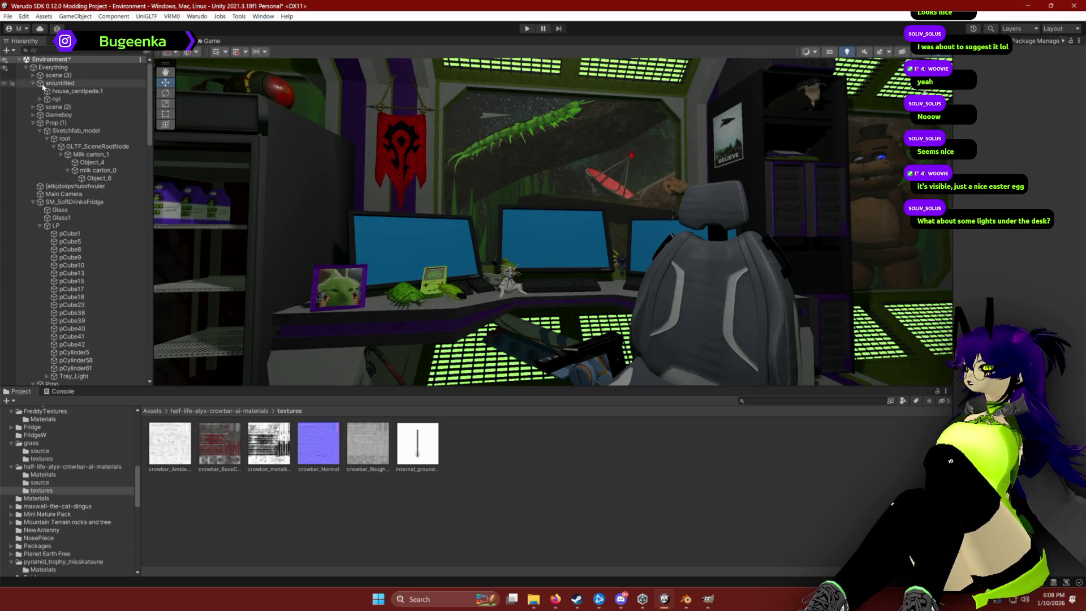
pyautogui.scroll(-10, 47, 106)
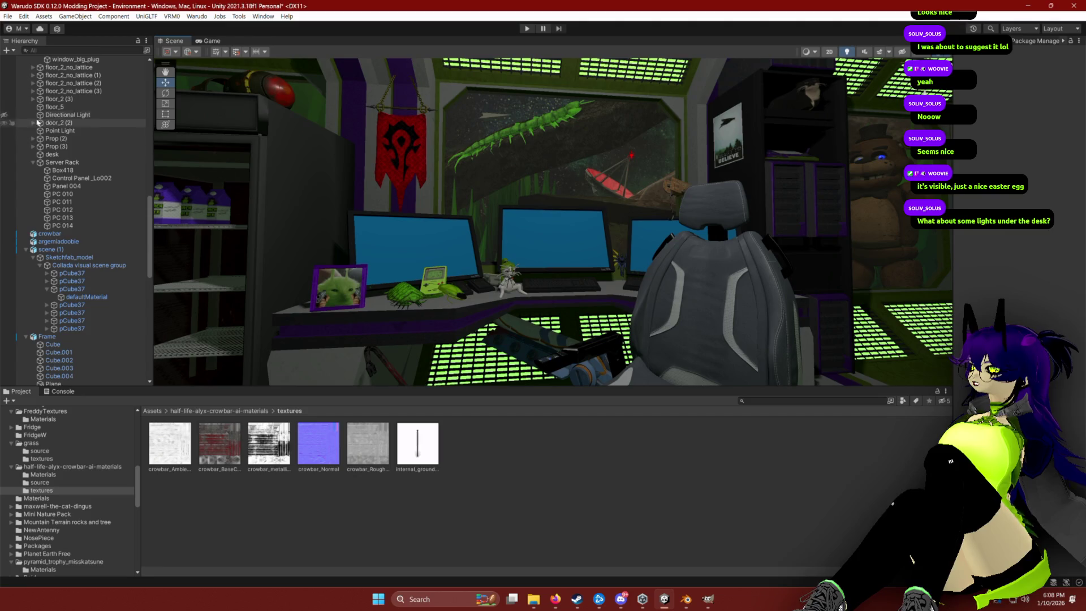
pyautogui.click(56, 114)
pyautogui.click(1056, 218)
# Set the Directional Light's Shadow Strength to 0, then raise it to 0.12.
pyautogui.write('0')
pyautogui.click(847, 52)
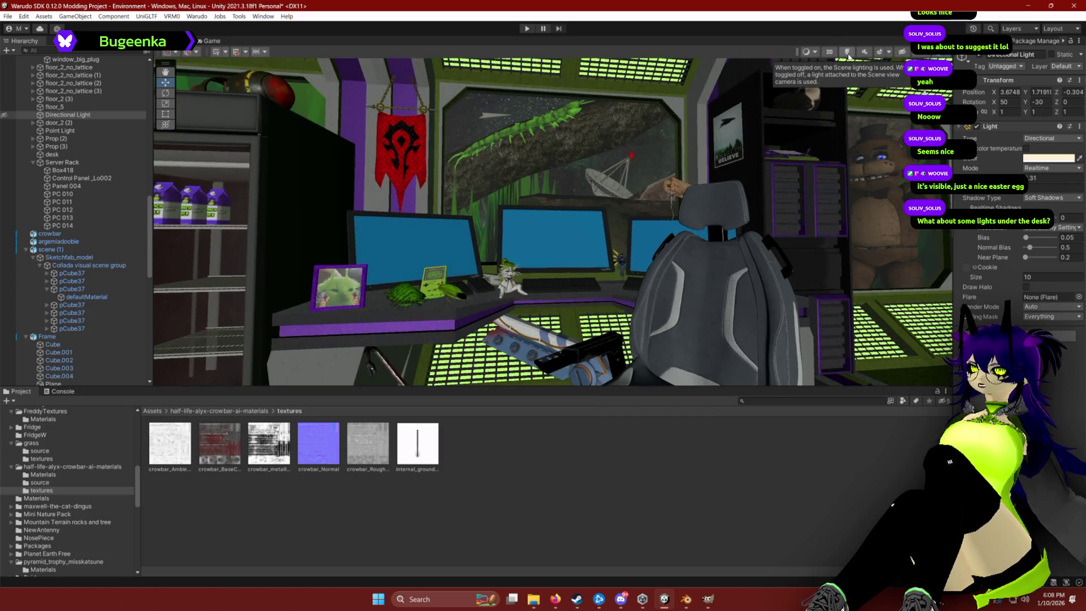
pyautogui.click(847, 52)
pyautogui.moveTo(1026, 219)
pyautogui.mouseDown()
pyautogui.moveTo(1033, 231)
pyautogui.moveTo(1084, 231)
pyautogui.mouseUp()
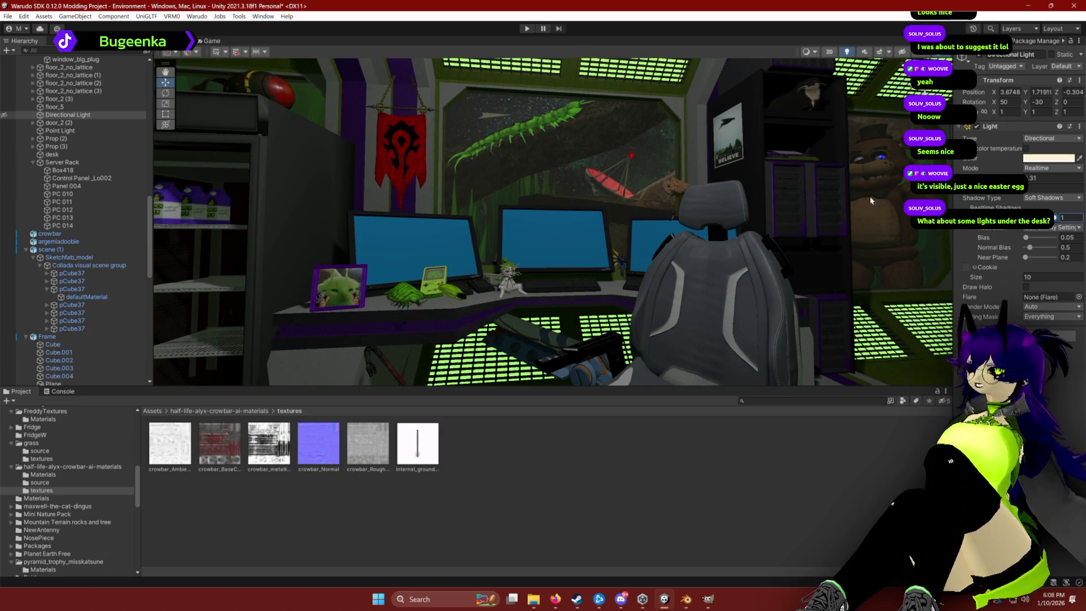
pyautogui.click(1052, 178)
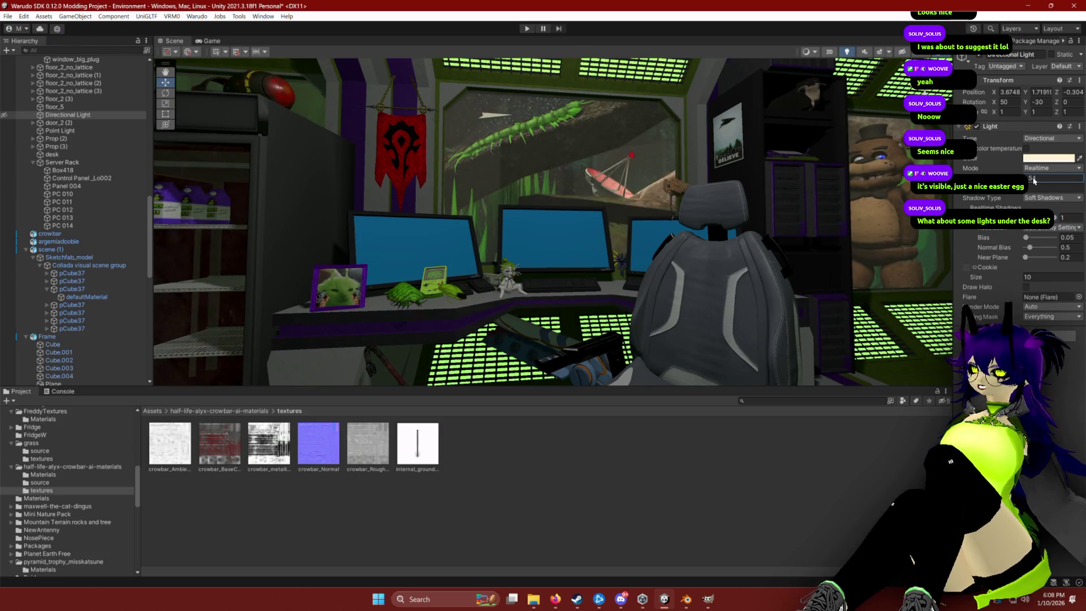
# Select the Everything object and inspect its Sun Source setting.
pyautogui.moveTo(817, 151); pyautogui.dragTo(804, 156)
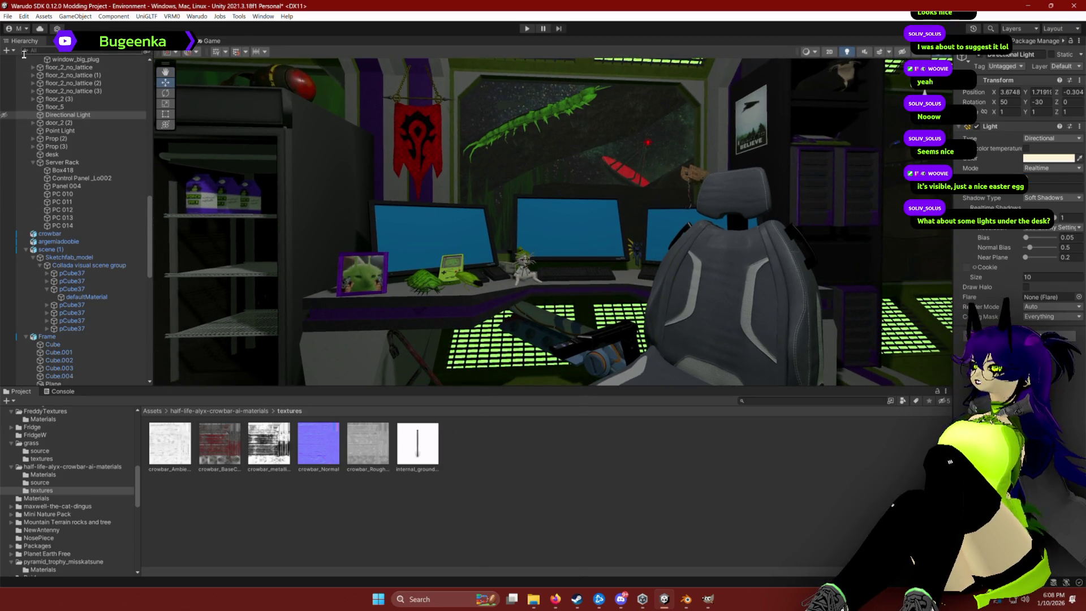
pyautogui.scroll(10, 69, 97)
pyautogui.scroll(3, 62, 85)
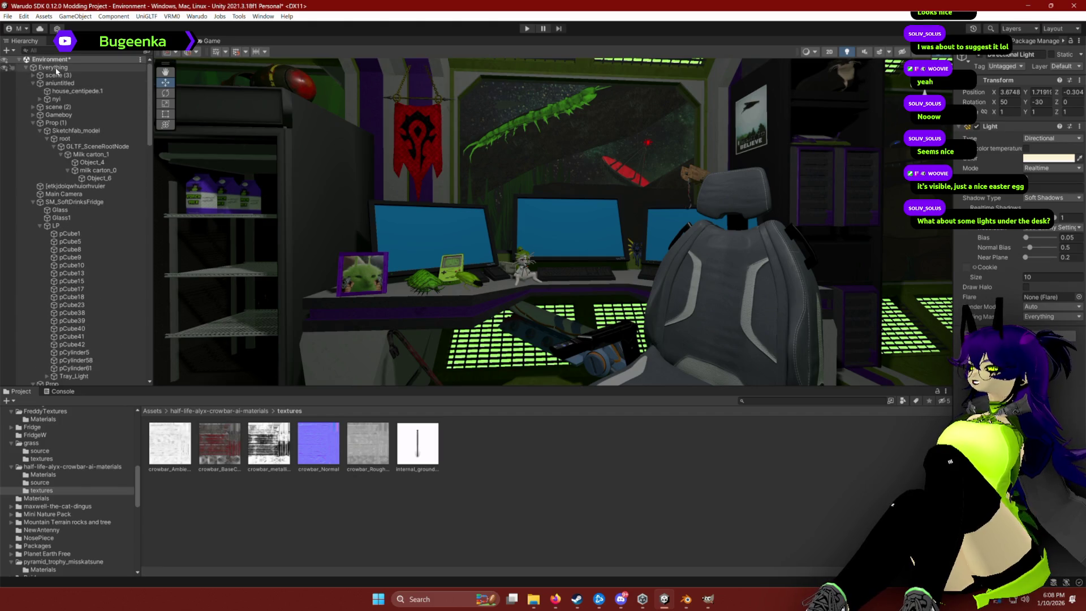
pyautogui.click(56, 68)
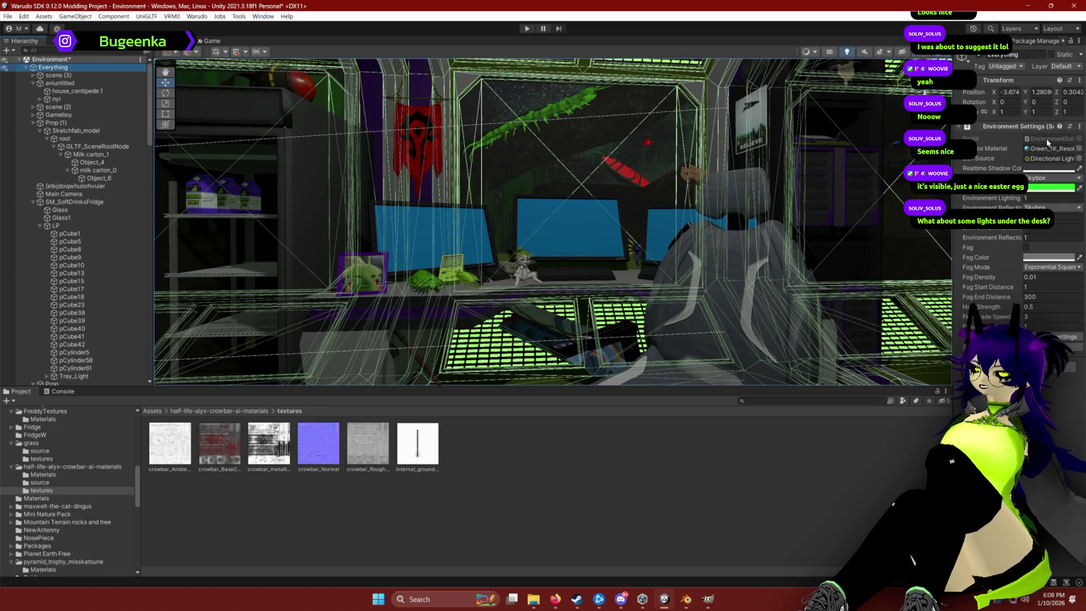
pyautogui.click(1050, 159)
pyautogui.rightClick(1050, 159)
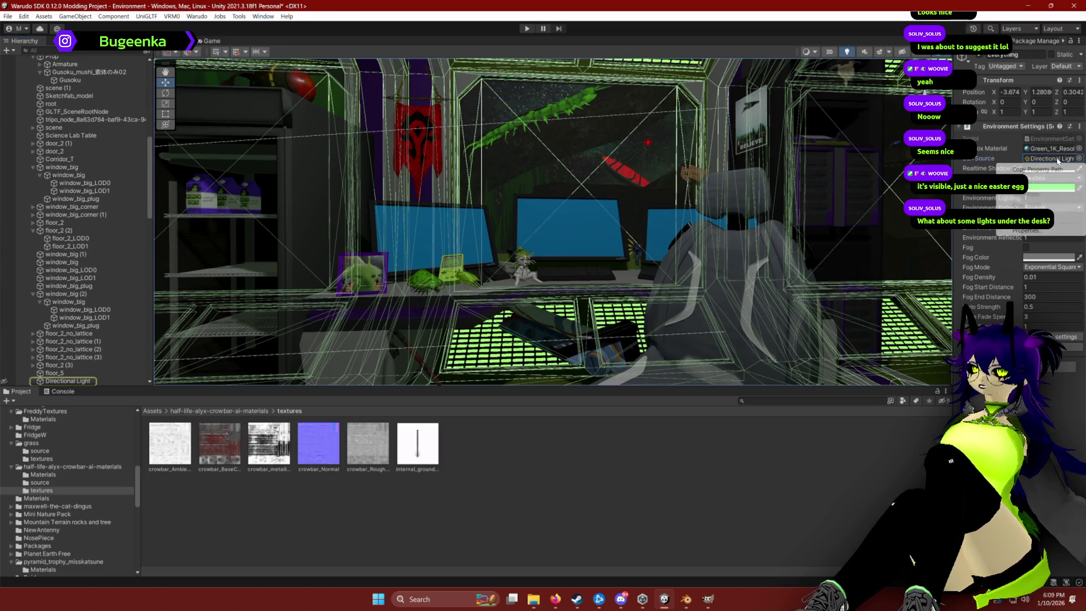
pyautogui.click(1026, 232)
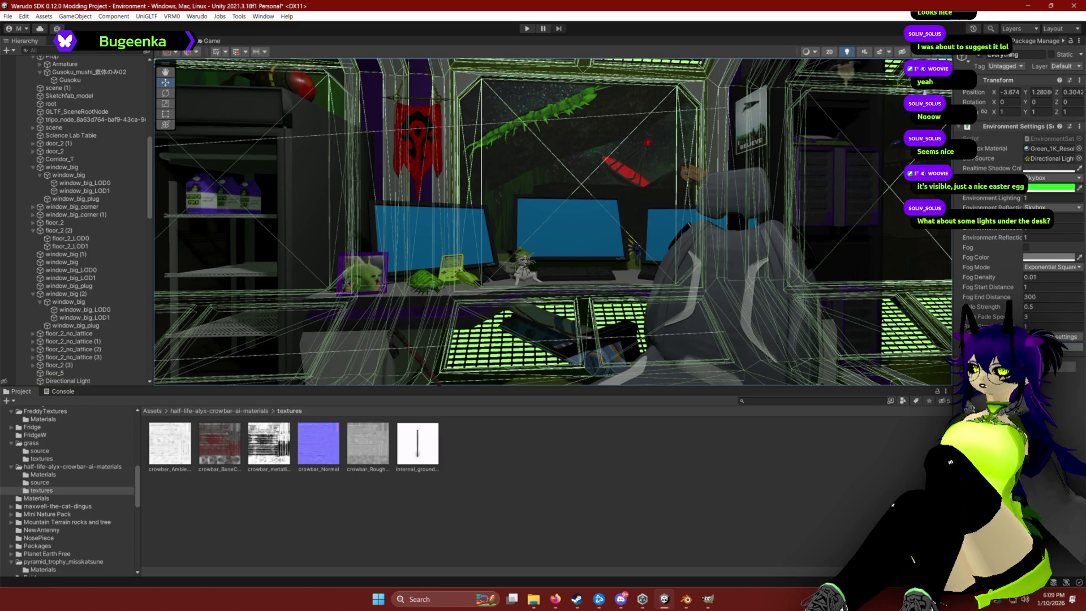
pyautogui.click(566, 259)
pyautogui.moveTo(586, 238)
pyautogui.mouseDown()
pyautogui.moveTo(577, 220)
pyautogui.moveTo(571, 270)
pyautogui.moveTo(325, 191)
pyautogui.moveTo(566, 193)
pyautogui.moveTo(554, 195)
pyautogui.mouseUp()
pyautogui.click(565, 192)
pyautogui.click(554, 196)
pyautogui.click(525, 169)
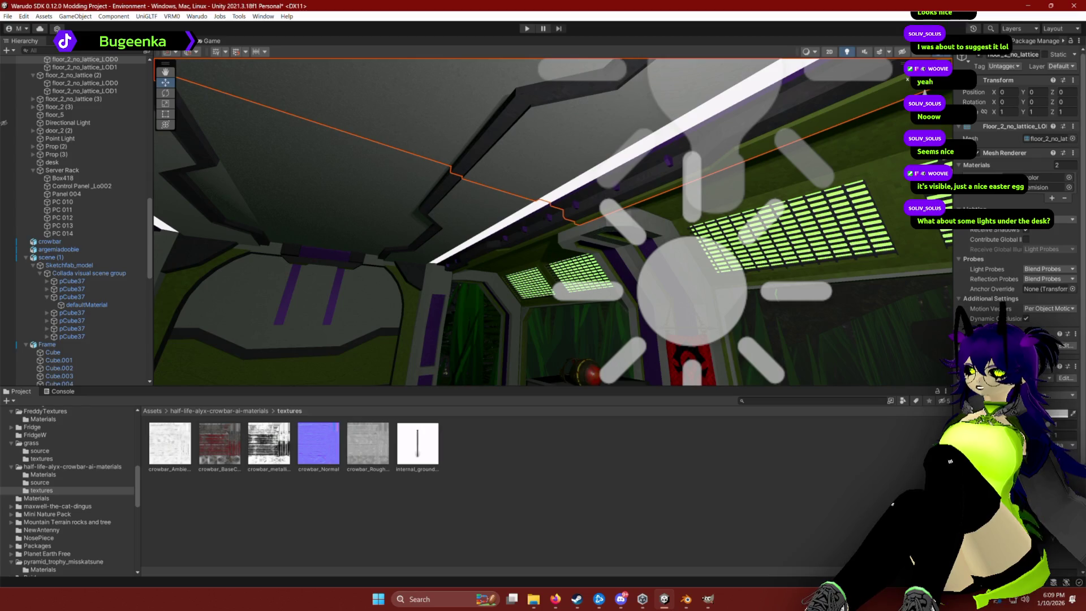
pyautogui.scroll(-3, 1013, 170)
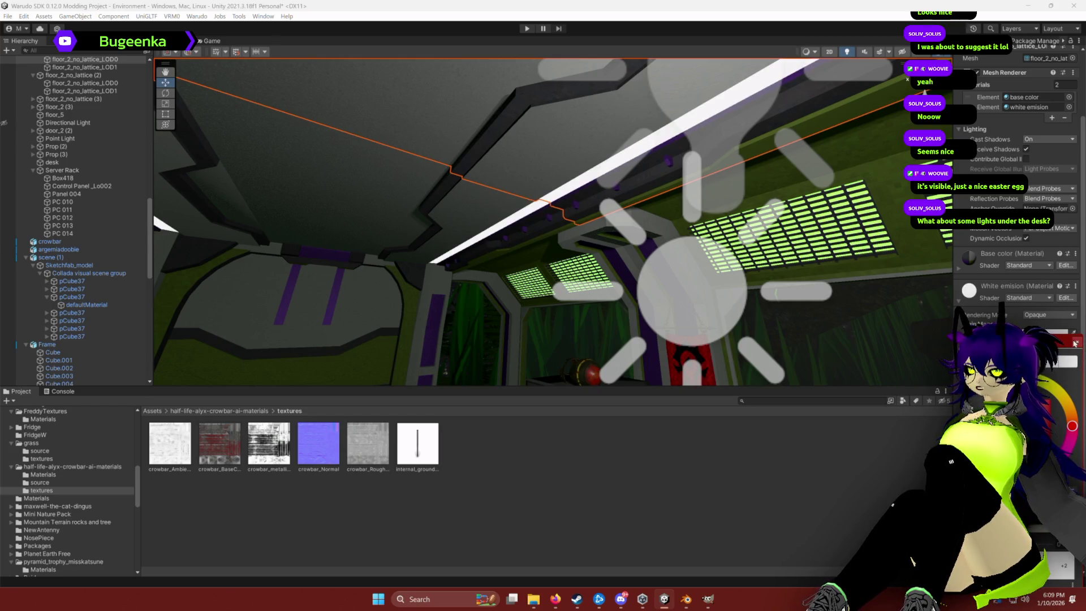
pyautogui.moveTo(475, 232)
pyautogui.mouseDown()
pyautogui.moveTo(555, 319)
pyautogui.moveTo(714, 300)
pyautogui.moveTo(659, 205)
pyautogui.moveTo(657, 232)
pyautogui.mouseUp()
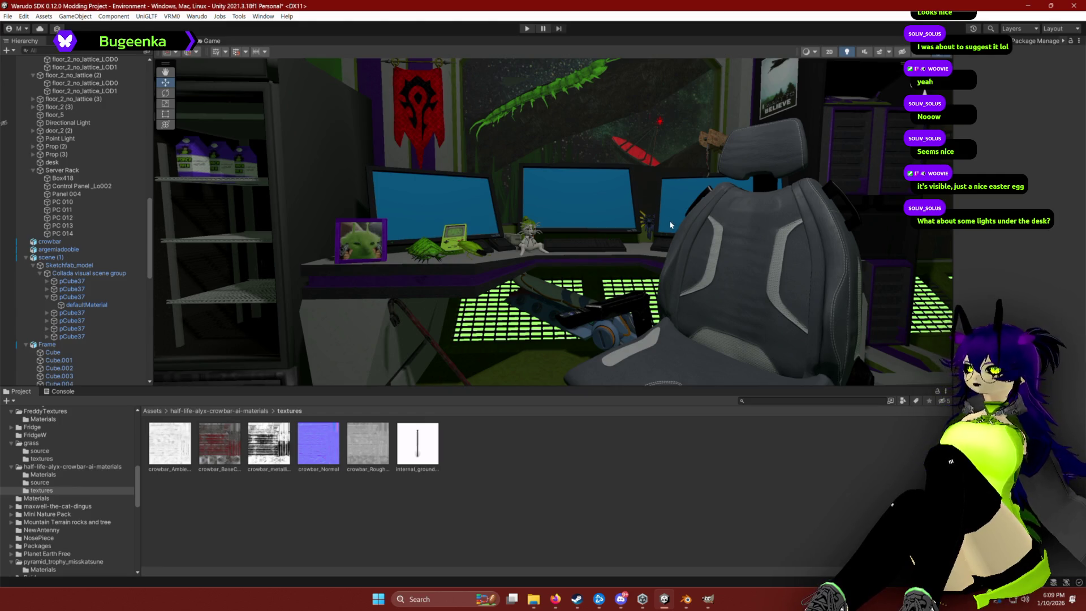
# Select the railcannon prop under the desk and move the view in toward the monitors.
pyautogui.moveTo(656, 266); pyautogui.dragTo(631, 257)
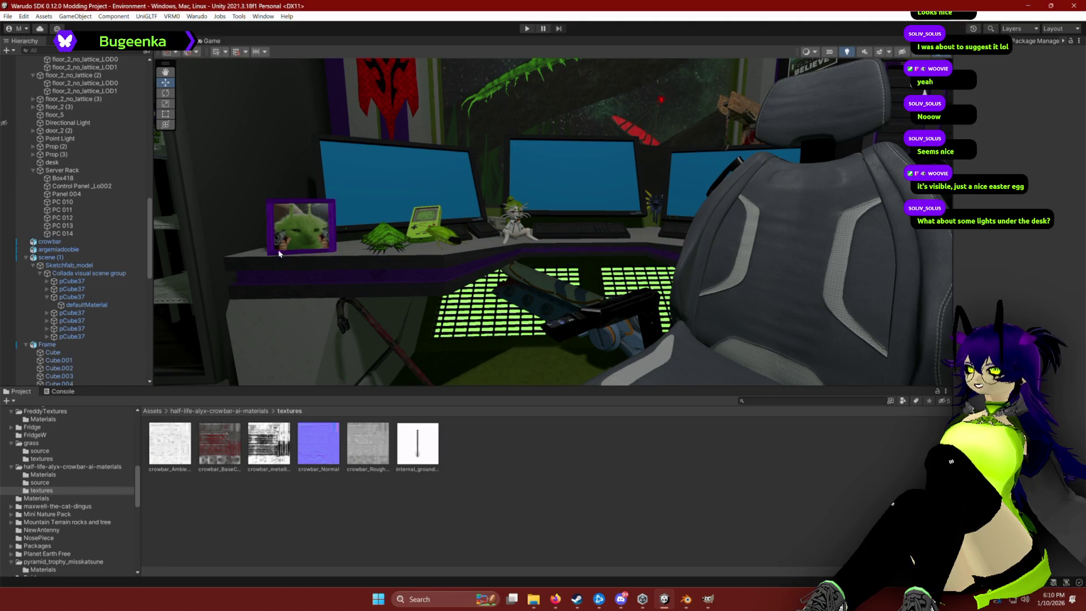
pyautogui.click(541, 300)
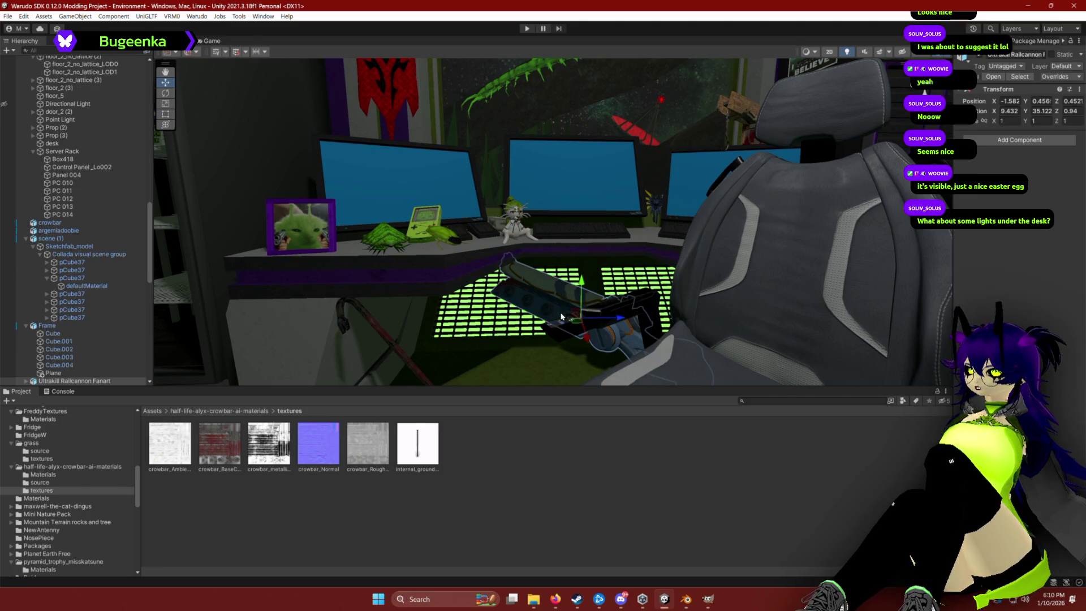
pyautogui.click(368, 325)
pyautogui.moveTo(601, 320); pyautogui.dragTo(604, 292)
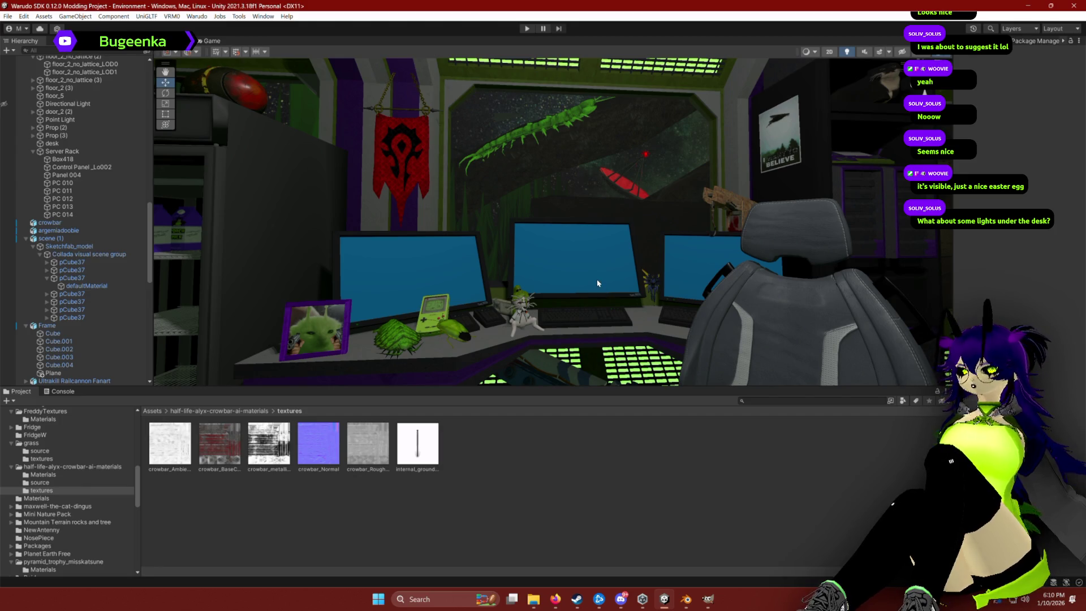
pyautogui.moveTo(620, 282); pyautogui.dragTo(618, 284)
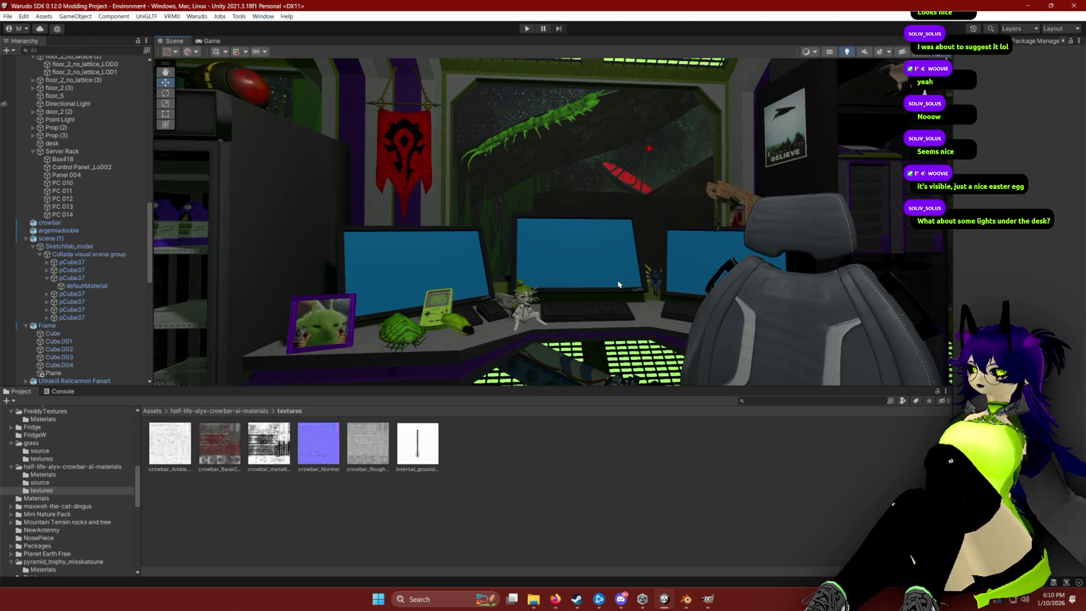
pyautogui.scroll(-5, 571, 228)
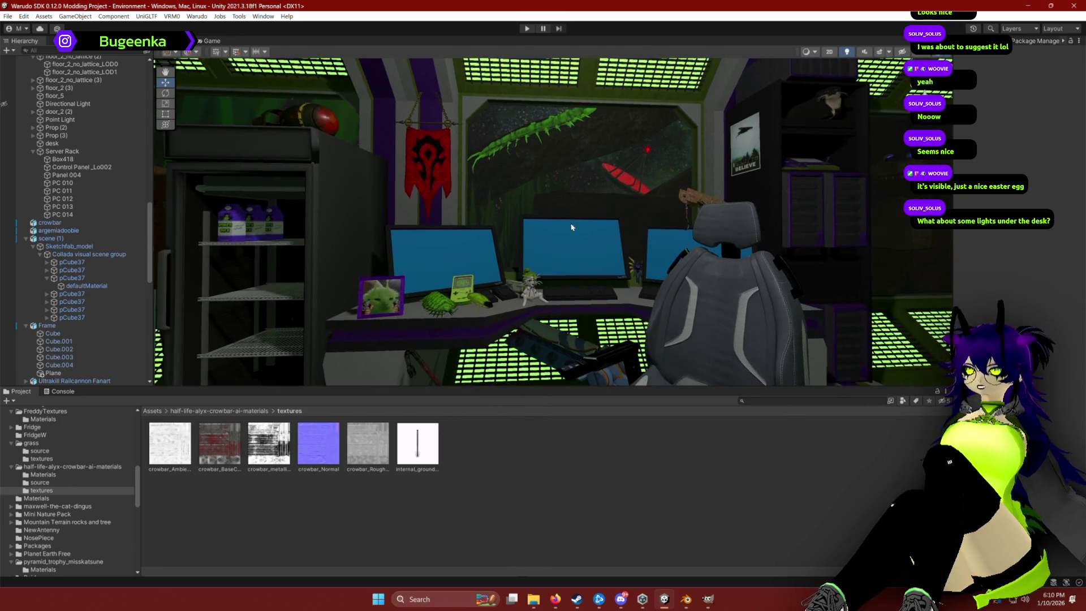
pyautogui.scroll(5, 571, 227)
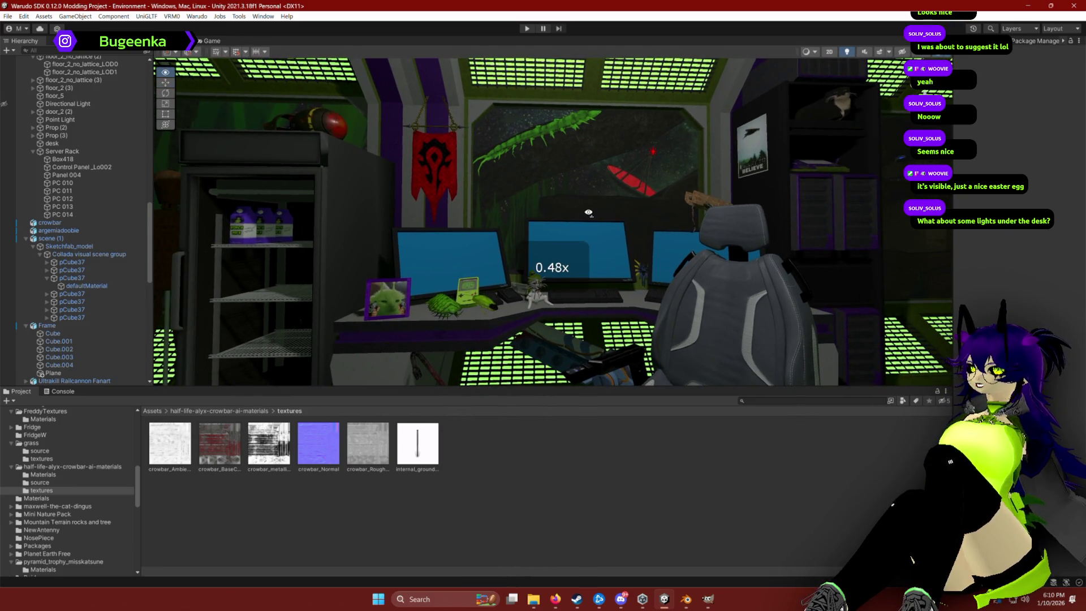
pyautogui.press('s')
pyautogui.press('w')
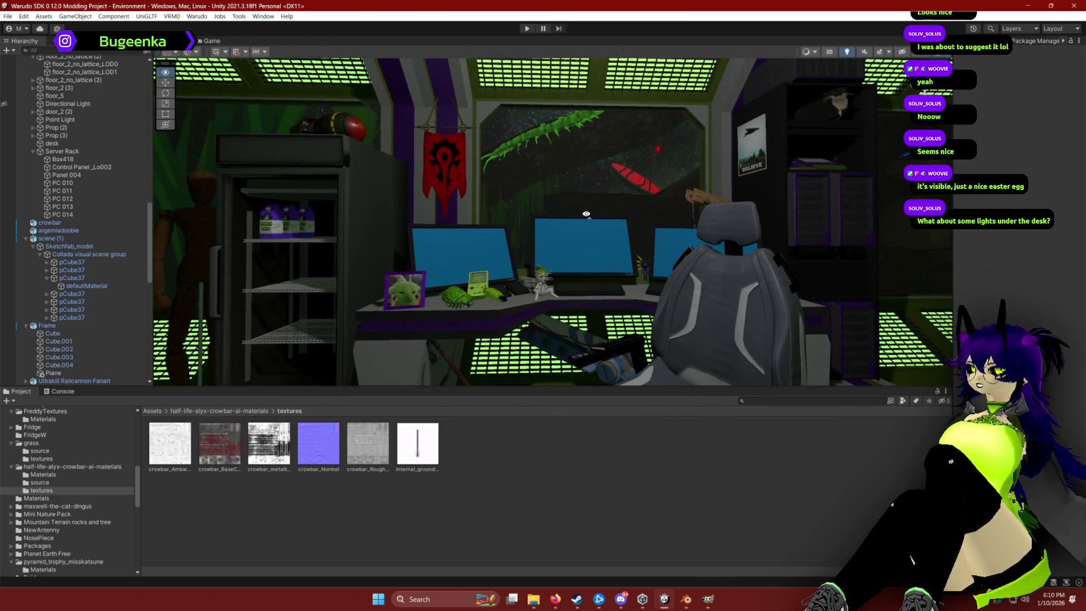
pyautogui.press('w')
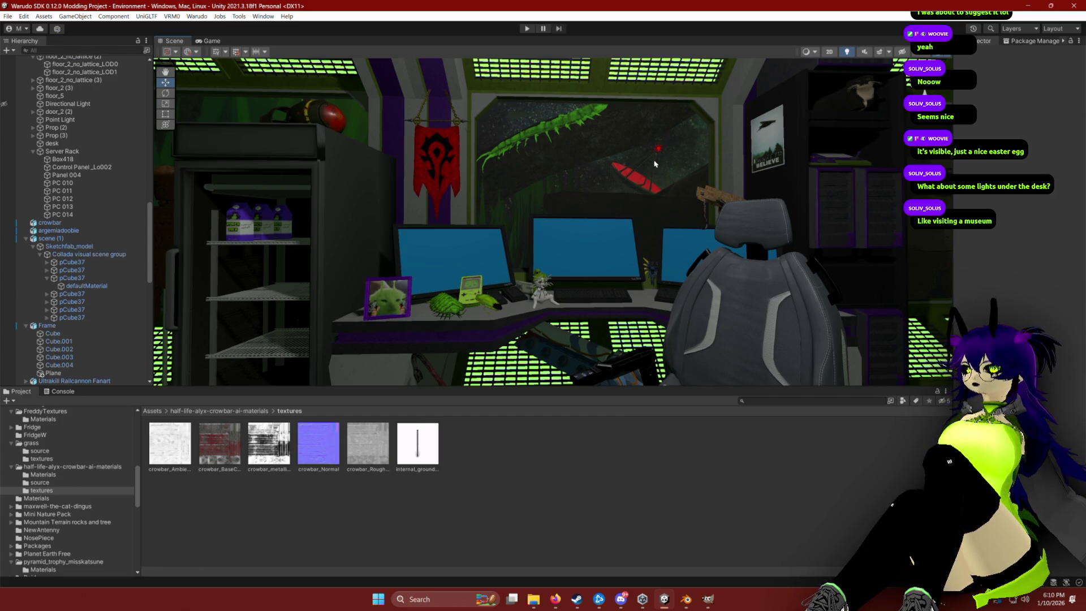
# Rotate the BELIEVE poster to face the room.
pyautogui.press('e')
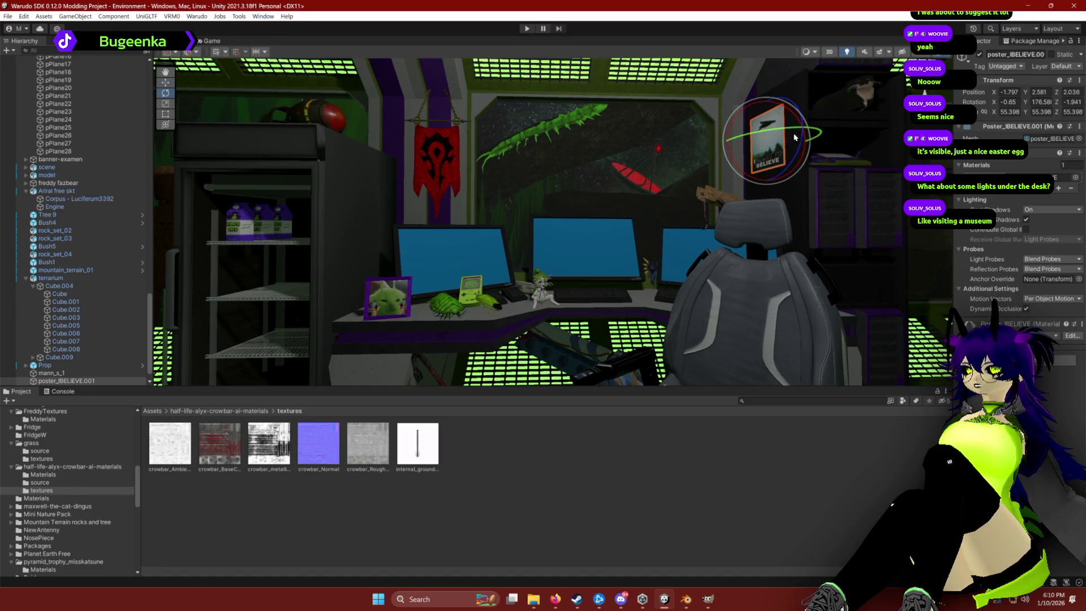
pyautogui.moveTo(802, 137)
pyautogui.mouseDown()
pyautogui.moveTo(792, 139)
pyautogui.moveTo(805, 147)
pyautogui.mouseUp()
pyautogui.click(760, 428)
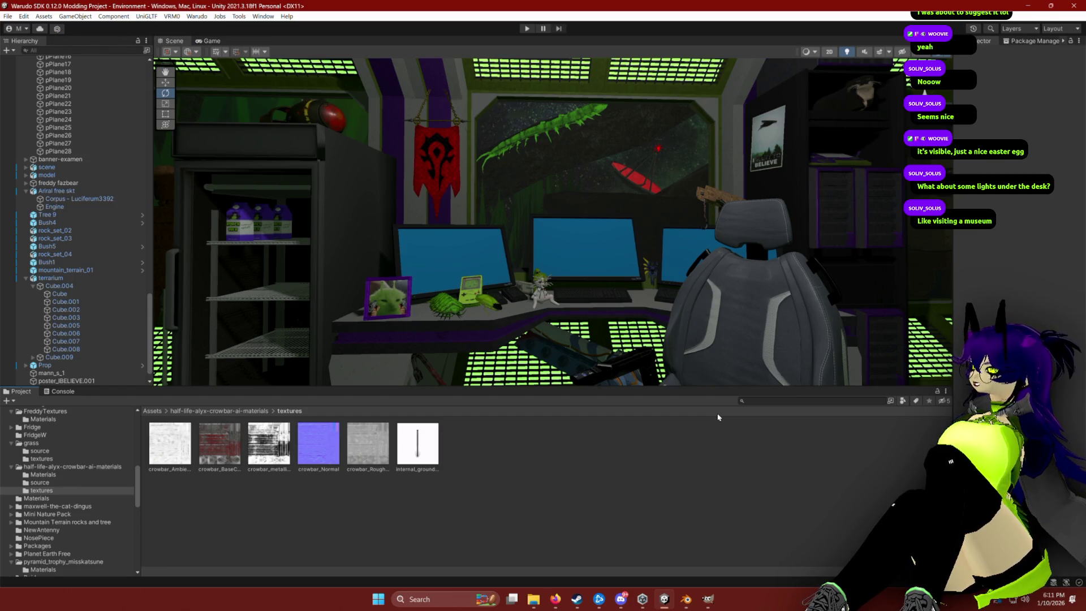
# Search 'ht' to select the Point Light, then also select the old Directional Light.
pyautogui.click(48, 53)
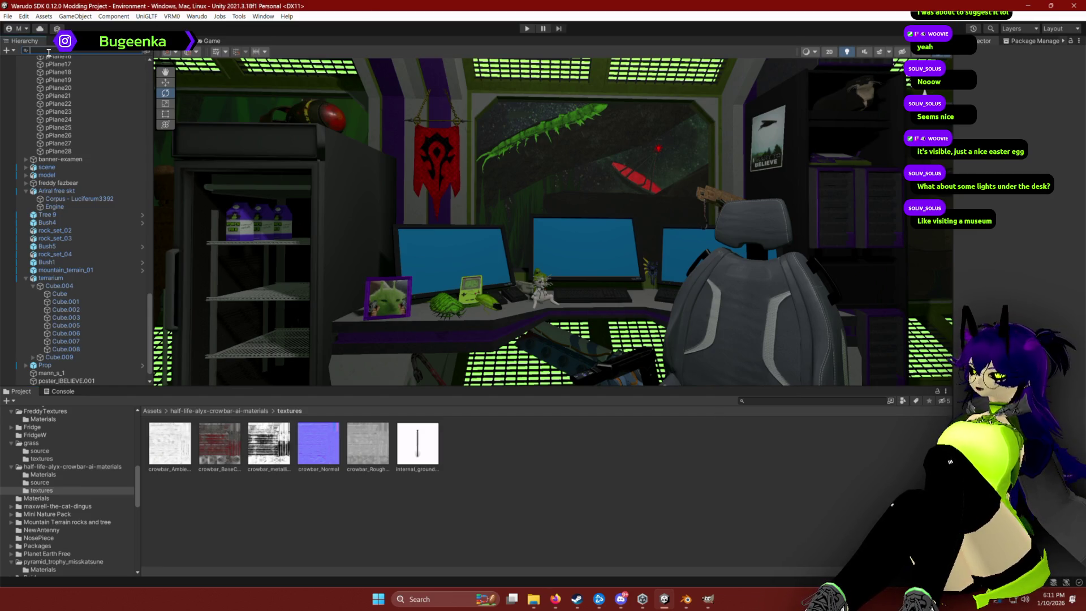
pyautogui.write('ht')
pyautogui.click(45, 75)
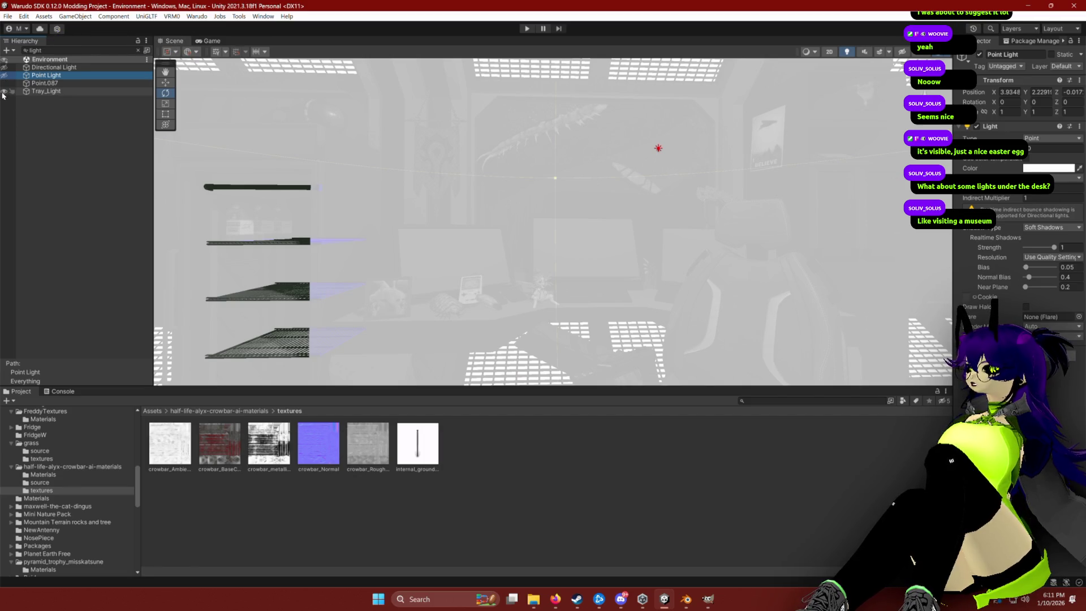
pyautogui.click(134, 52)
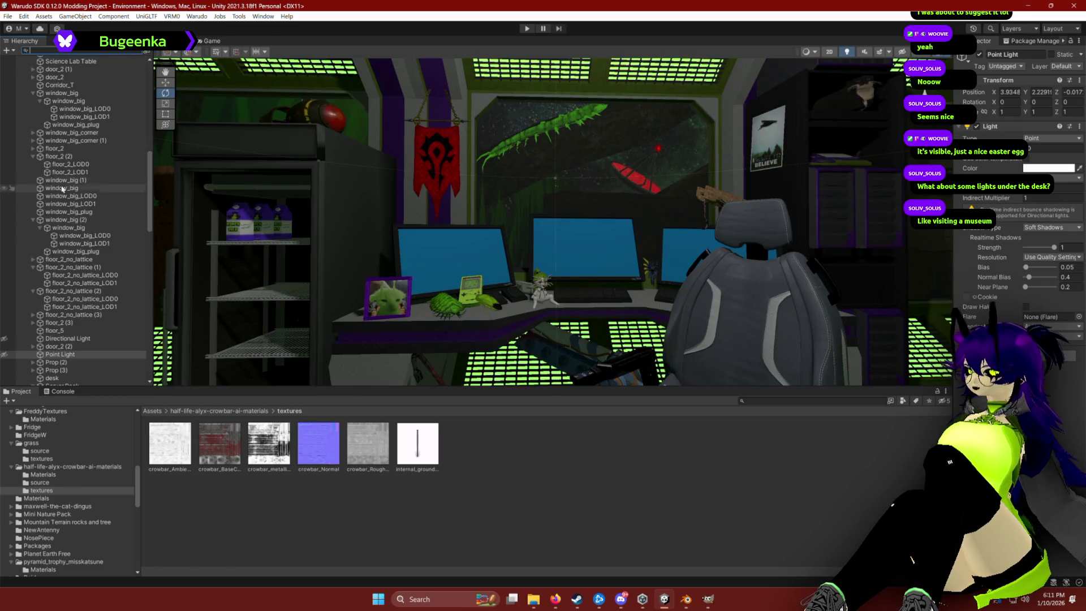
pyautogui.scroll(-6, 63, 189)
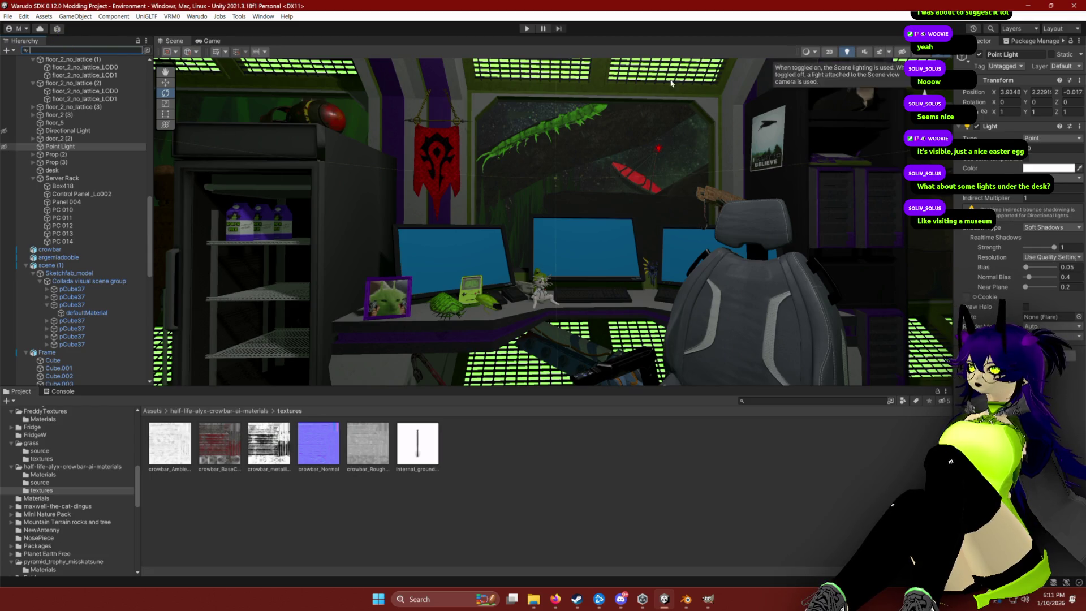
pyautogui.scroll(3, 85, 165)
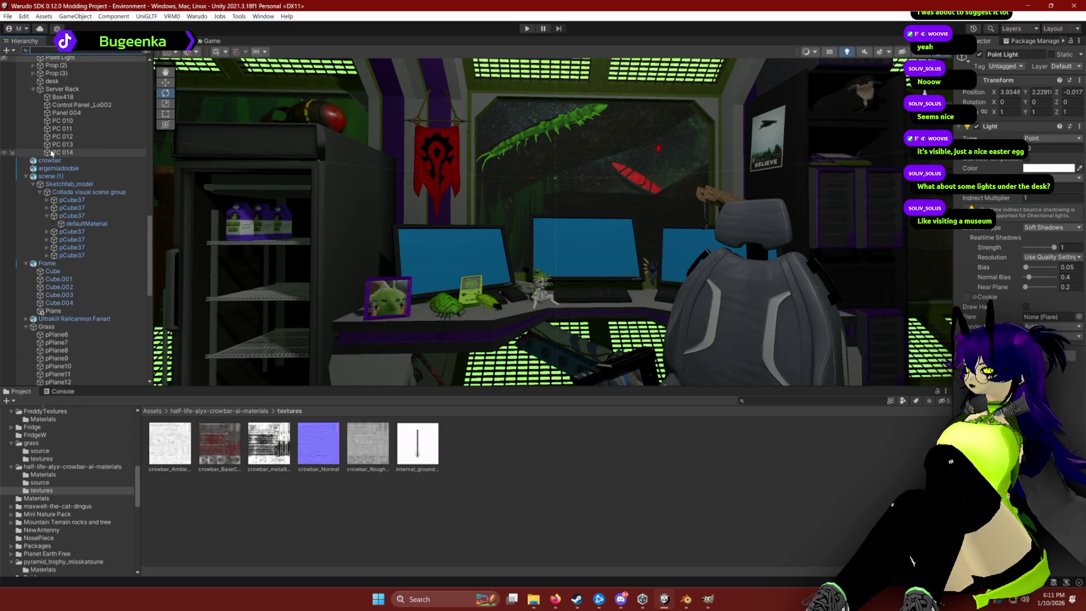
pyautogui.click(70, 160)
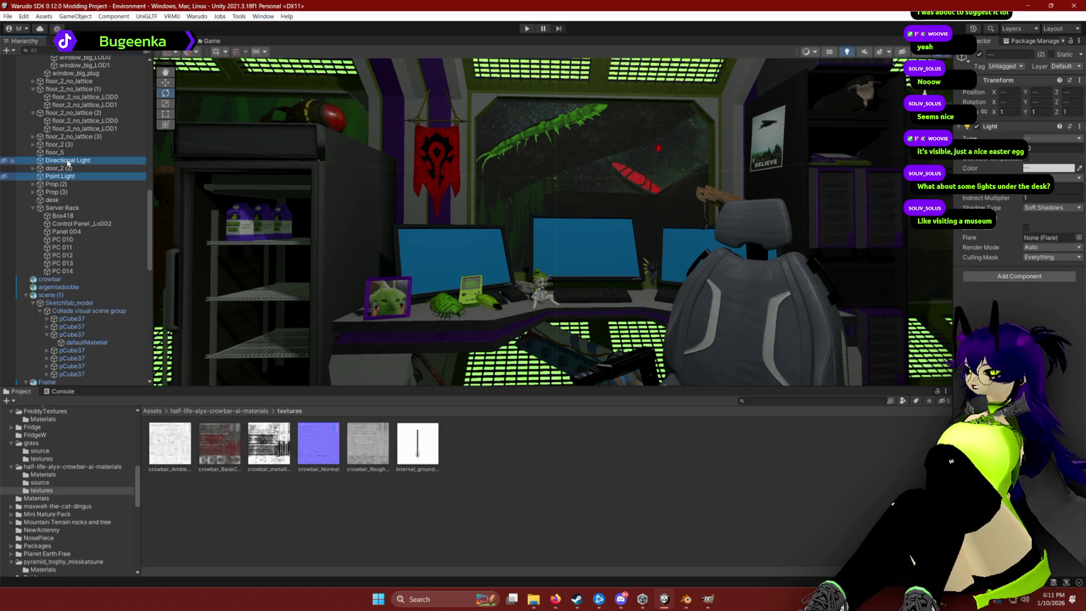
# Expand Satellite.032 and sl_dish.032 to locate the Point.087 dish light.
pyautogui.scroll(-1, 69, 167)
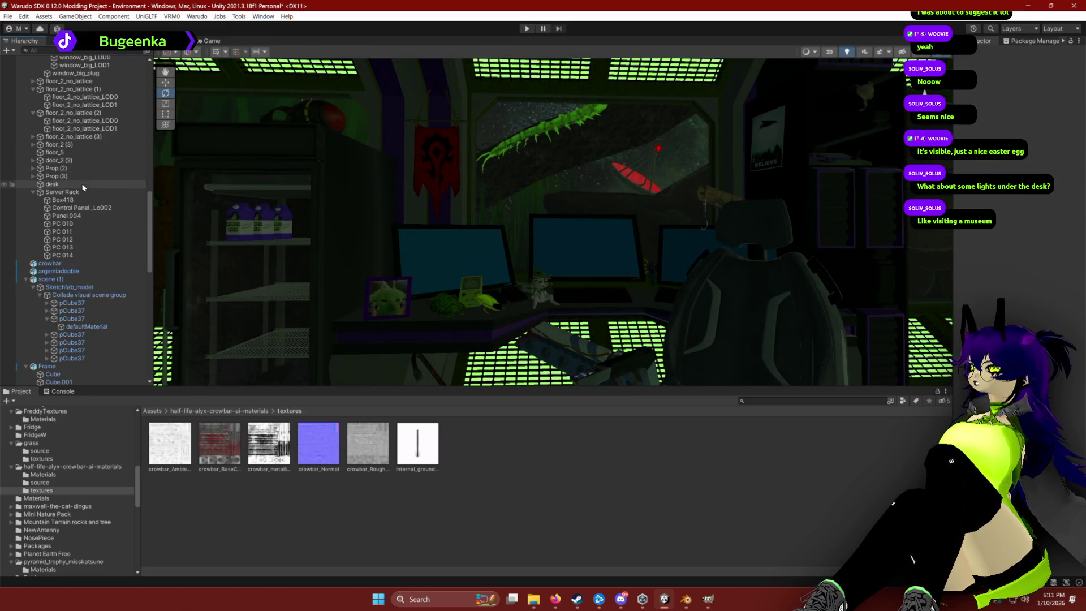
pyautogui.scroll(-10, 80, 192)
pyautogui.scroll(-15, 80, 192)
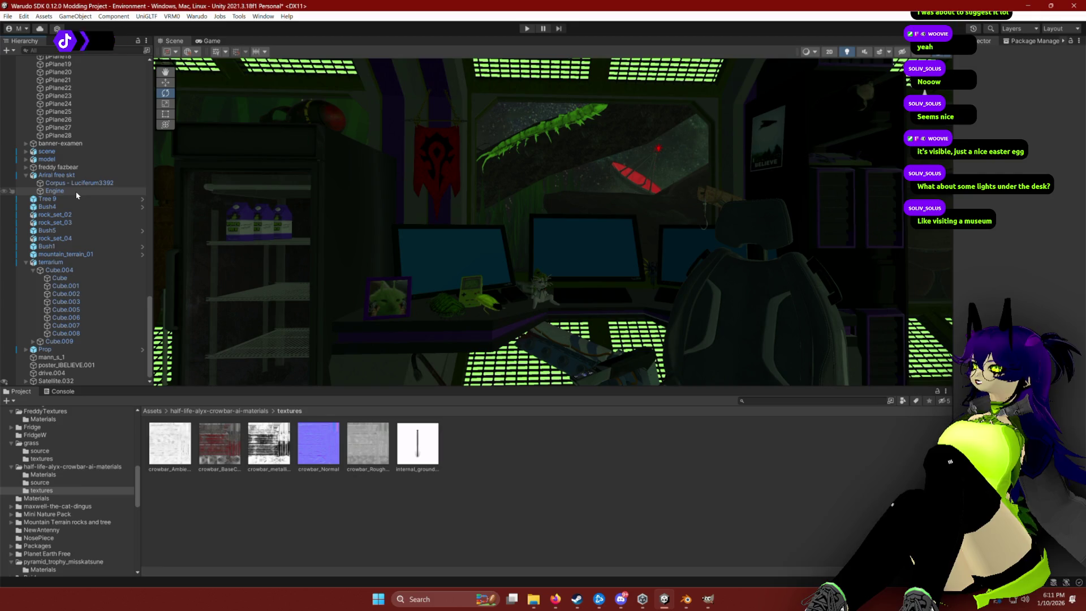
pyautogui.click(26, 381)
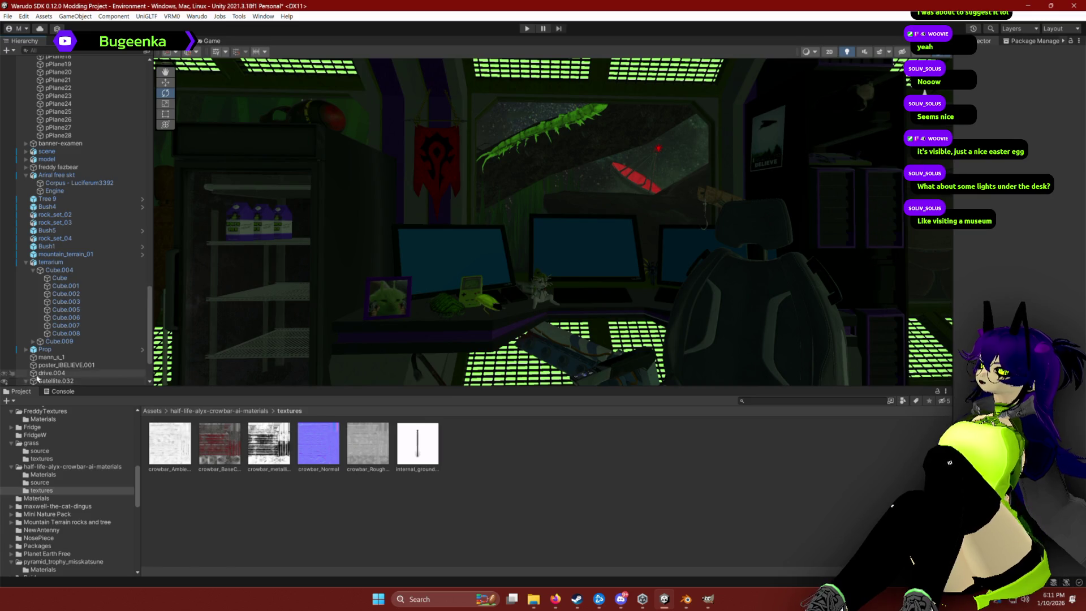
pyautogui.scroll(-6, 85, 363)
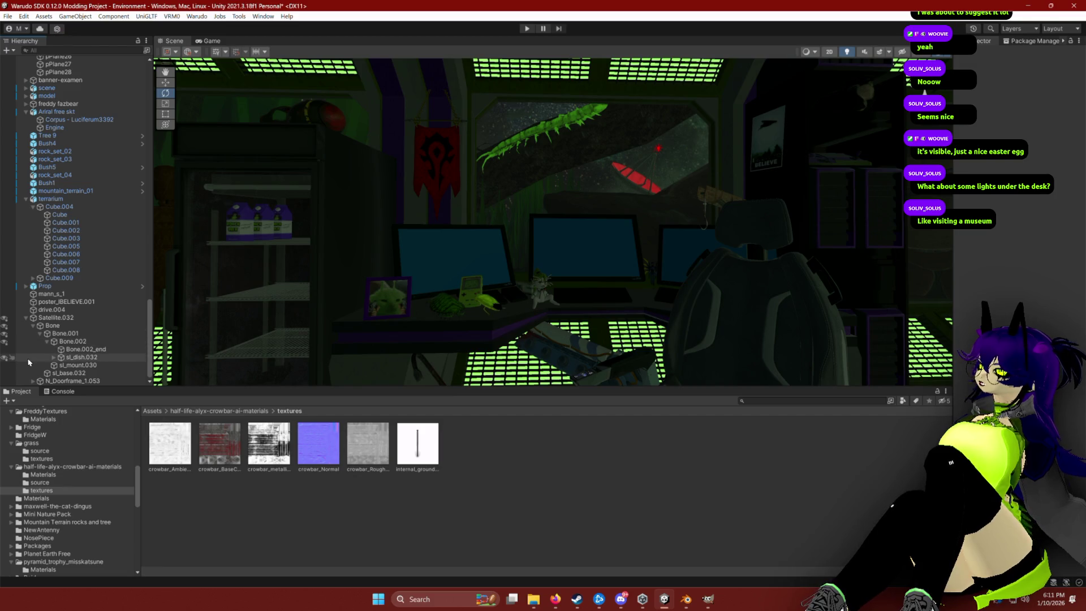
pyautogui.click(54, 358)
pyautogui.click(5, 366)
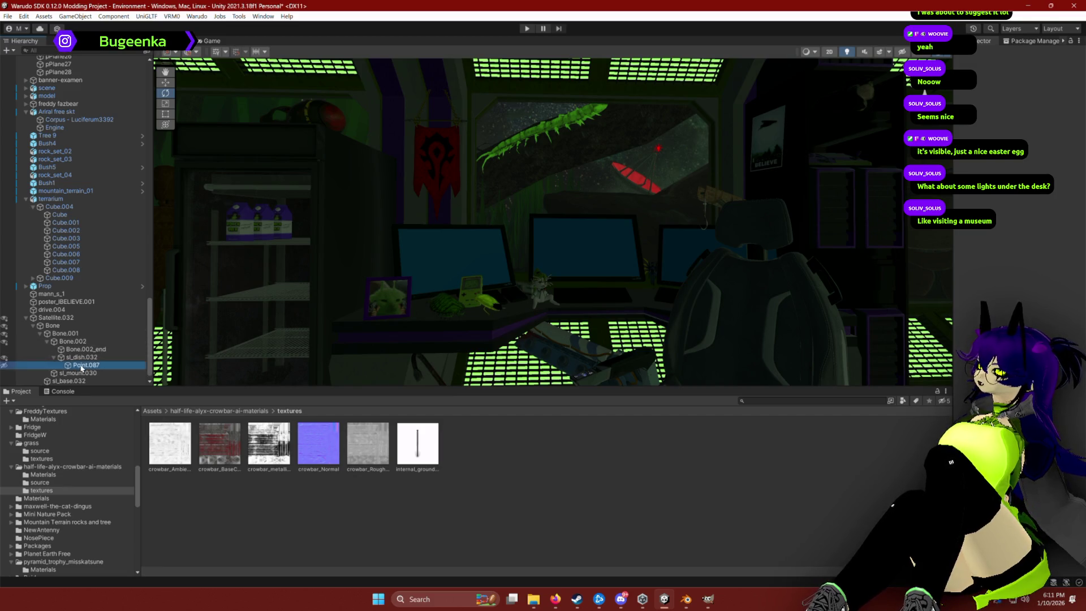
pyautogui.click(520, 531)
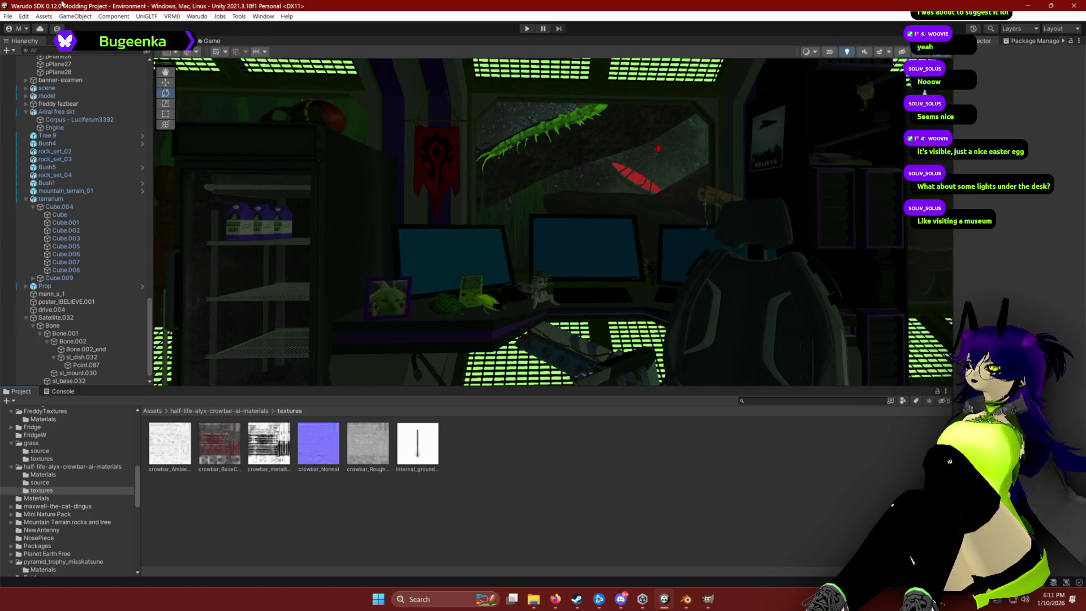
pyautogui.scroll(15, 50, 96)
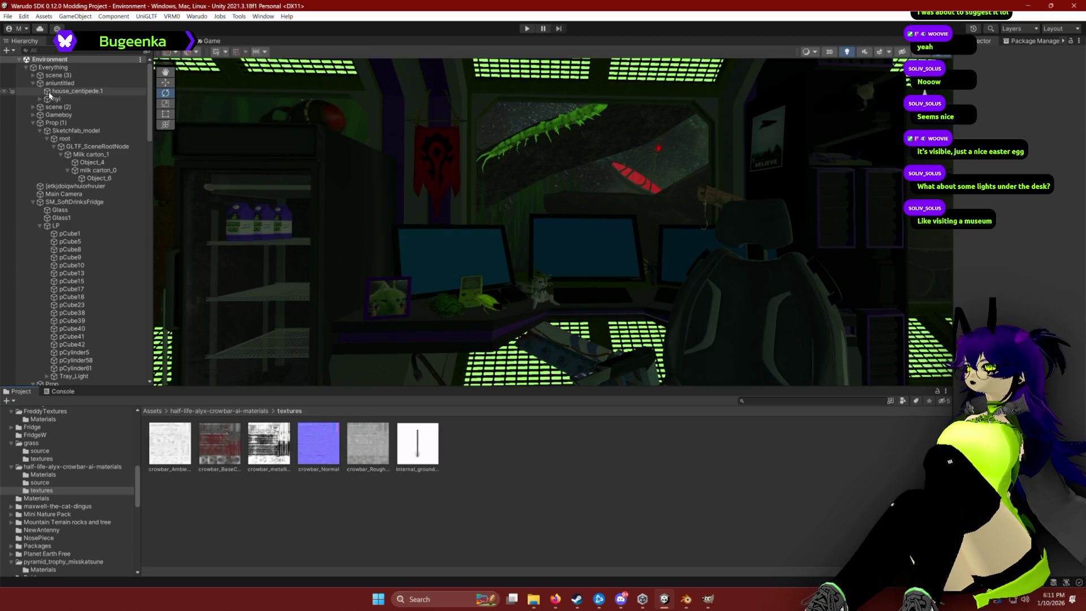
pyautogui.click(8, 50)
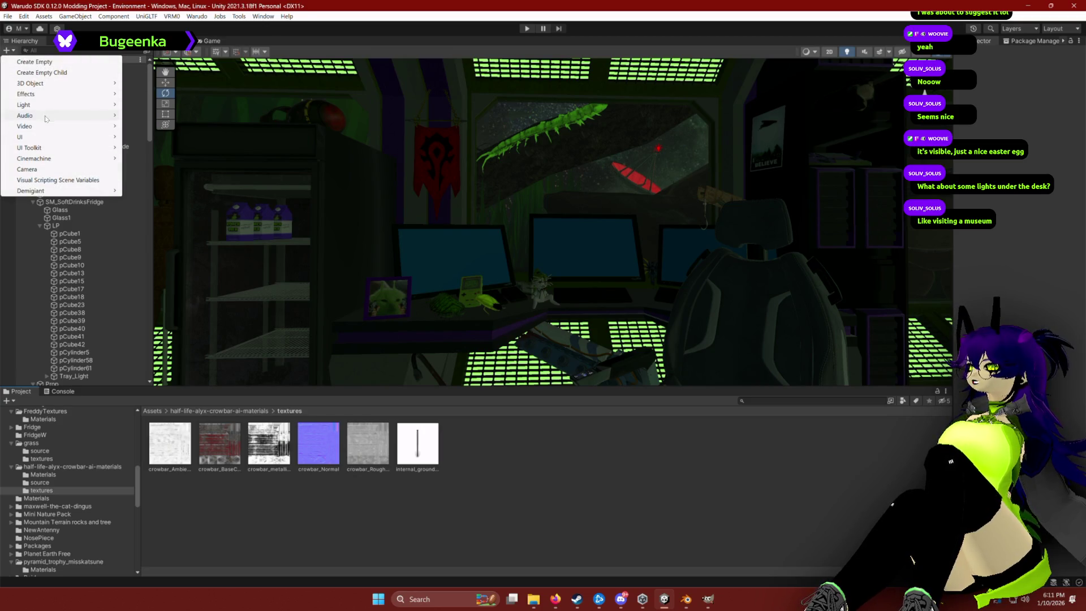
# Create a new Directional Light and raise it high above the room.
pyautogui.moveTo(44, 107)
pyautogui.click(167, 108)
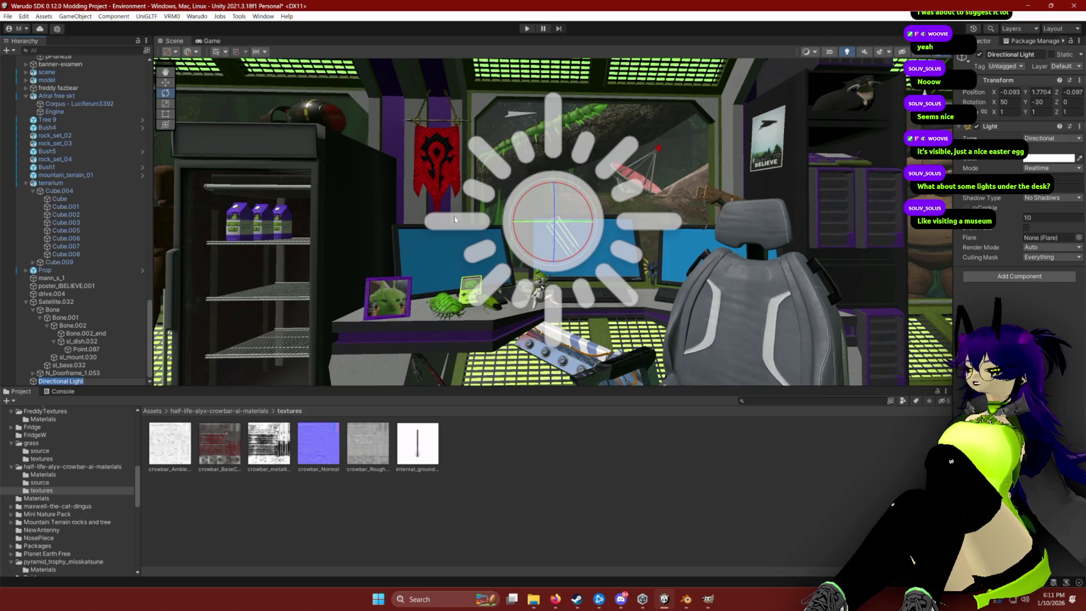
pyautogui.click(1053, 178)
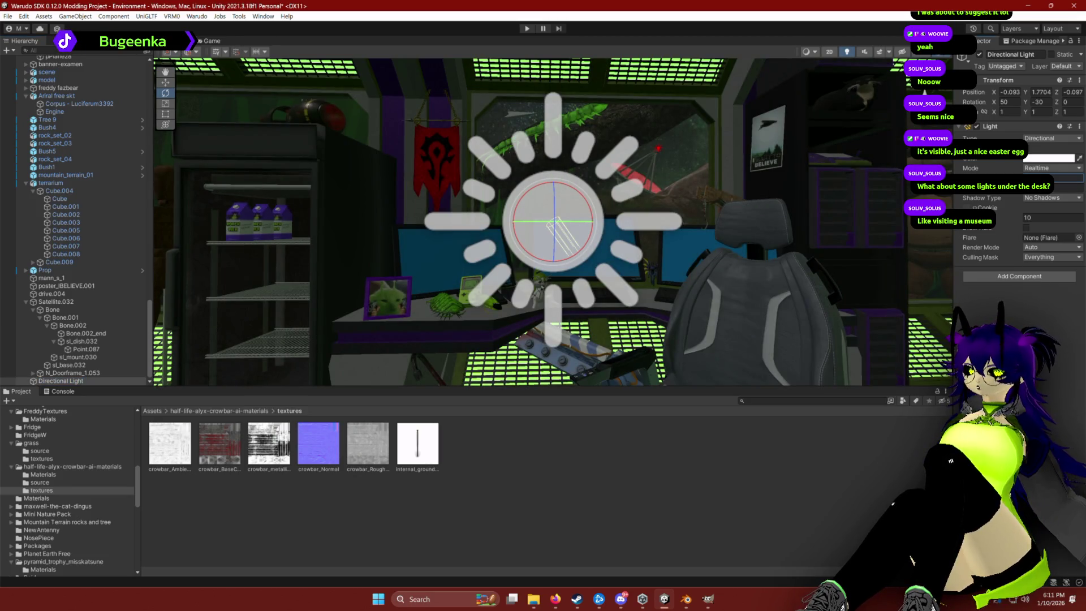
pyautogui.press('s')
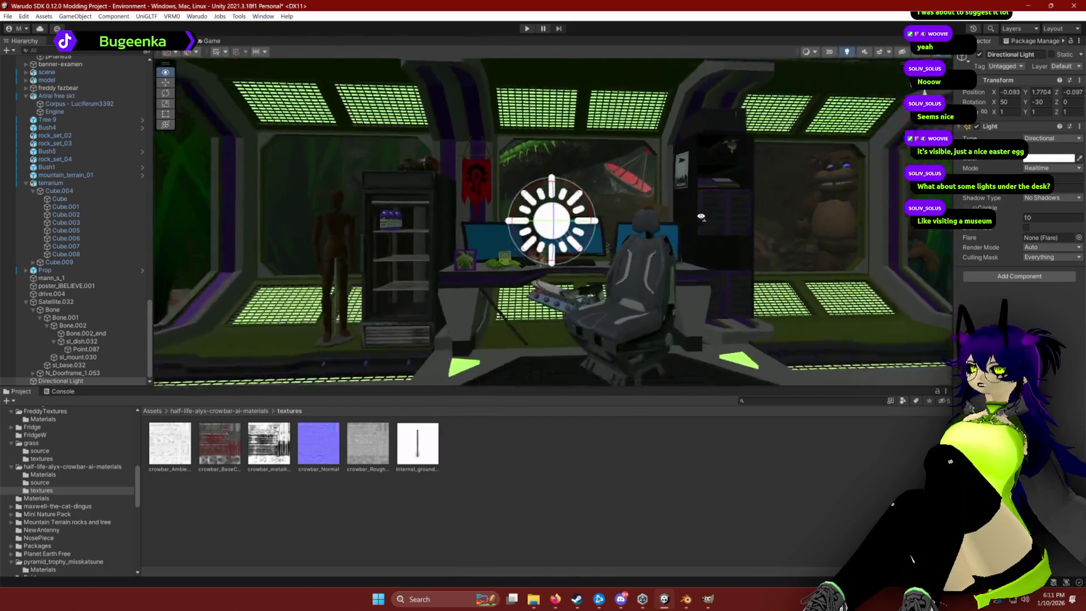
pyautogui.press('w')
pyautogui.moveTo(587, 221)
pyautogui.mouseDown()
pyautogui.moveTo(583, 7)
pyautogui.moveTo(577, 98)
pyautogui.moveTo(552, 94)
pyautogui.moveTo(553, 54)
pyautogui.moveTo(633, 97)
pyautogui.moveTo(411, 77)
pyautogui.mouseUp()
# Rotate the new light to change the sun direction and increase its Y rotation.
pyautogui.press('e')
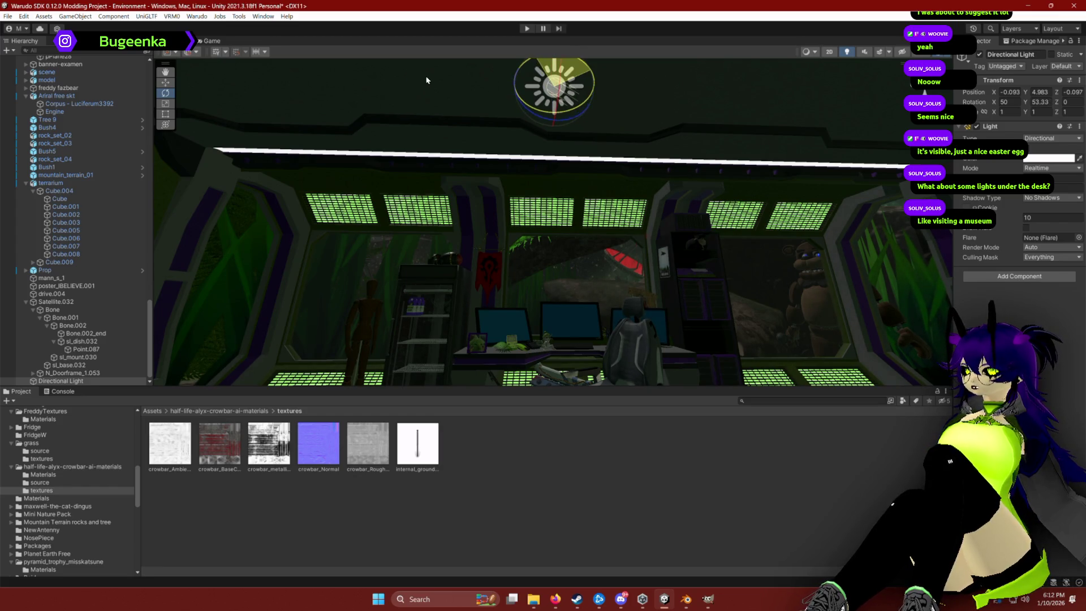
pyautogui.moveTo(410, 80)
pyautogui.mouseDown()
pyautogui.moveTo(487, 85)
pyautogui.moveTo(555, 133)
pyautogui.mouseUp()
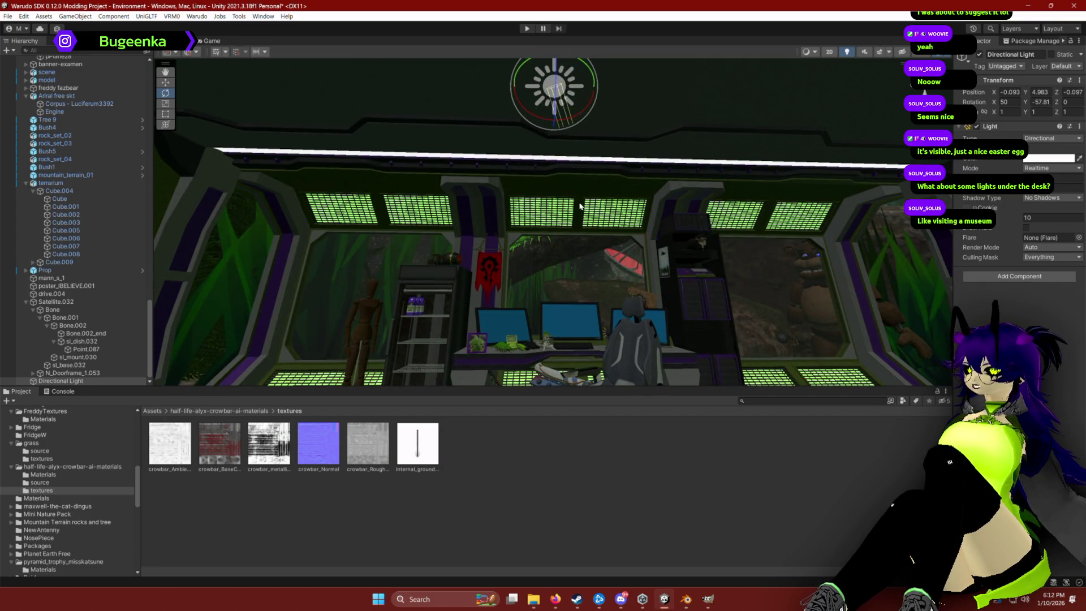
pyautogui.moveTo(586, 72)
pyautogui.mouseDown()
pyautogui.moveTo(433, 58)
pyautogui.moveTo(351, 65)
pyautogui.moveTo(391, 66)
pyautogui.moveTo(696, 153)
pyautogui.moveTo(274, 80)
pyautogui.moveTo(295, 85)
pyautogui.mouseUp()
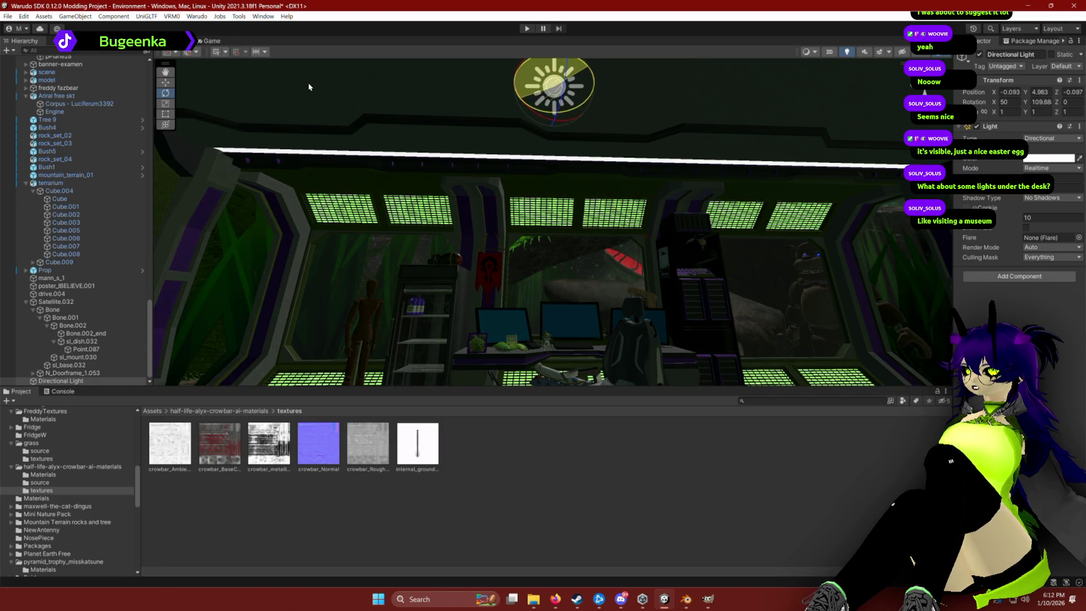
pyautogui.press('w')
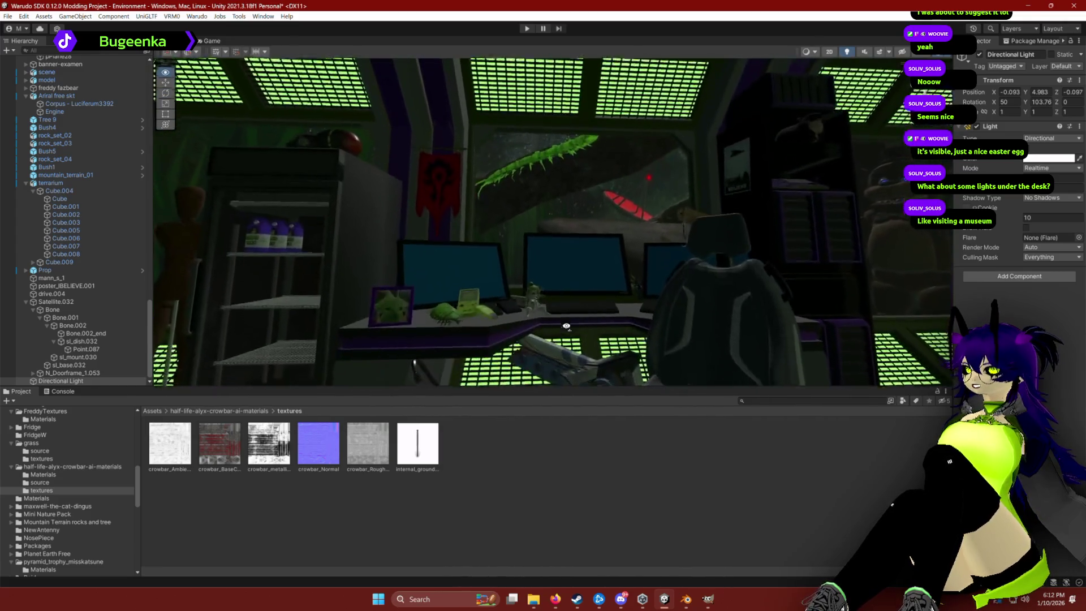
pyautogui.press('w')
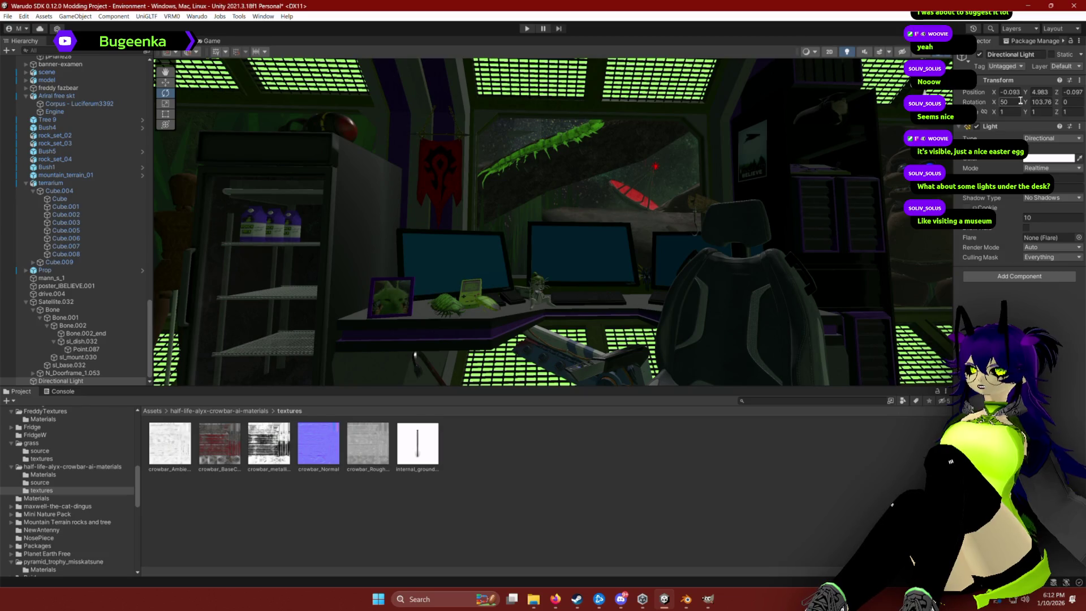
pyautogui.moveTo(1019, 103)
pyautogui.mouseDown()
pyautogui.moveTo(1075, 107)
pyautogui.moveTo(85, 198)
pyautogui.moveTo(175, 249)
pyautogui.moveTo(623, 249)
pyautogui.moveTo(719, 356)
pyautogui.moveTo(848, 357)
pyautogui.moveTo(226, 566)
pyautogui.moveTo(242, 574)
pyautogui.moveTo(679, 574)
pyautogui.moveTo(1046, 83)
pyautogui.moveTo(1083, 79)
pyautogui.moveTo(75, 72)
pyautogui.mouseUp()
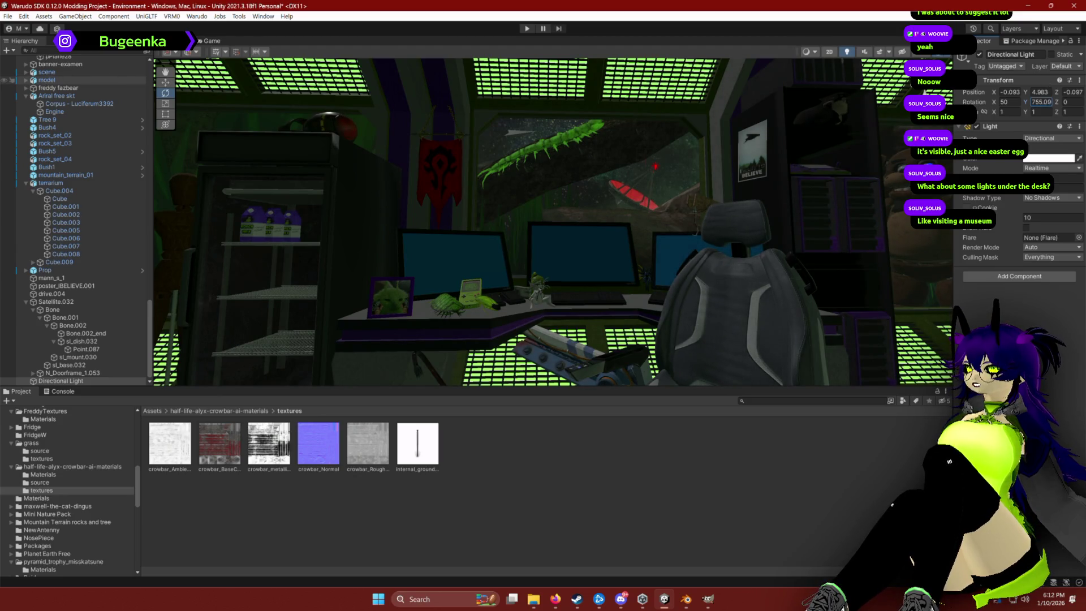
pyautogui.moveTo(74, 72)
pyautogui.mouseDown()
pyautogui.moveTo(715, 251)
pyautogui.moveTo(703, 400)
pyautogui.moveTo(763, 338)
pyautogui.mouseUp()
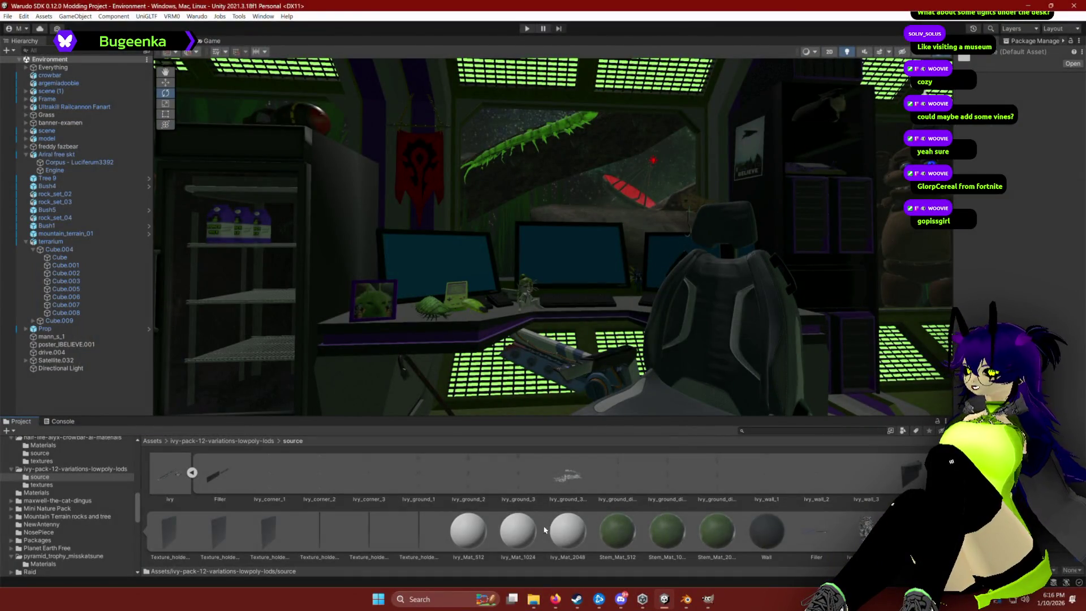
# Collapse the ivy prefab's sub-assets in the ivy-pack source folder.
pyautogui.click(192, 473)
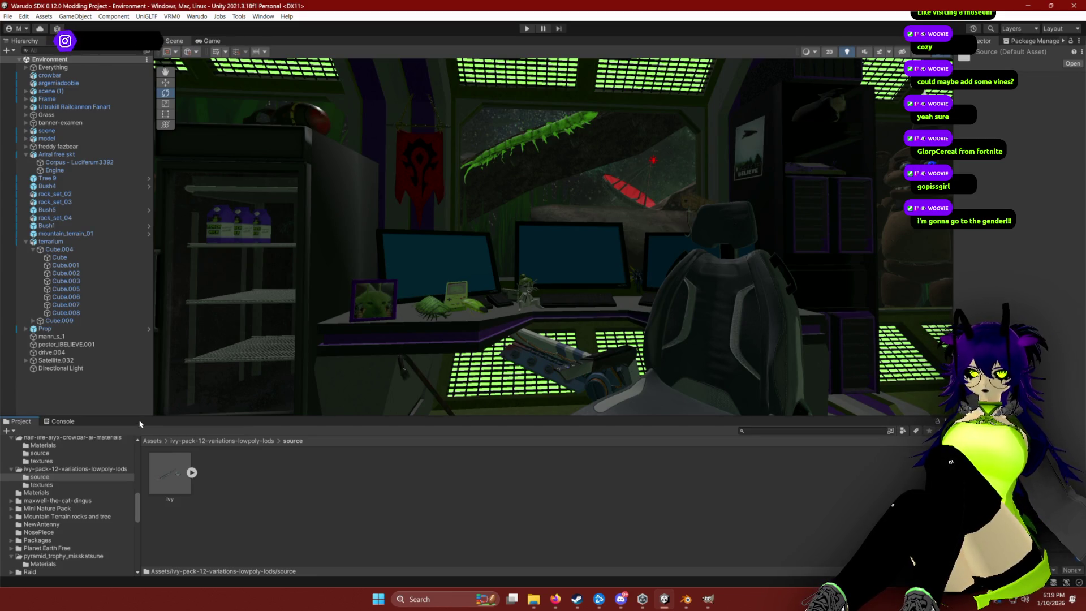
pyautogui.moveTo(555, 308)
pyautogui.mouseDown()
pyautogui.moveTo(545, 320)
pyautogui.moveTo(555, 257)
pyautogui.moveTo(563, 284)
pyautogui.mouseUp()
pyautogui.click(192, 473)
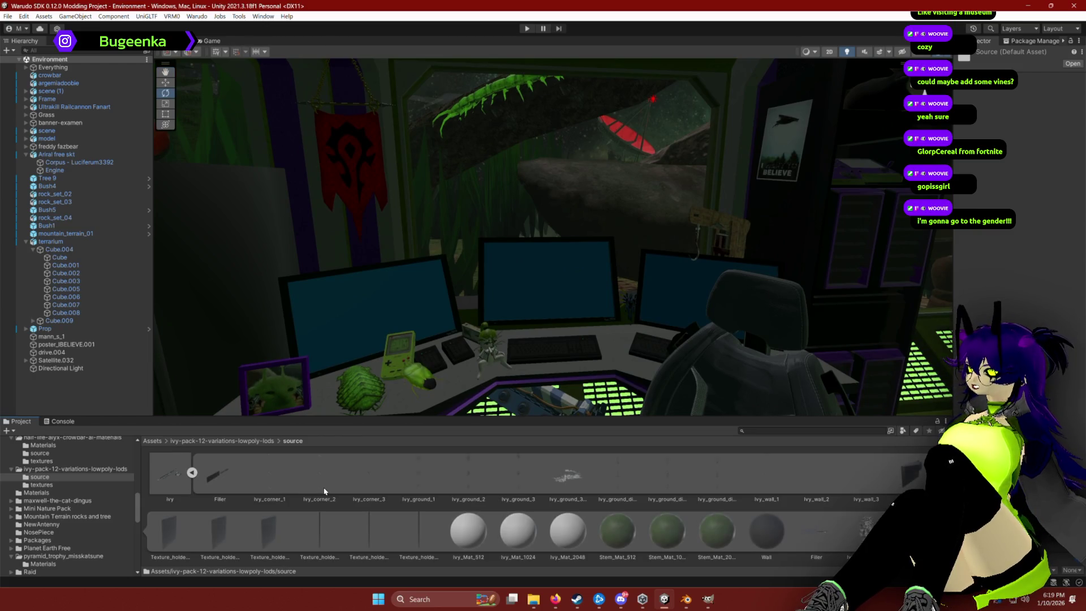
# Place Ivy_corner_1 in the scene and move it onto the wall top at X 43.96.
pyautogui.moveTo(266, 481)
pyautogui.mouseDown()
pyautogui.moveTo(316, 430)
pyautogui.moveTo(480, 334)
pyautogui.moveTo(443, 317)
pyautogui.moveTo(404, 333)
pyautogui.moveTo(332, 332)
pyautogui.moveTo(400, 340)
pyautogui.moveTo(376, 354)
pyautogui.moveTo(506, 391)
pyautogui.moveTo(502, 371)
pyautogui.moveTo(359, 334)
pyautogui.moveTo(304, 293)
pyautogui.moveTo(431, 315)
pyautogui.moveTo(452, 283)
pyautogui.moveTo(535, 268)
pyautogui.moveTo(589, 194)
pyautogui.moveTo(572, 211)
pyautogui.mouseUp()
pyautogui.scroll(2, 332, 332)
pyautogui.press('e')
pyautogui.press('w')
pyautogui.moveTo(449, 267)
pyautogui.mouseDown()
pyautogui.moveTo(391, 255)
pyautogui.moveTo(529, 266)
pyautogui.moveTo(566, 243)
pyautogui.moveTo(387, 293)
pyautogui.mouseUp()
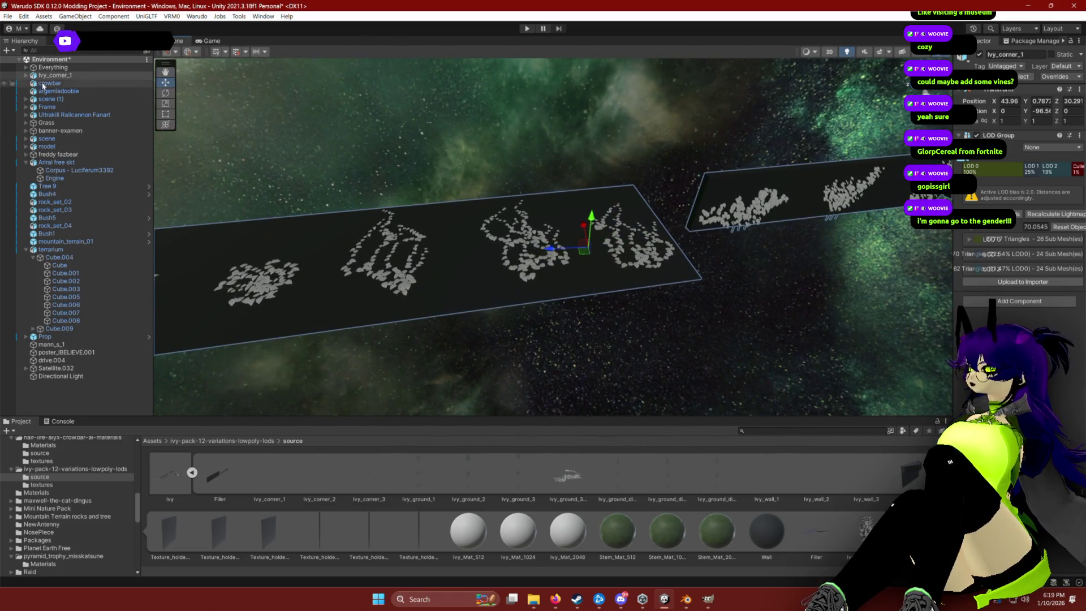
pyautogui.click(26, 76)
pyautogui.rightClick(45, 75)
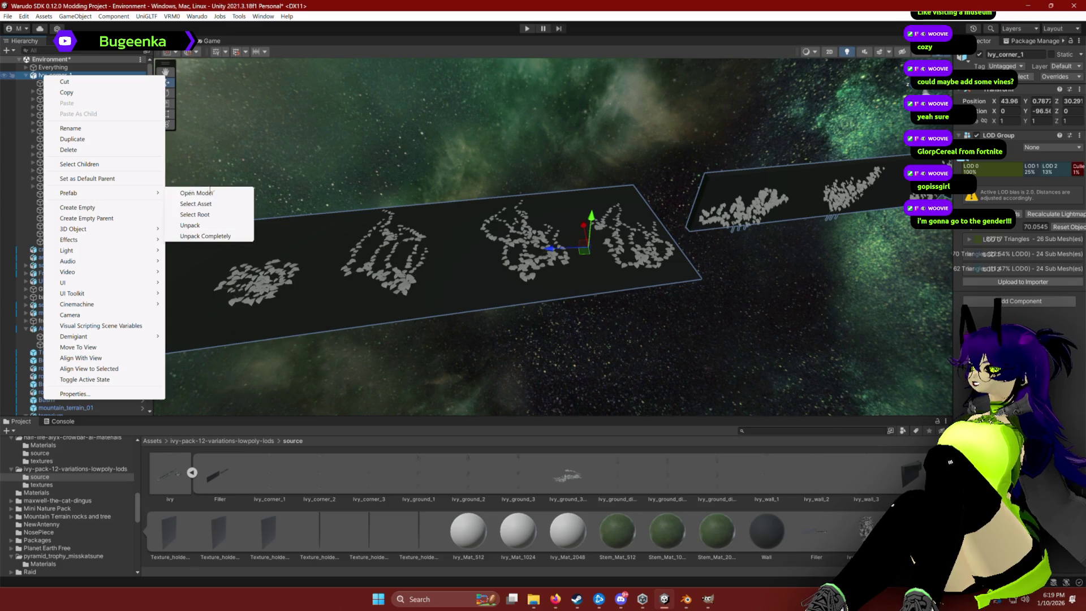
# Unpack the Ivy_corner_1 prefab, view its ivy display walls, and select Ivy_wall_1.
pyautogui.click(208, 225)
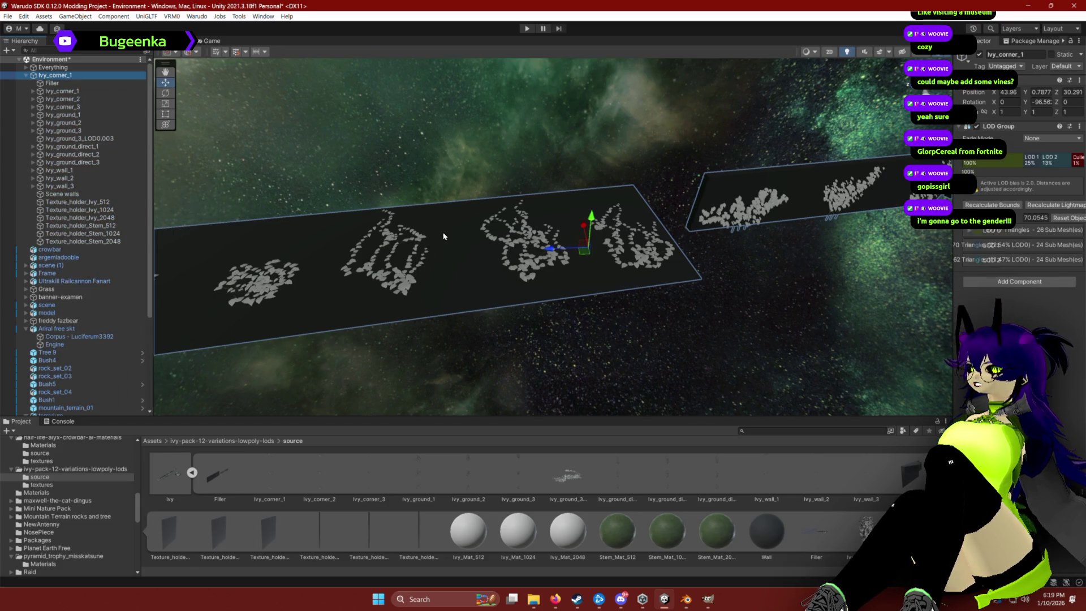
pyautogui.moveTo(444, 236); pyautogui.dragTo(534, 215)
pyautogui.click(62, 91)
pyautogui.moveTo(396, 226)
pyautogui.mouseDown()
pyautogui.moveTo(580, 235)
pyautogui.moveTo(471, 245)
pyautogui.moveTo(501, 256)
pyautogui.moveTo(359, 221)
pyautogui.moveTo(378, 184)
pyautogui.moveTo(412, 187)
pyautogui.moveTo(371, 208)
pyautogui.moveTo(396, 255)
pyautogui.moveTo(322, 273)
pyautogui.moveTo(437, 250)
pyautogui.mouseUp()
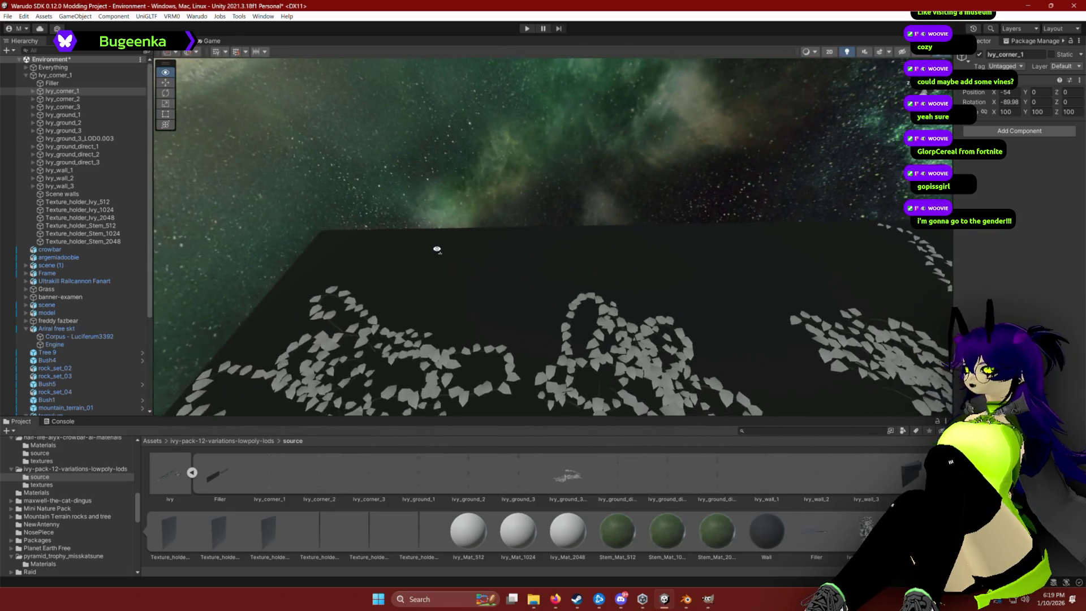
pyautogui.click(60, 170)
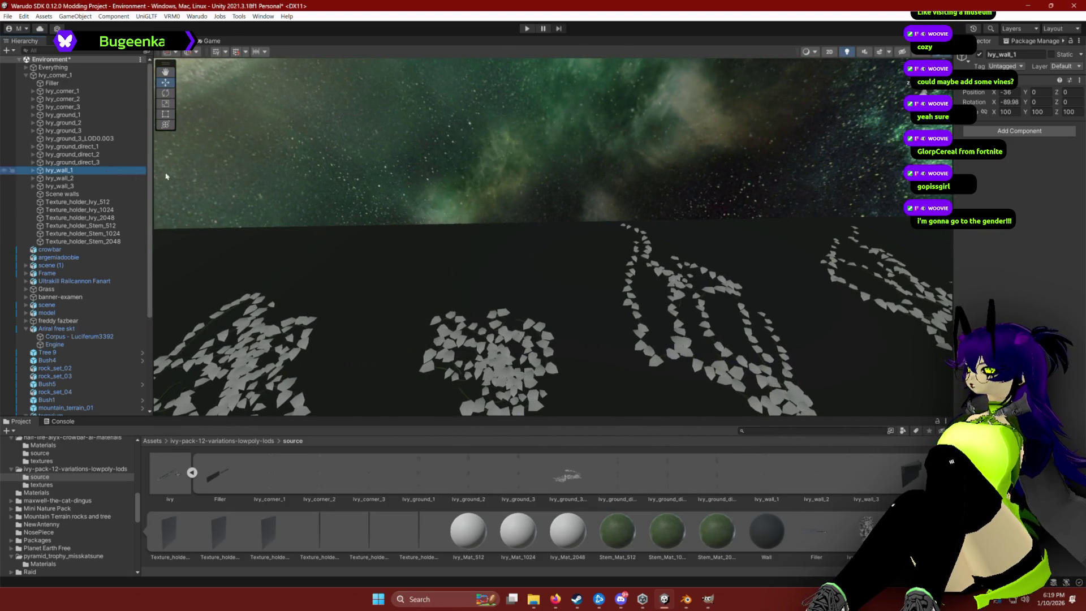
# Frame Ivy_wall_1 and then the crowbar to compare their locations.
pyautogui.press('f')
pyautogui.moveTo(334, 169)
pyautogui.mouseDown()
pyautogui.moveTo(352, 169)
pyautogui.moveTo(340, 138)
pyautogui.moveTo(441, 170)
pyautogui.mouseUp()
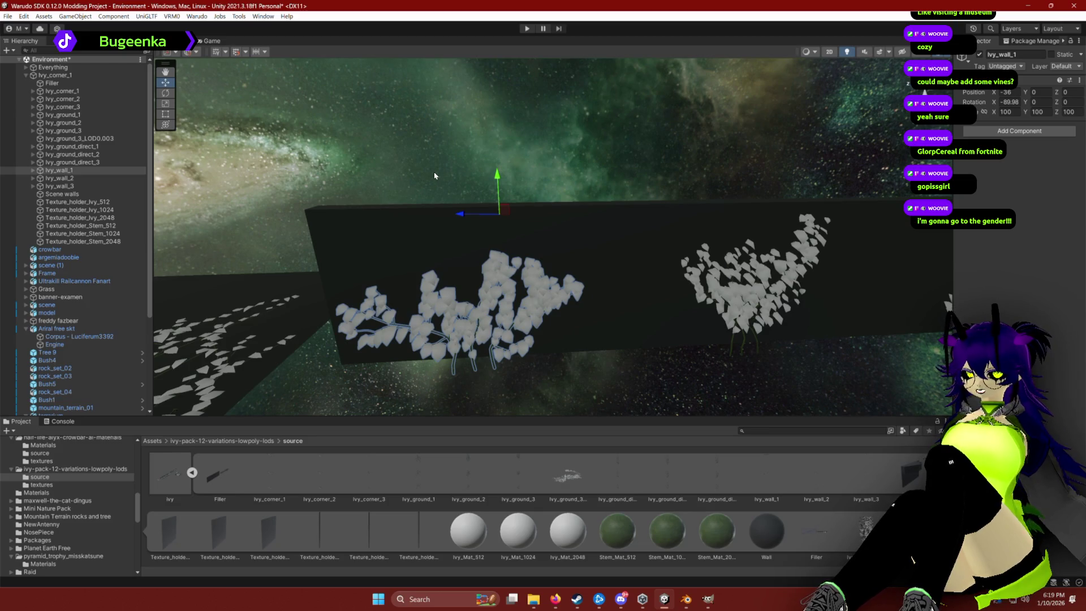
pyautogui.click(51, 249)
pyautogui.press('f')
pyautogui.moveTo(329, 170)
pyautogui.mouseDown()
pyautogui.moveTo(611, 206)
pyautogui.moveTo(858, 198)
pyautogui.moveTo(723, 175)
pyautogui.mouseUp()
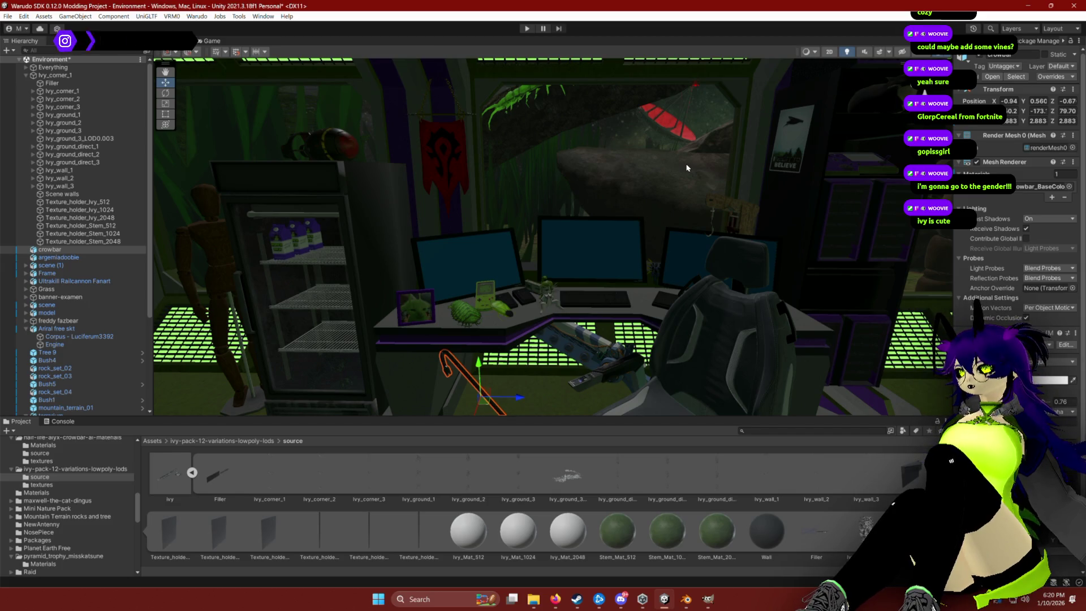
pyautogui.moveTo(645, 135)
pyautogui.mouseDown()
pyautogui.moveTo(848, 205)
pyautogui.moveTo(570, 217)
pyautogui.mouseUp()
# Move Ivy_wall_1 off its backing wall into the room above the monitors, around X -26.37.
pyautogui.click(570, 217)
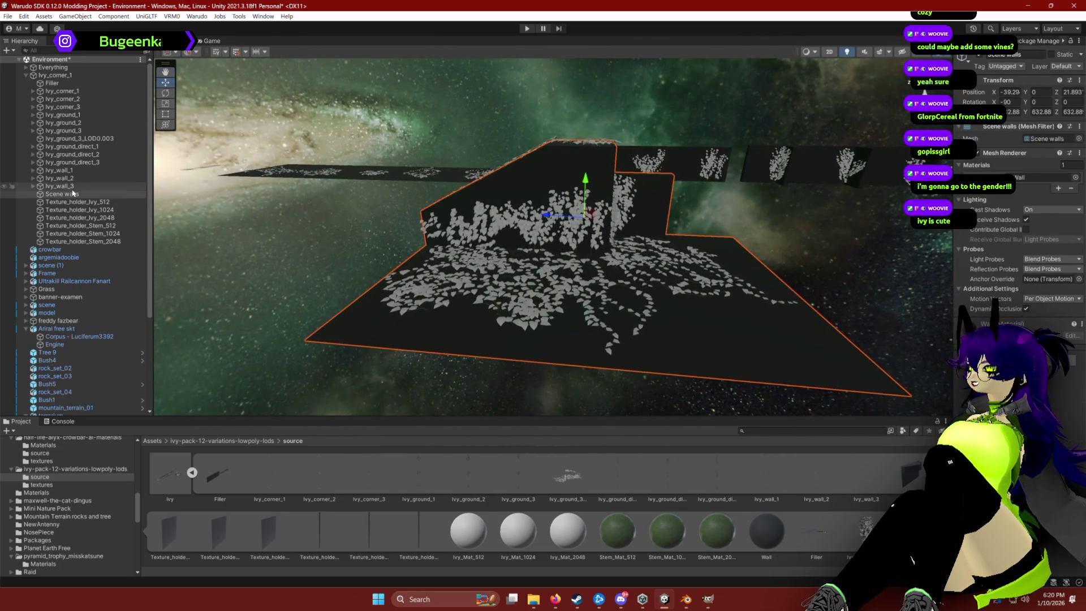
pyautogui.click(67, 202)
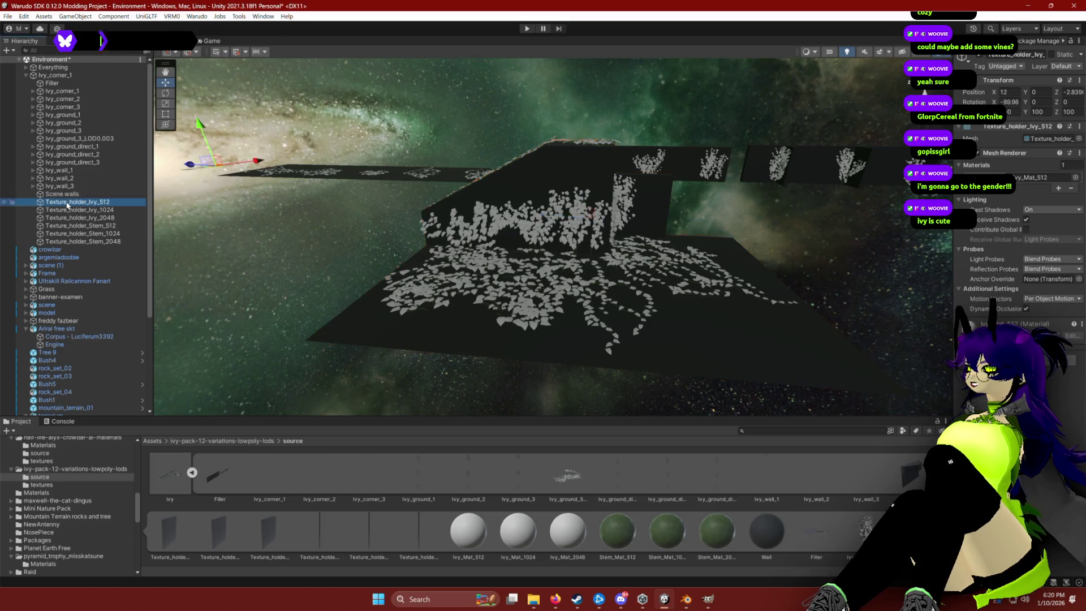
pyautogui.doubleClick(60, 170)
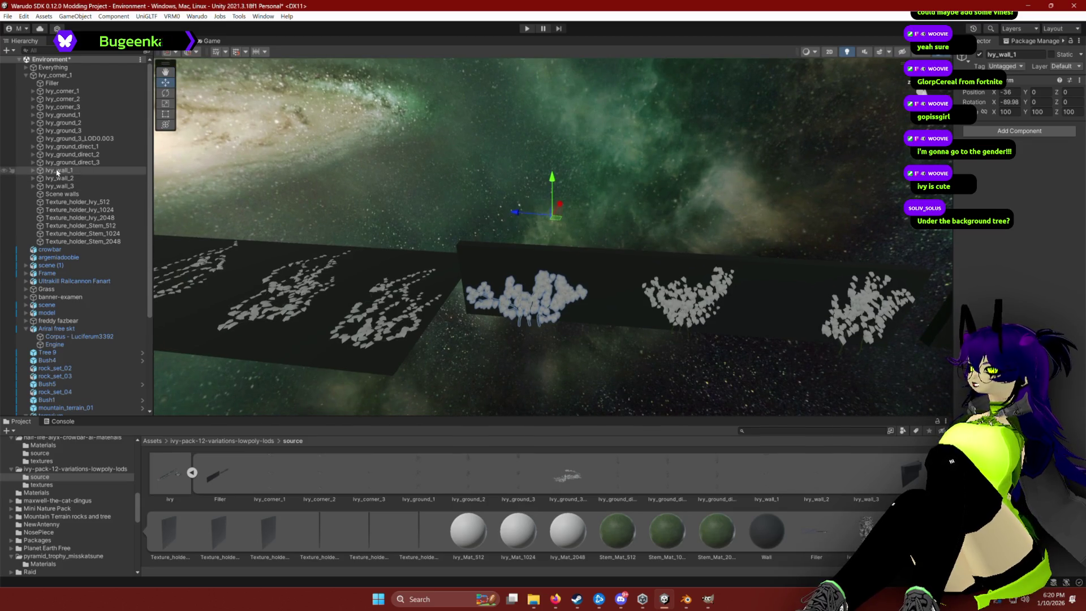
pyautogui.moveTo(577, 199)
pyautogui.mouseDown()
pyautogui.moveTo(526, 243)
pyautogui.moveTo(522, 291)
pyautogui.moveTo(389, 300)
pyautogui.moveTo(655, 255)
pyautogui.moveTo(686, 266)
pyautogui.moveTo(425, 242)
pyautogui.moveTo(384, 175)
pyautogui.moveTo(679, 304)
pyautogui.moveTo(622, 322)
pyautogui.moveTo(449, 262)
pyautogui.moveTo(351, 250)
pyautogui.moveTo(364, 254)
pyautogui.moveTo(333, 204)
pyautogui.moveTo(442, 251)
pyautogui.moveTo(485, 254)
pyautogui.moveTo(377, 150)
pyautogui.moveTo(377, 167)
pyautogui.moveTo(417, 150)
pyautogui.moveTo(376, 197)
pyautogui.moveTo(202, 124)
pyautogui.moveTo(183, 139)
pyautogui.moveTo(290, 191)
pyautogui.moveTo(308, 170)
pyautogui.moveTo(328, 290)
pyautogui.moveTo(348, 312)
pyautogui.mouseUp()
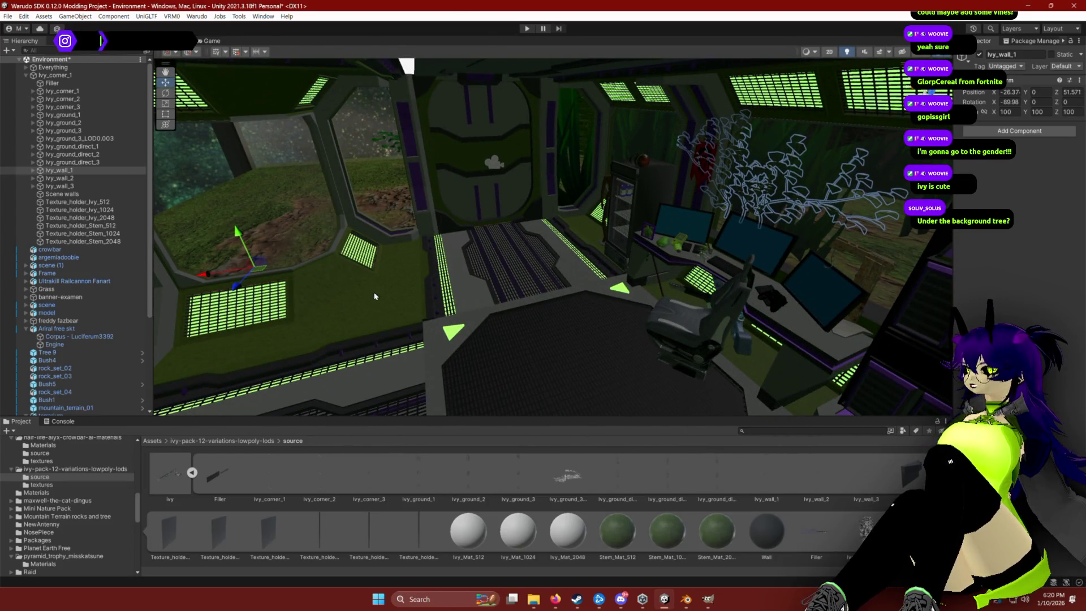
# Expand Ivy_wall_1, select its LOD0 mesh and frame it in the Scene view.
pyautogui.click(33, 170)
pyautogui.click(71, 179)
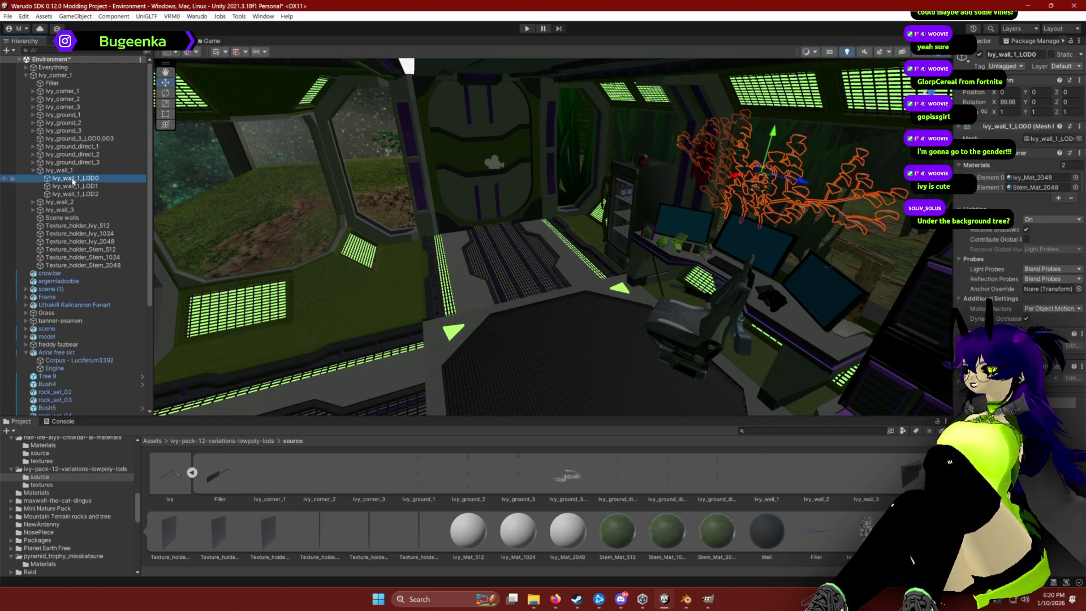
pyautogui.click(74, 186)
pyautogui.click(79, 194)
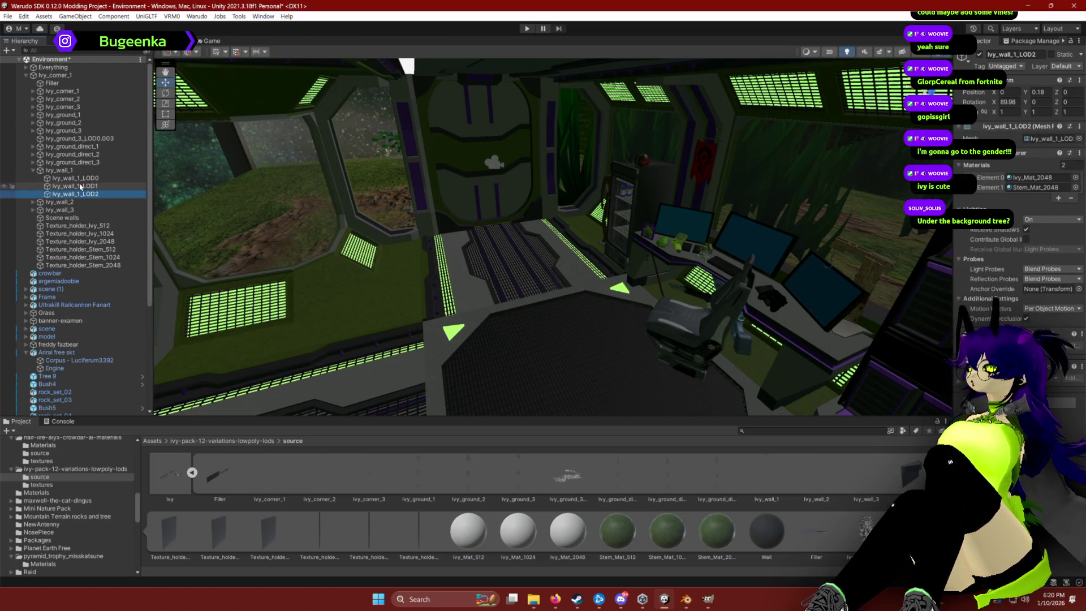
pyautogui.click(82, 179)
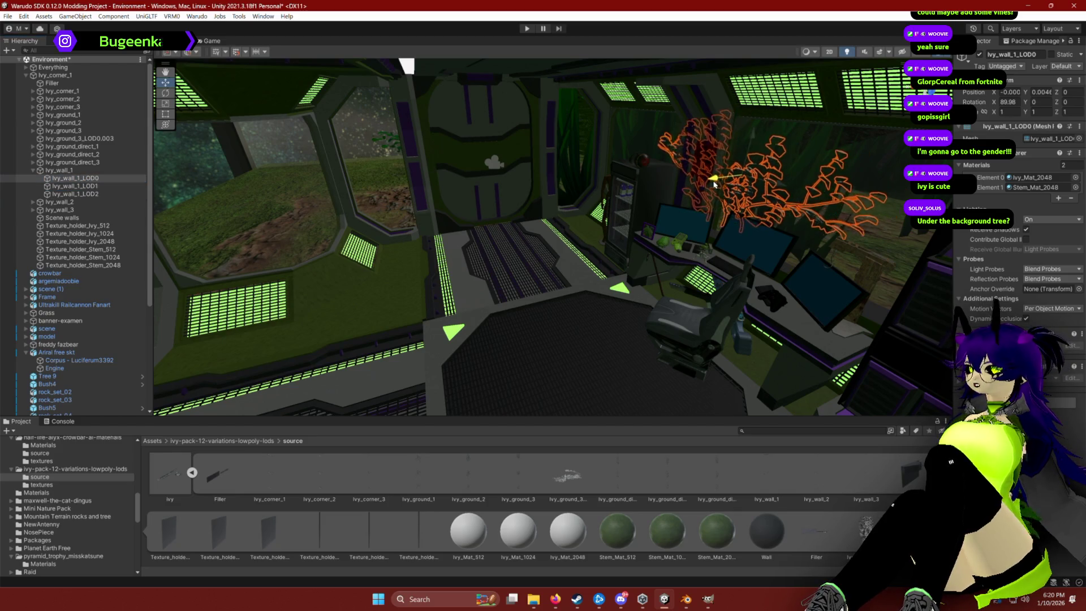
pyautogui.moveTo(739, 175); pyautogui.dragTo(587, 165)
pyautogui.press('f')
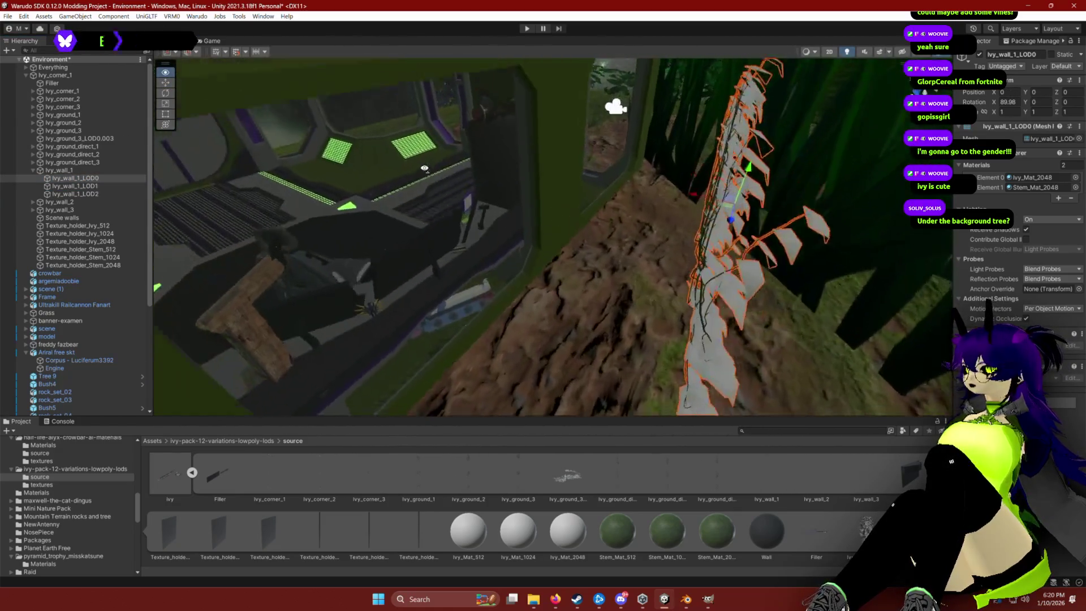
pyautogui.moveTo(511, 175)
pyautogui.mouseDown()
pyautogui.moveTo(493, 171)
pyautogui.moveTo(516, 142)
pyautogui.moveTo(536, 173)
pyautogui.moveTo(501, 215)
pyautogui.moveTo(490, 273)
pyautogui.mouseUp()
# Rotate the Ivy_wall_1_LOD0 ivy from lying flat to standing upright.
pyautogui.press('e')
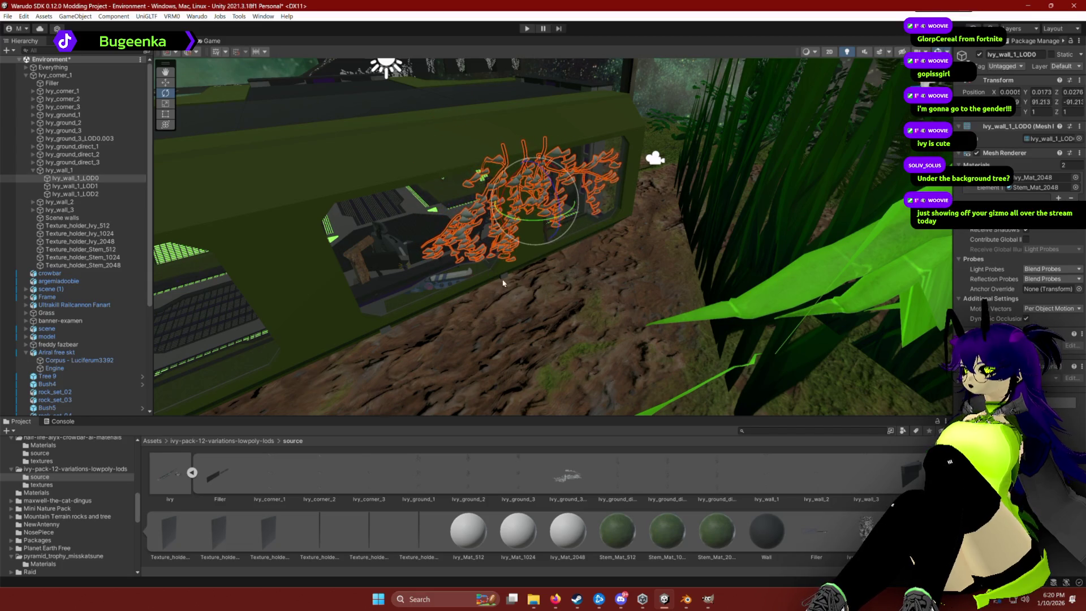
pyautogui.moveTo(540, 180); pyautogui.dragTo(403, 167)
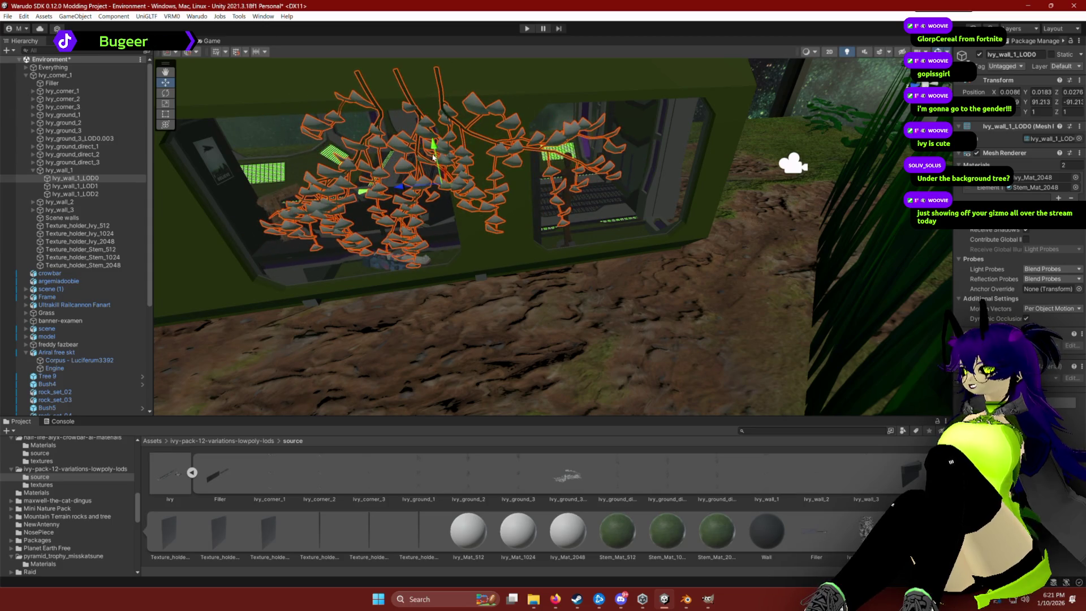
pyautogui.click(379, 132)
pyautogui.click(380, 132)
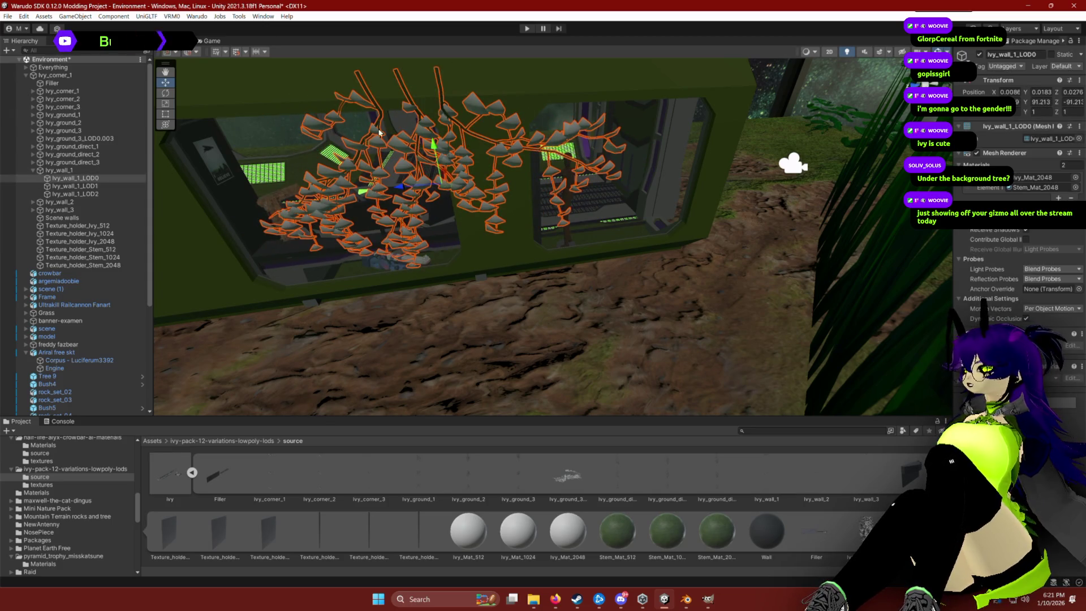
pyautogui.moveTo(379, 132)
pyautogui.mouseDown()
pyautogui.moveTo(619, 305)
pyautogui.moveTo(554, 198)
pyautogui.moveTo(459, 199)
pyautogui.moveTo(460, 189)
pyautogui.mouseUp()
pyautogui.press('r')
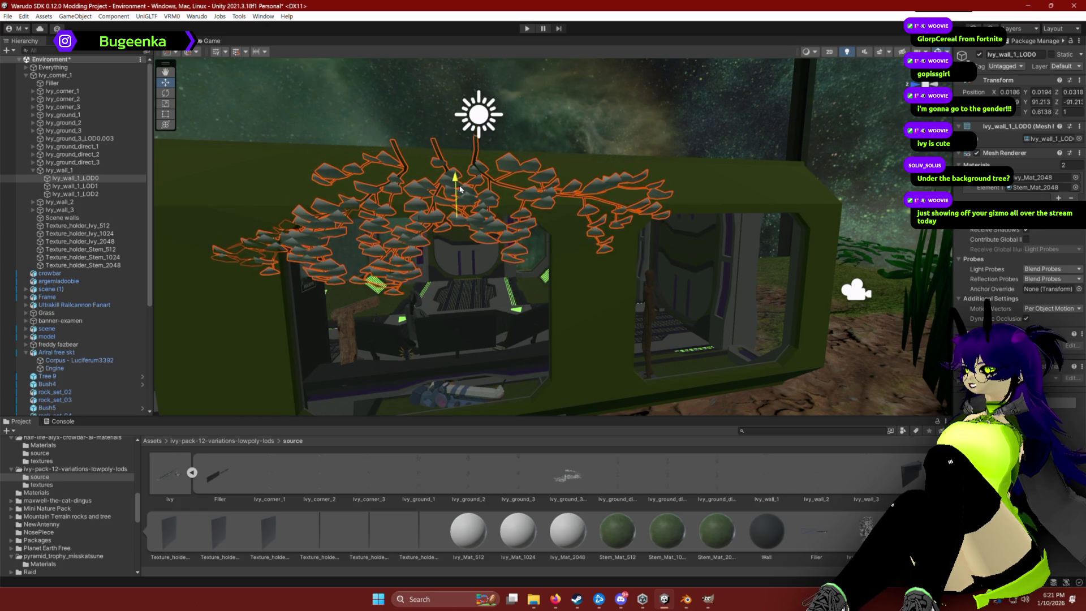
pyautogui.moveTo(426, 226)
pyautogui.mouseDown()
pyautogui.moveTo(594, 237)
pyautogui.moveTo(744, 230)
pyautogui.moveTo(900, 275)
pyautogui.moveTo(645, 279)
pyautogui.moveTo(602, 252)
pyautogui.moveTo(679, 317)
pyautogui.moveTo(803, 372)
pyautogui.moveTo(723, 286)
pyautogui.moveTo(736, 266)
pyautogui.moveTo(800, 259)
pyautogui.moveTo(602, 184)
pyautogui.moveTo(634, 161)
pyautogui.moveTo(732, 161)
pyautogui.moveTo(306, 98)
pyautogui.mouseUp()
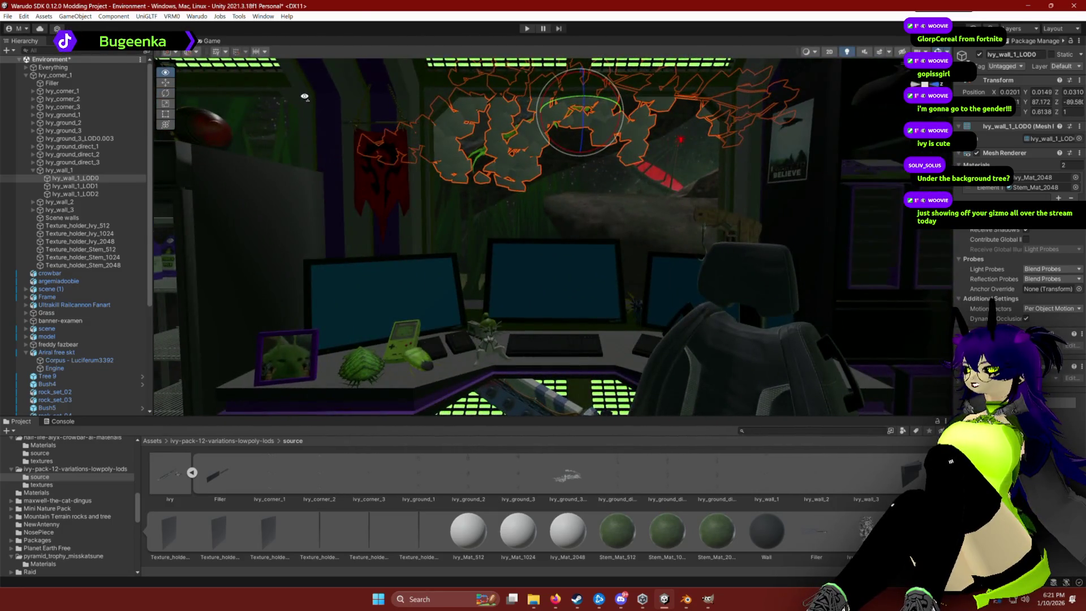
pyautogui.scroll(-5, 485, 142)
pyautogui.moveTo(519, 135); pyautogui.dragTo(560, 253)
# Slide the ivy left along X against the wall, then open the crowbar's source folder.
pyautogui.press('w')
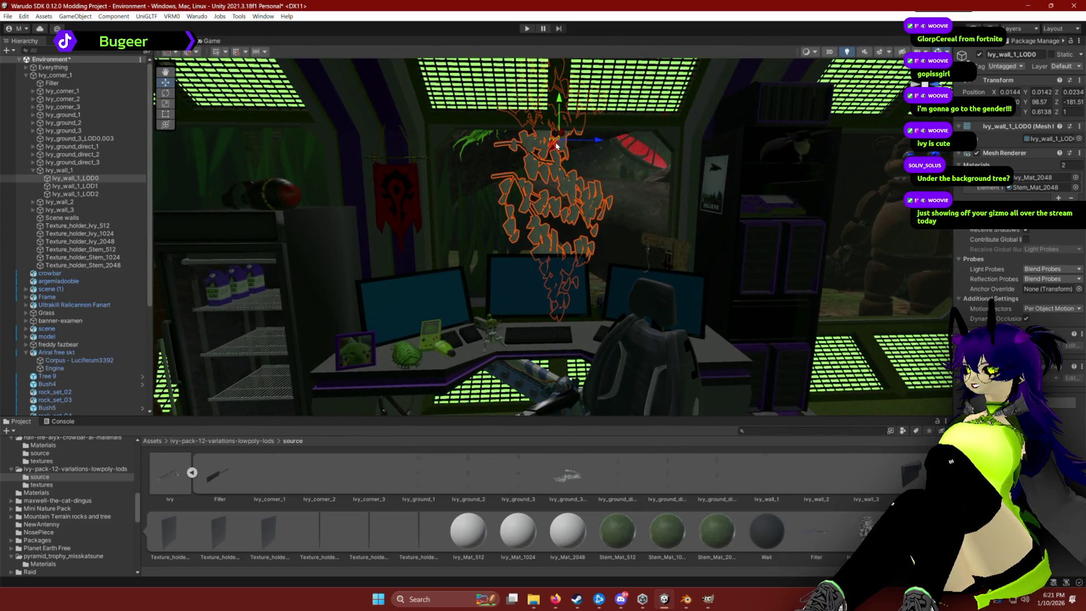
pyautogui.moveTo(588, 142); pyautogui.dragTo(481, 143)
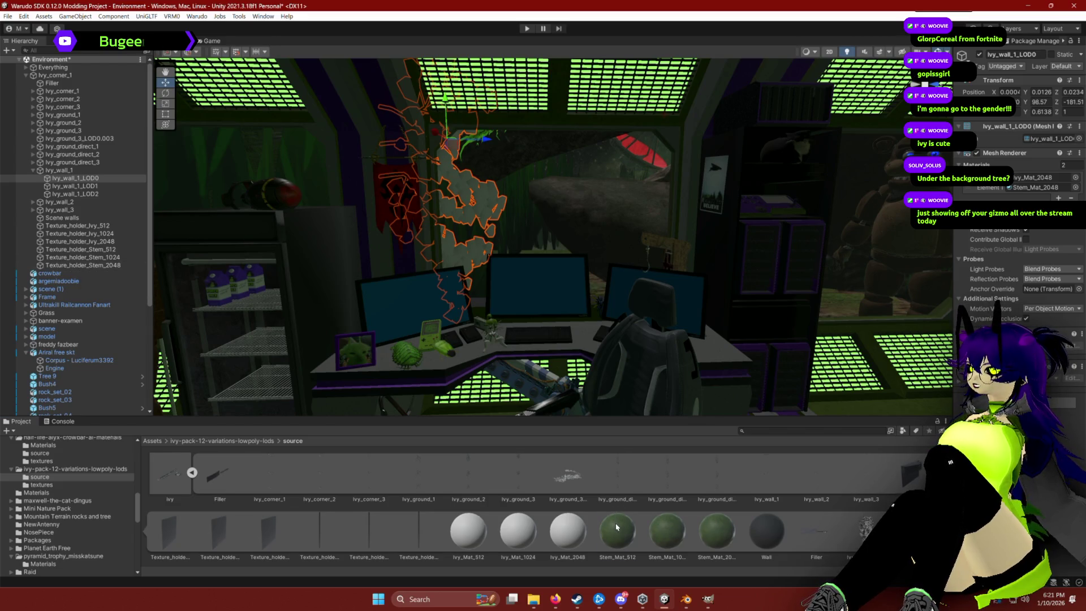
pyautogui.moveTo(676, 334); pyautogui.dragTo(681, 314)
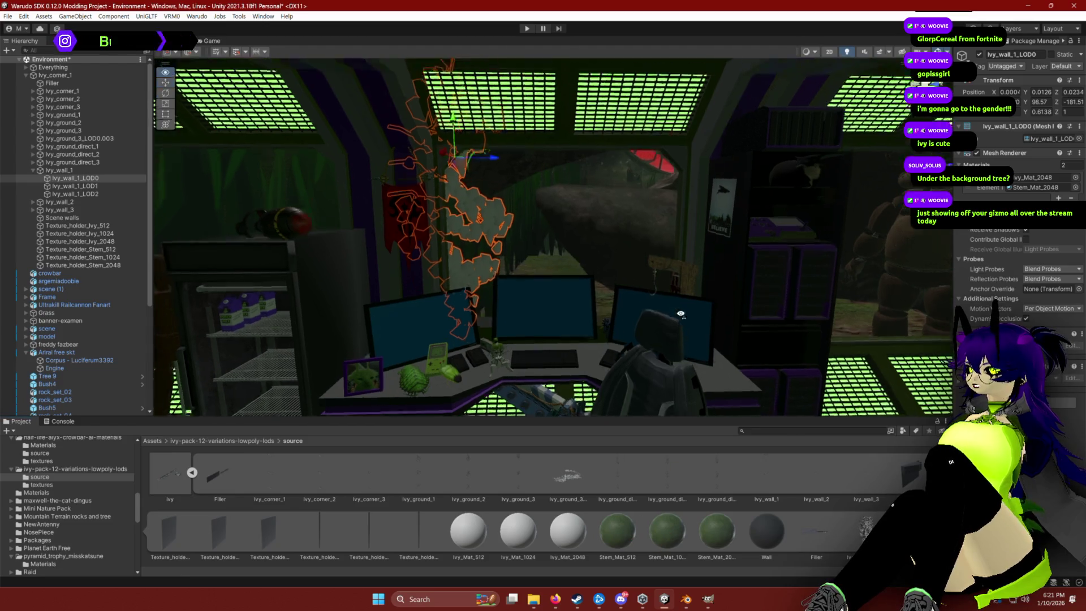
pyautogui.press('f')
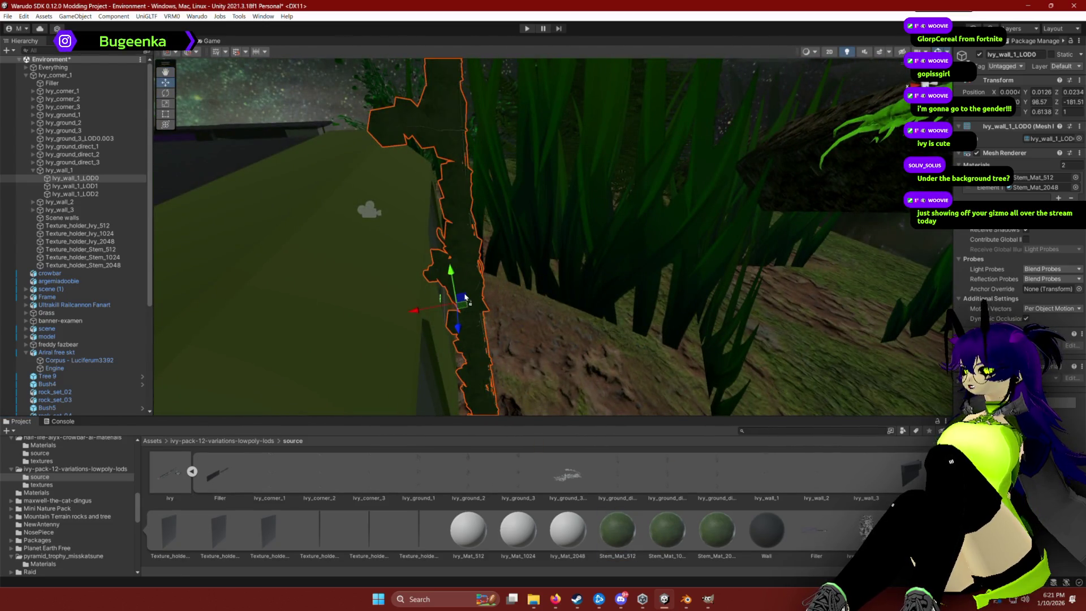
pyautogui.scroll(-2, 441, 515)
pyautogui.scroll(2, 340, 509)
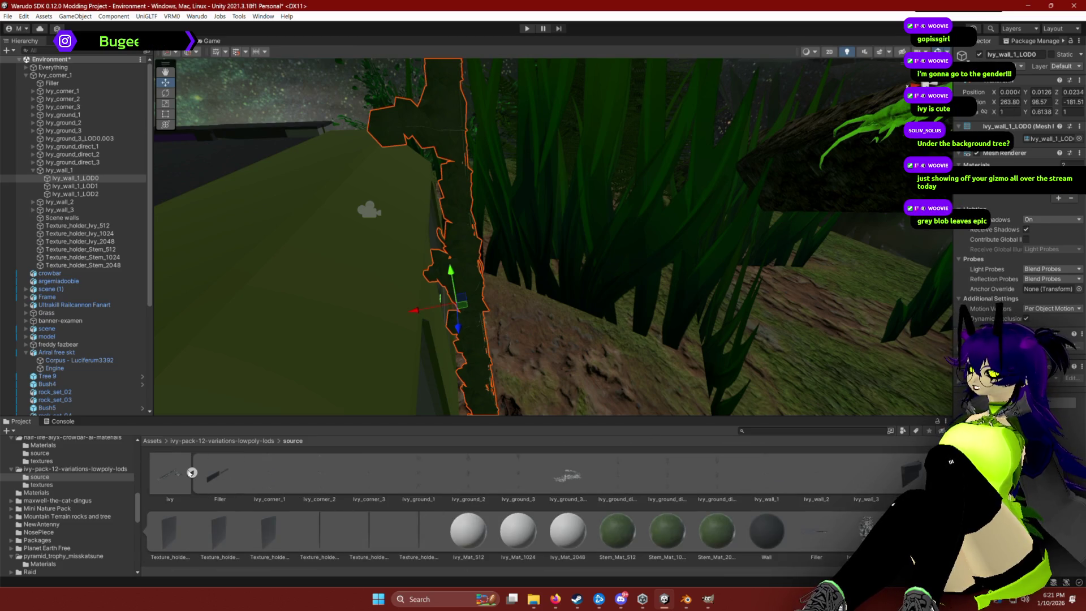
pyautogui.click(39, 454)
pyautogui.scroll(2, 52, 487)
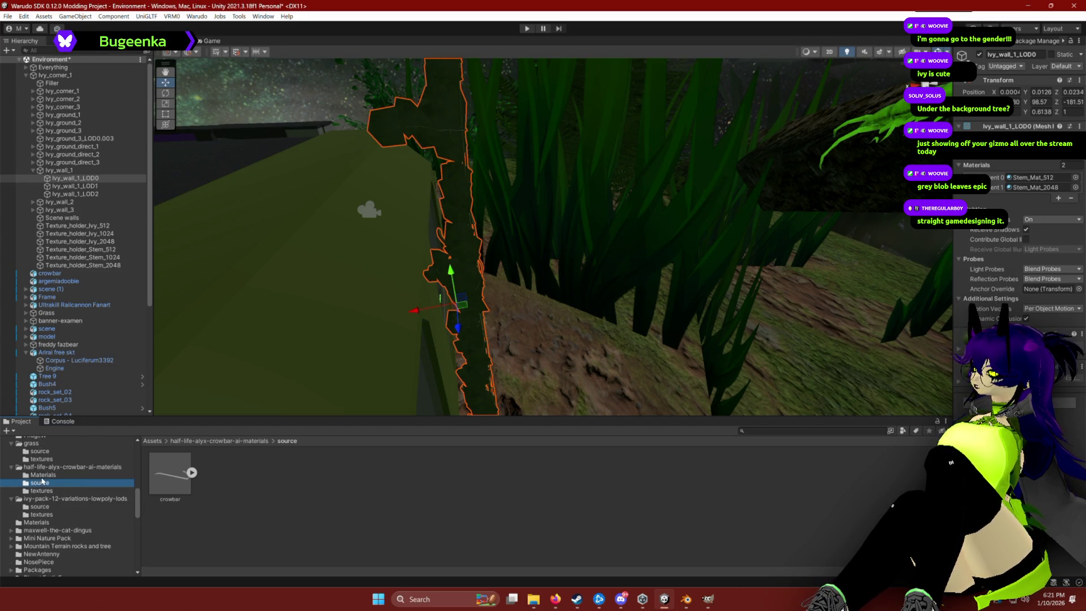
# Drag the Ivy_Mat_512 leaf texture from the ivy textures folder onto the ivy mesh.
pyautogui.click(44, 514)
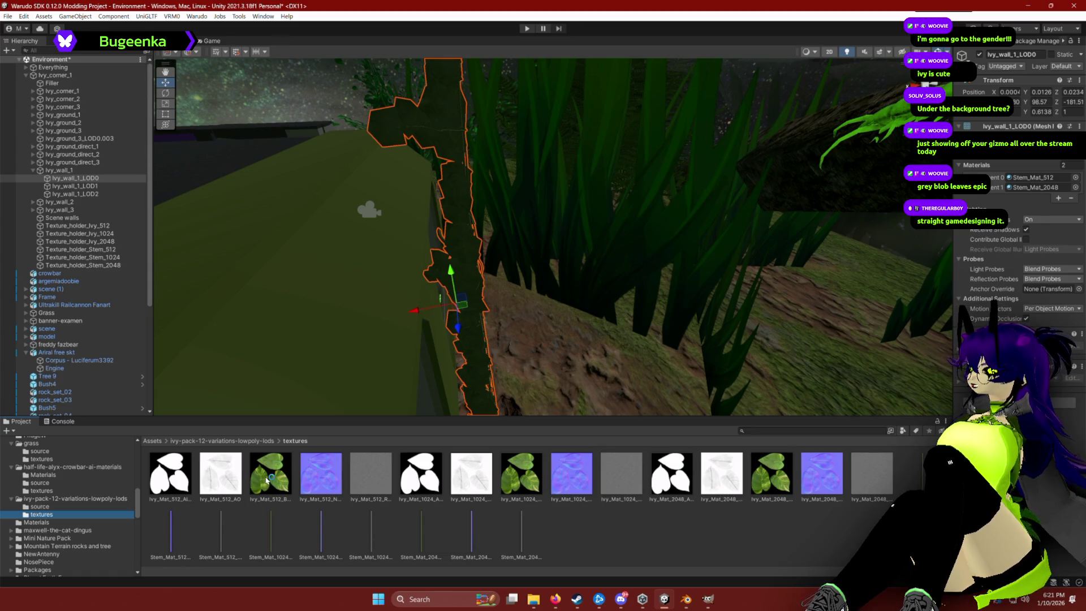
pyautogui.press('f')
pyautogui.moveTo(271, 480)
pyautogui.mouseDown()
pyautogui.moveTo(427, 243)
pyautogui.moveTo(456, 263)
pyautogui.moveTo(511, 264)
pyautogui.mouseUp()
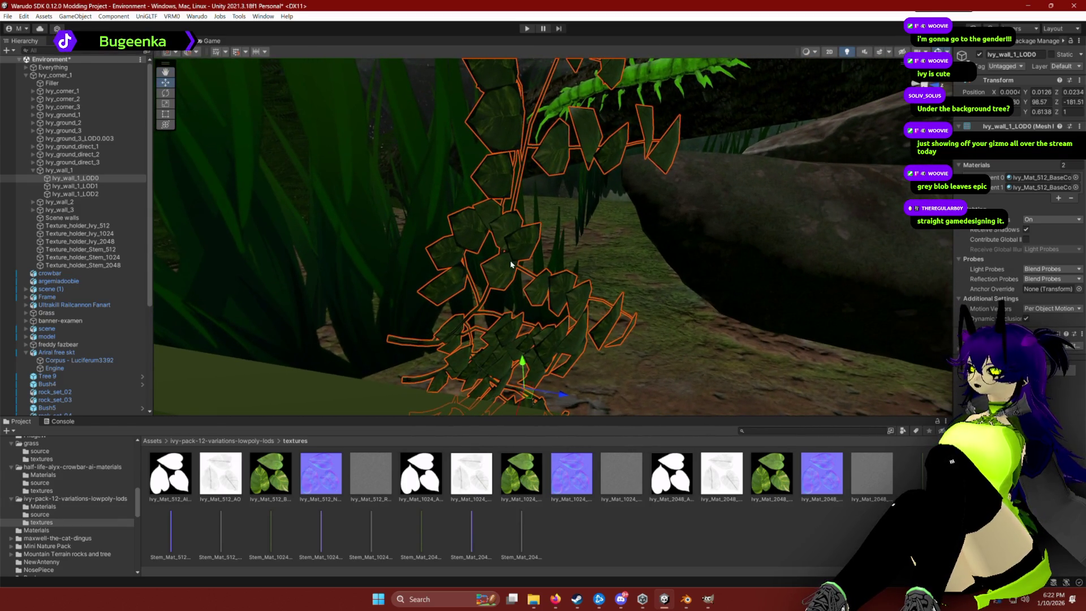
pyautogui.click(220, 479)
pyautogui.moveTo(220, 479); pyautogui.dragTo(895, 355)
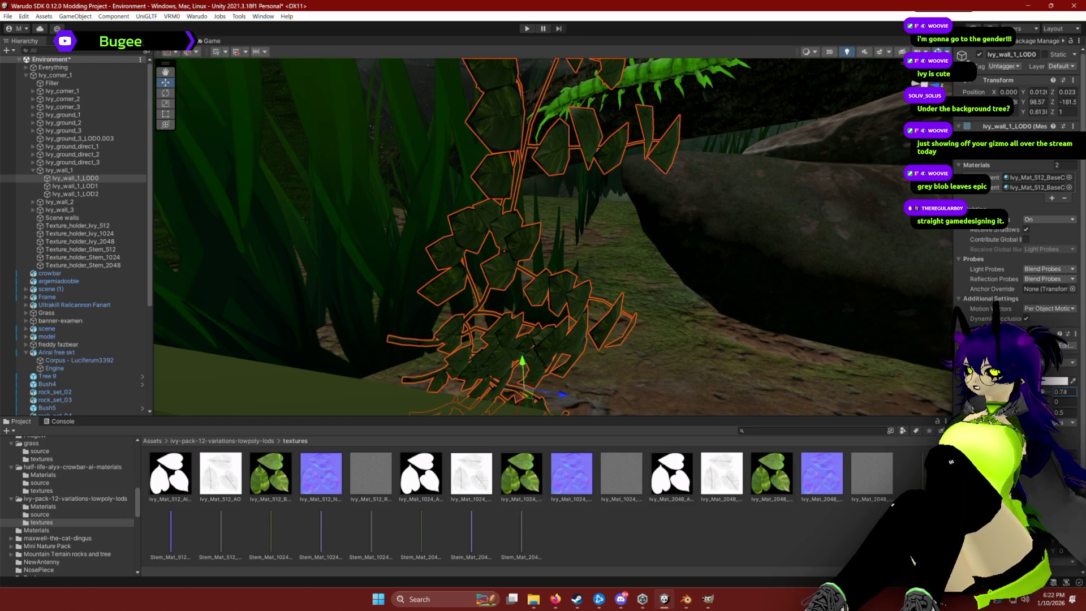
# Raise the ivy material setting from 0.74 to 0.89 and review the room.
pyautogui.moveTo(1042, 391); pyautogui.dragTo(1046, 392)
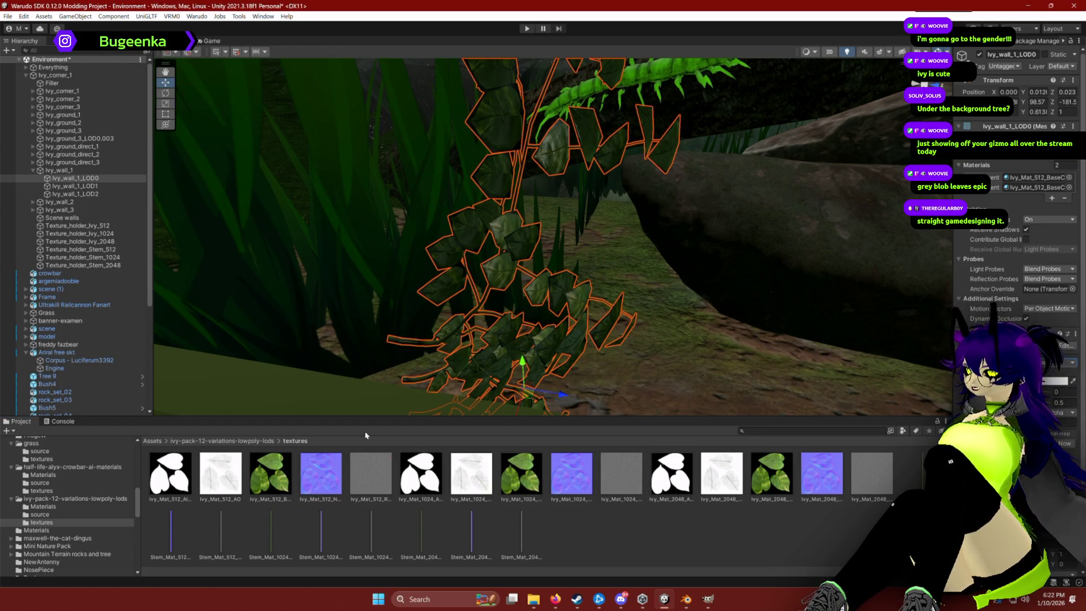
pyautogui.click(170, 474)
pyautogui.click(567, 304)
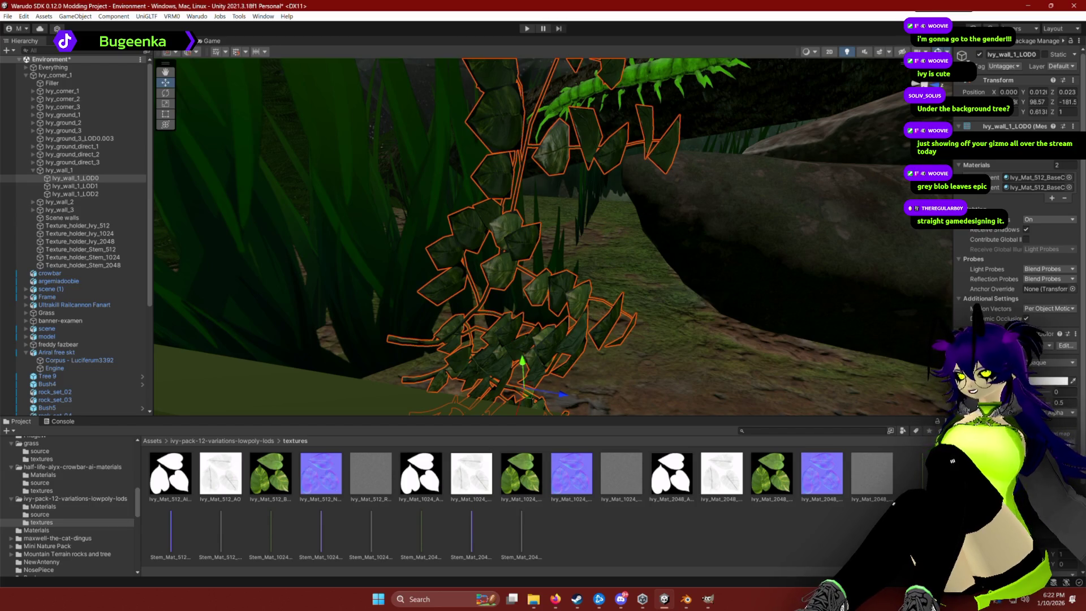
pyautogui.moveTo(647, 255); pyautogui.dragTo(656, 242)
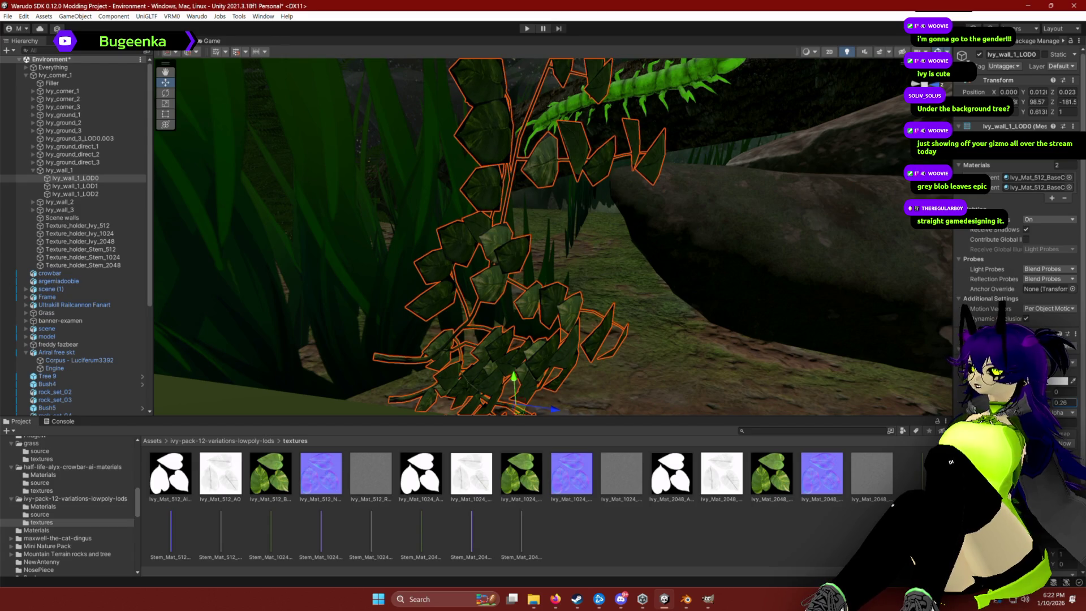
pyautogui.moveTo(643, 236)
pyautogui.mouseDown()
pyautogui.moveTo(686, 223)
pyautogui.moveTo(613, 237)
pyautogui.moveTo(626, 235)
pyautogui.moveTo(570, 212)
pyautogui.mouseUp()
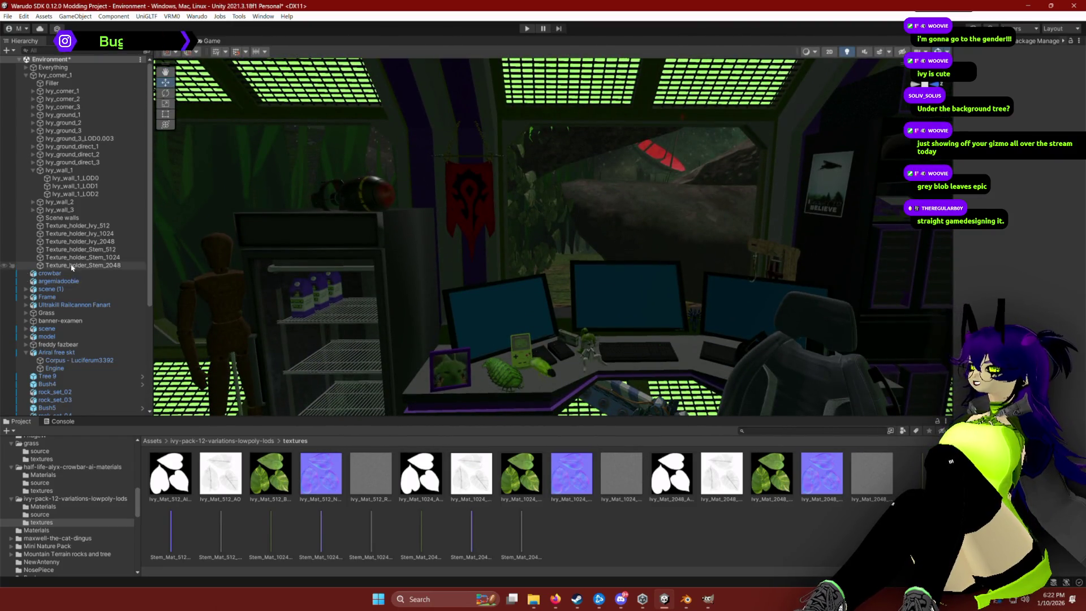
# Select and frame Ivy_wall_1_LOD0, switching to the Move tool.
pyautogui.click(520, 295)
pyautogui.press('f')
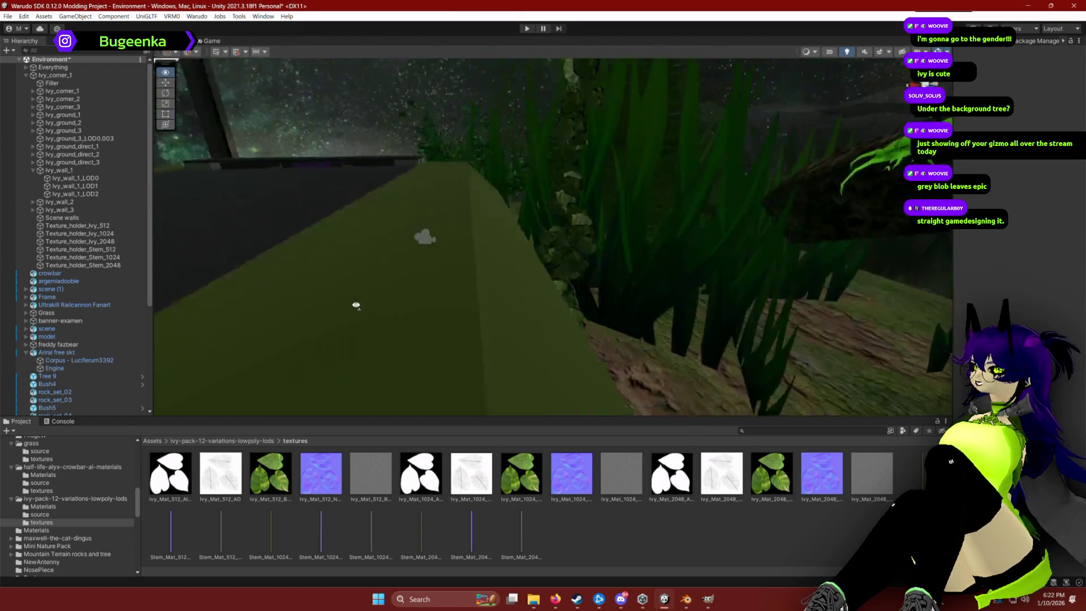
pyautogui.moveTo(496, 242)
pyautogui.mouseDown()
pyautogui.moveTo(501, 214)
pyautogui.moveTo(396, 175)
pyautogui.mouseUp()
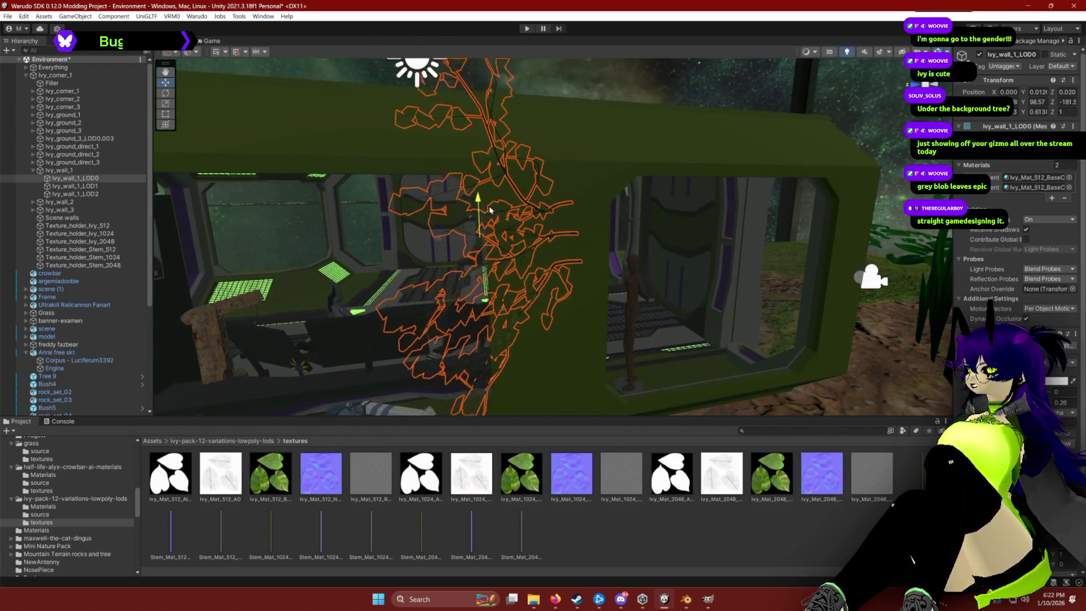
pyautogui.moveTo(477, 152)
pyautogui.mouseDown()
pyautogui.moveTo(806, 202)
pyautogui.moveTo(655, 287)
pyautogui.moveTo(655, 229)
pyautogui.moveTo(639, 249)
pyautogui.moveTo(339, 232)
pyautogui.moveTo(435, 260)
pyautogui.moveTo(444, 297)
pyautogui.moveTo(476, 327)
pyautogui.mouseUp()
pyautogui.click(436, 261)
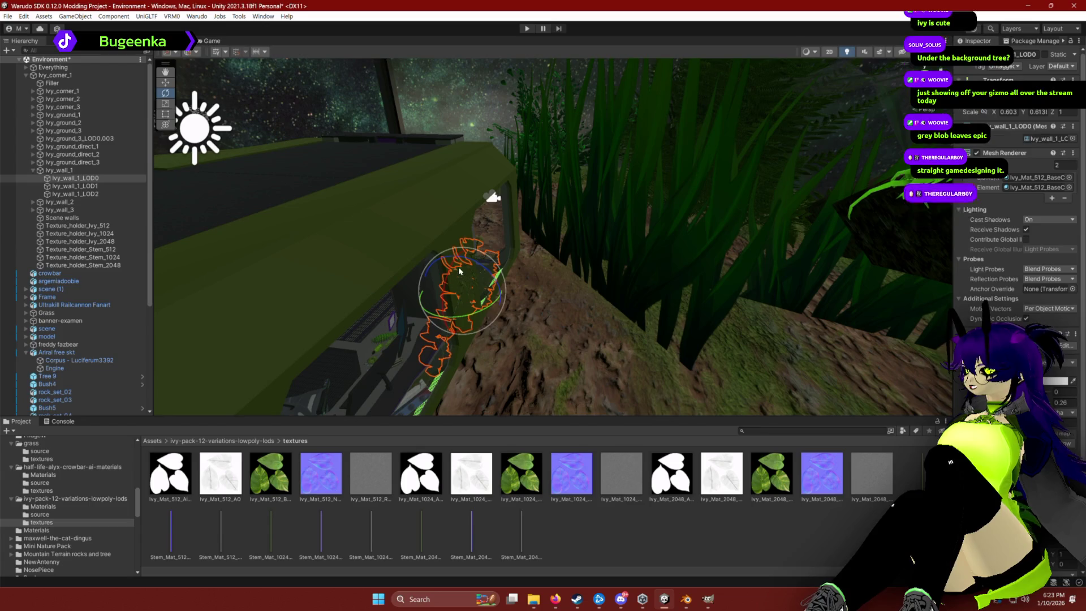
pyautogui.press('w')
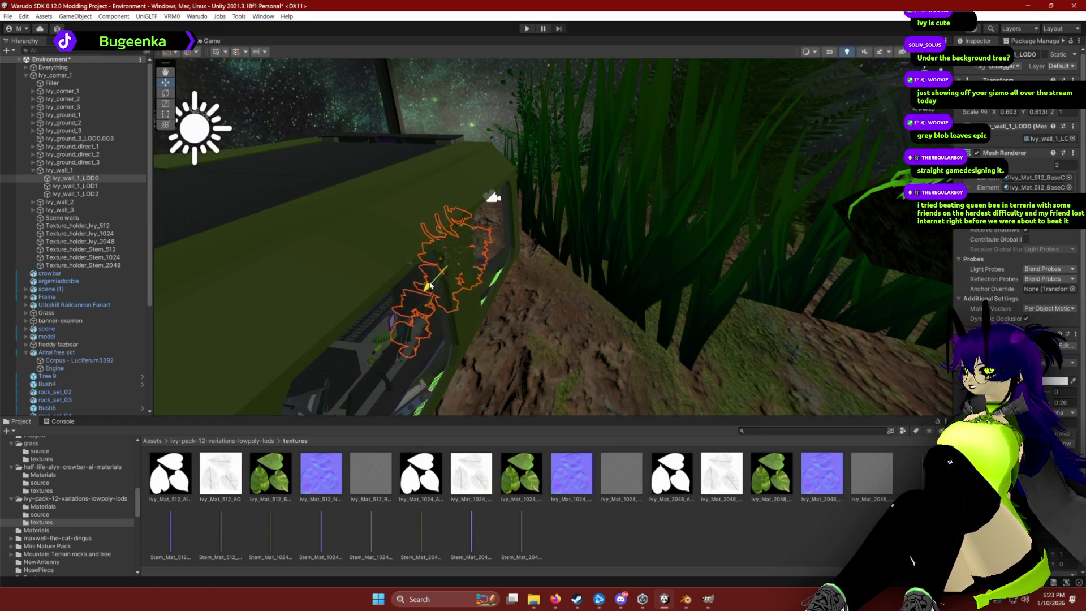
# Orbit the wall and click through the box, walls and ground ivy to find the wall ivy.
pyautogui.moveTo(456, 259)
pyautogui.mouseDown()
pyautogui.moveTo(407, 286)
pyautogui.moveTo(523, 262)
pyautogui.moveTo(618, 179)
pyautogui.moveTo(642, 182)
pyautogui.moveTo(603, 292)
pyautogui.moveTo(605, 276)
pyautogui.mouseUp()
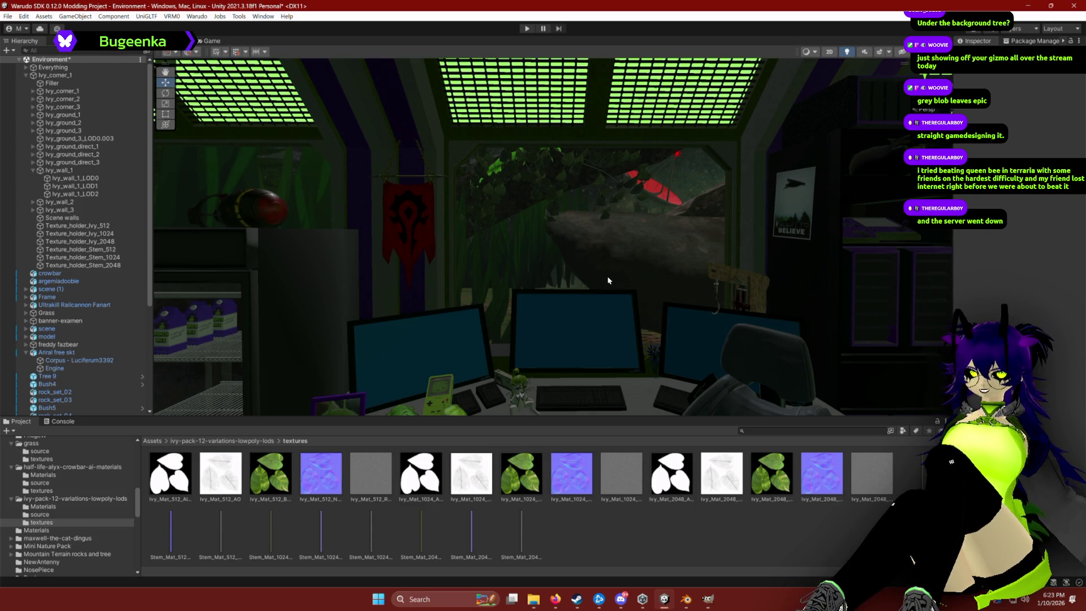
pyautogui.scroll(10, 603, 244)
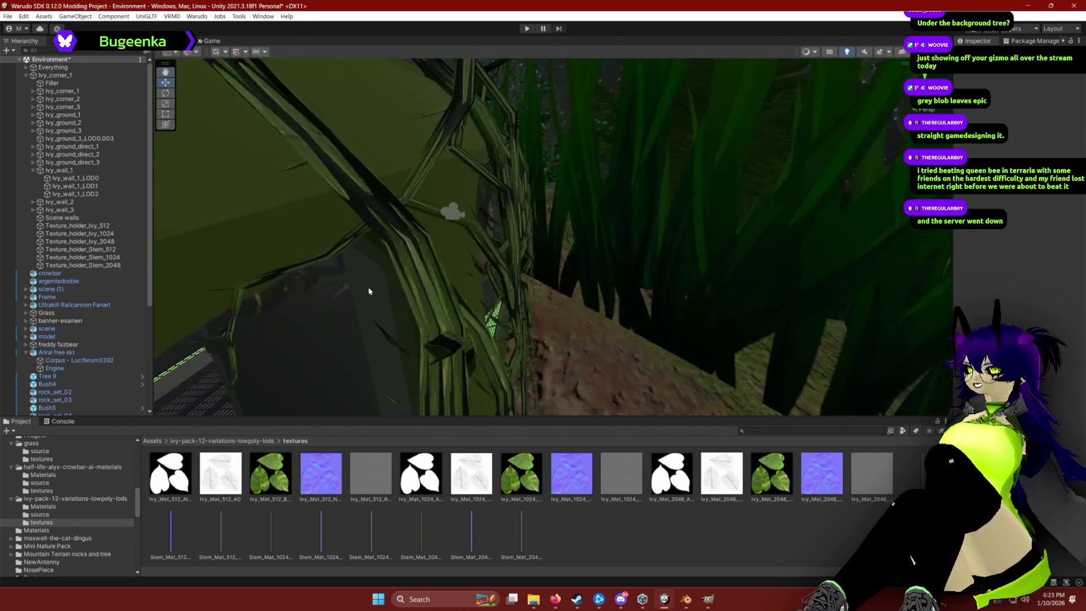
pyautogui.click(402, 265)
pyautogui.scroll(-10, 407, 195)
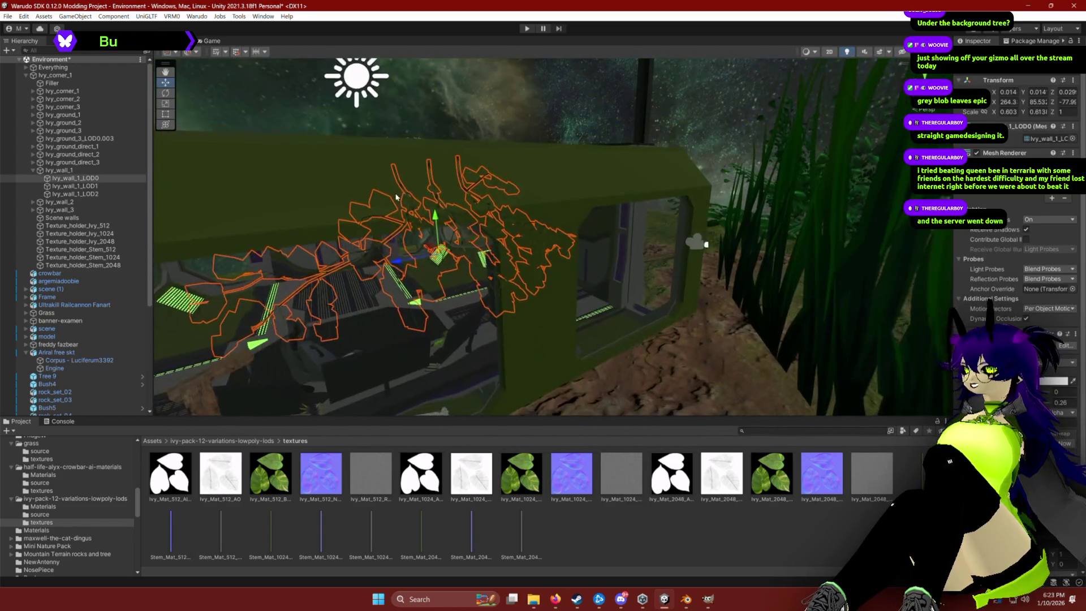
pyautogui.click(407, 195)
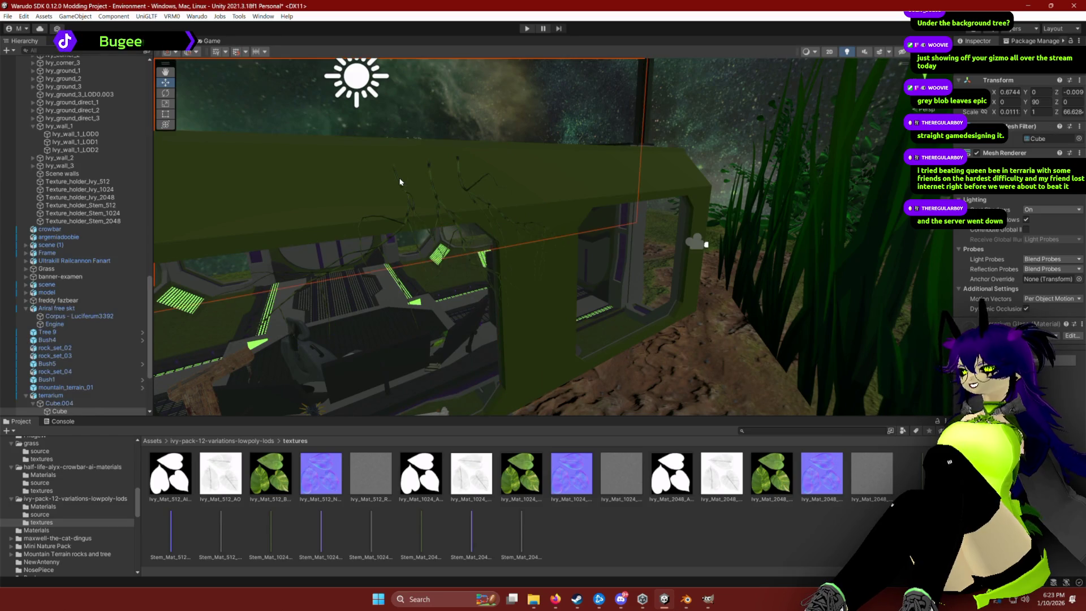
pyautogui.click(395, 172)
pyautogui.click(399, 188)
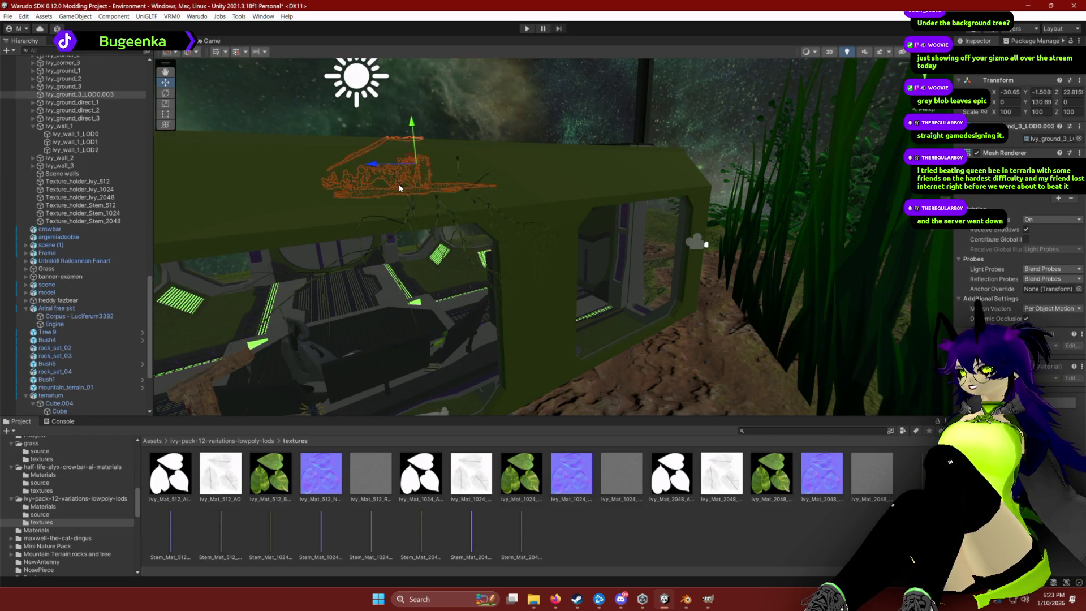
pyautogui.click(403, 189)
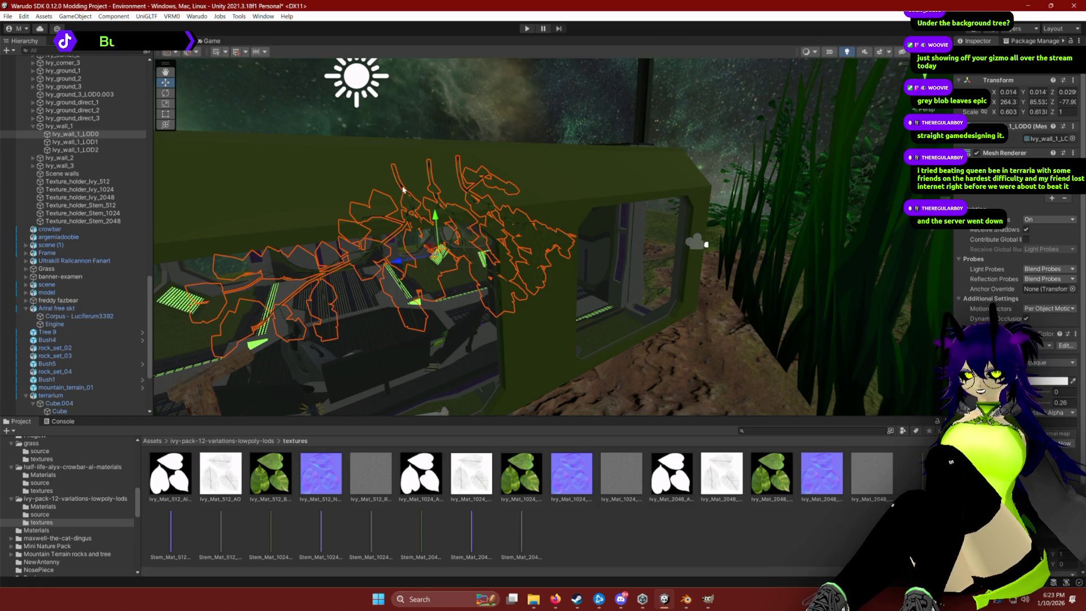
pyautogui.moveTo(497, 163)
pyautogui.keyDown('alt'); pyautogui.mouseDown()
pyautogui.moveTo(532, 141)
pyautogui.moveTo(614, 150)
pyautogui.moveTo(427, 225)
pyautogui.moveTo(674, 123)
pyautogui.moveTo(666, 110)
pyautogui.mouseUp(); pyautogui.keyUp('alt')
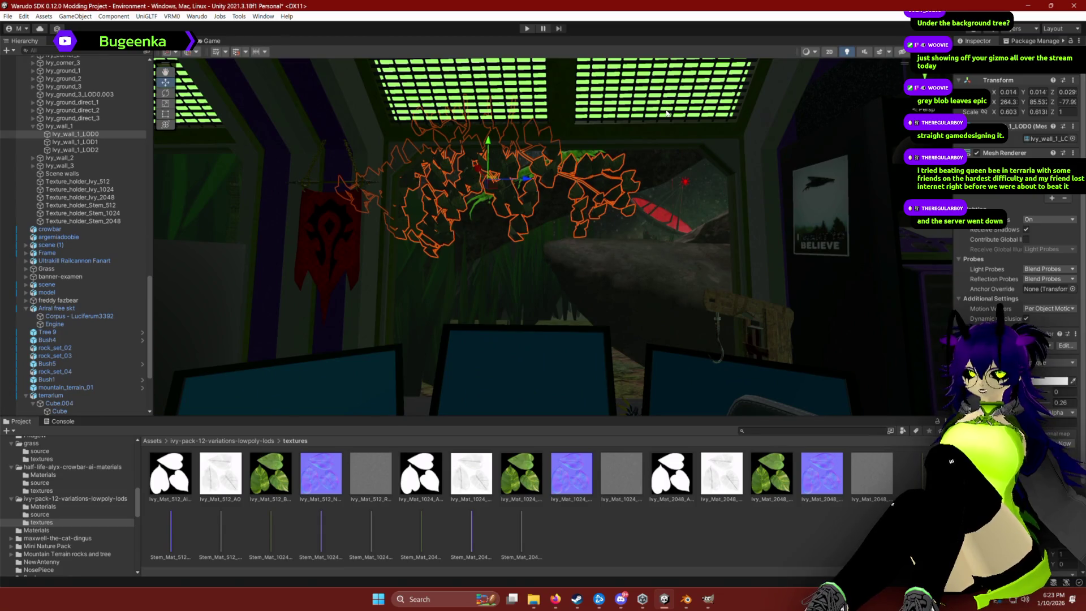
pyautogui.click(619, 528)
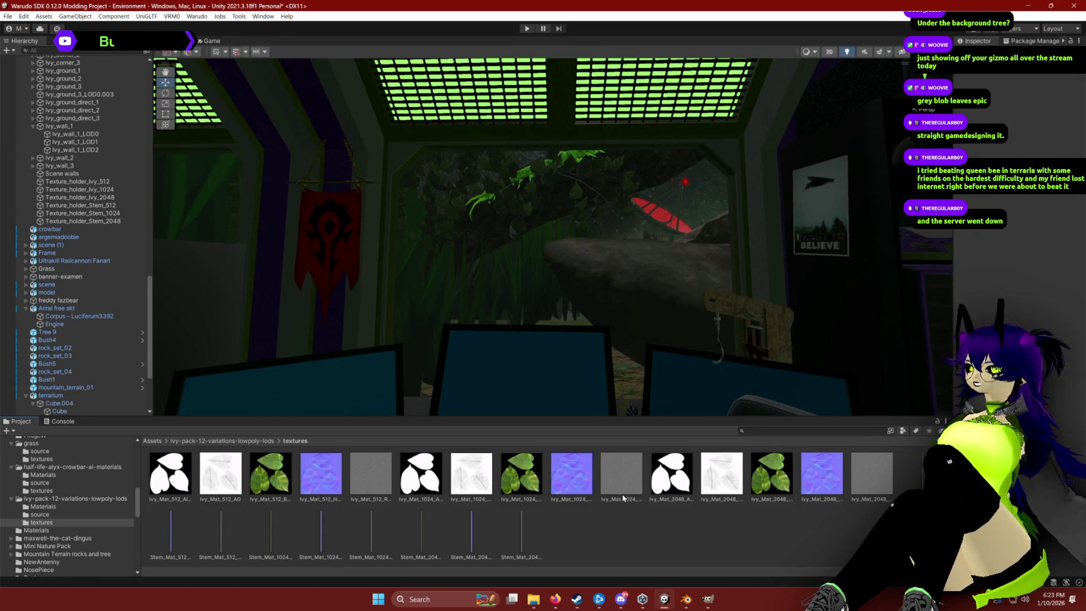
# Pick Ivy_wall_1_LOD0 from the overlapping objects and raise it higher up the wall.
pyautogui.scroll(5, 563, 253)
pyautogui.moveTo(563, 253)
pyautogui.keyDown('alt'); pyautogui.mouseDown()
pyautogui.moveTo(497, 255)
pyautogui.moveTo(507, 266)
pyautogui.moveTo(460, 262)
pyautogui.moveTo(195, 331)
pyautogui.moveTo(286, 351)
pyautogui.mouseUp(); pyautogui.keyUp('alt')
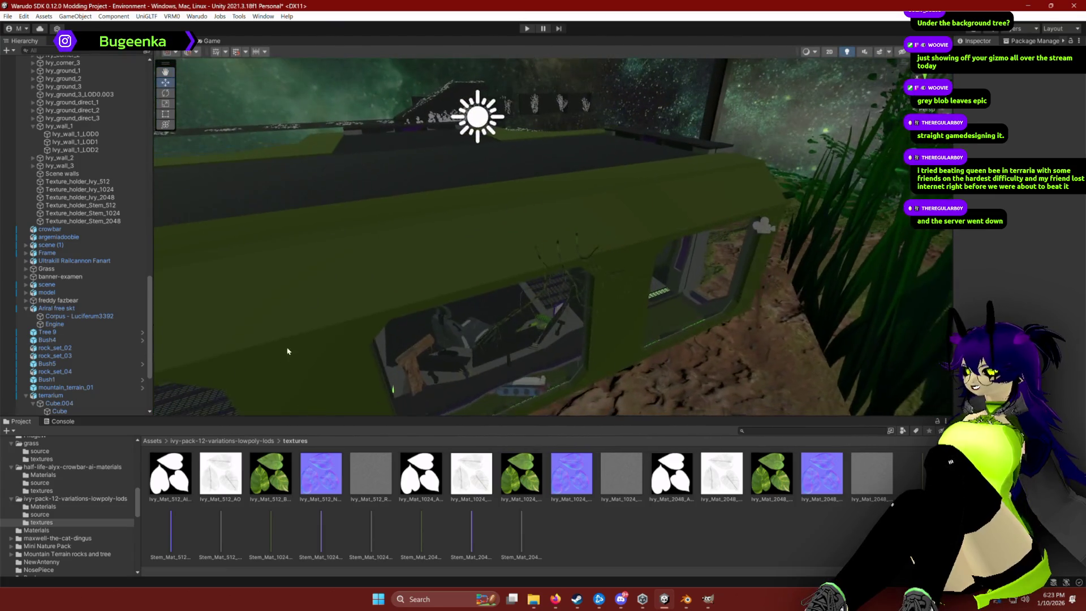
pyautogui.click(546, 286)
pyautogui.click(549, 286)
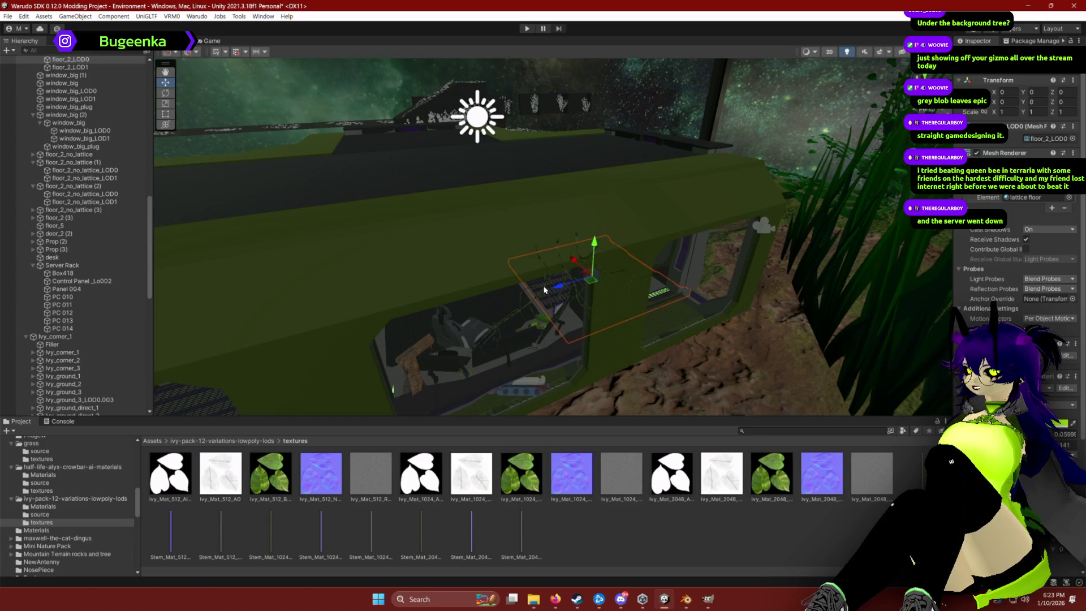
pyautogui.click(552, 286)
pyautogui.moveTo(479, 322)
pyautogui.mouseDown()
pyautogui.moveTo(505, 264)
pyautogui.moveTo(594, 237)
pyautogui.moveTo(884, 208)
pyautogui.moveTo(752, 271)
pyautogui.moveTo(774, 277)
pyautogui.mouseUp()
pyautogui.scroll(-5, 774, 277)
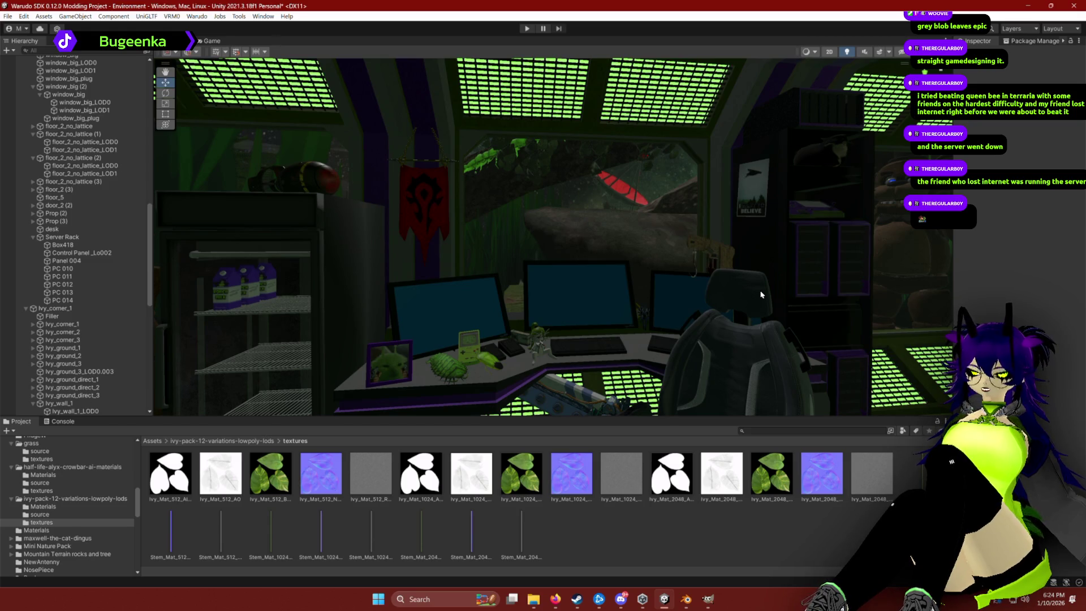
# Fly around the room to inspect the ivy over the window, desk, insect model and chair.
pyautogui.moveTo(667, 226); pyautogui.dragTo(666, 233)
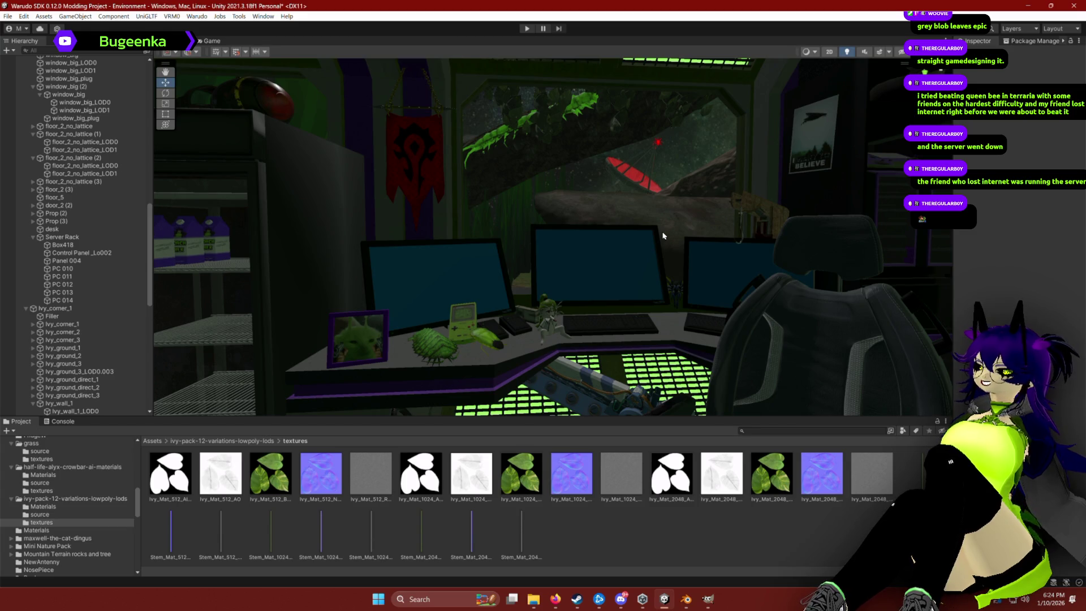
pyautogui.moveTo(664, 236)
pyautogui.mouseDown()
pyautogui.moveTo(628, 198)
pyautogui.moveTo(739, 67)
pyautogui.moveTo(1025, 282)
pyautogui.moveTo(760, 254)
pyautogui.moveTo(529, 271)
pyautogui.moveTo(523, 233)
pyautogui.mouseUp()
pyautogui.moveTo(580, 209)
pyautogui.mouseDown()
pyautogui.moveTo(504, 177)
pyautogui.moveTo(586, 175)
pyautogui.mouseUp()
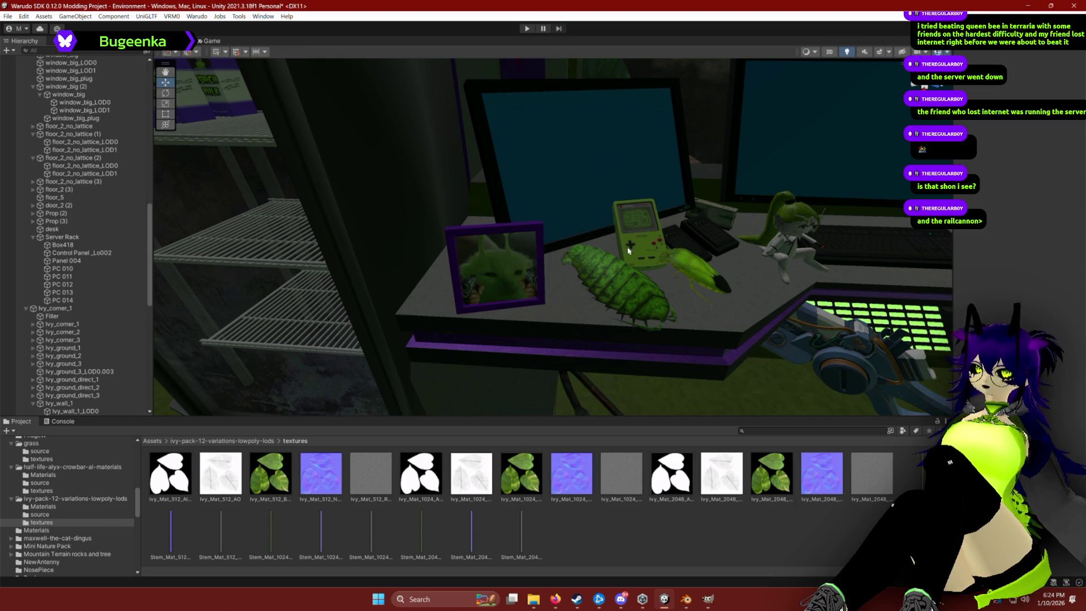
pyautogui.click(699, 265)
pyautogui.moveTo(792, 255)
pyautogui.mouseDown()
pyautogui.moveTo(781, 249)
pyautogui.moveTo(797, 244)
pyautogui.moveTo(726, 293)
pyautogui.moveTo(732, 316)
pyautogui.moveTo(674, 235)
pyautogui.moveTo(600, 260)
pyautogui.moveTo(519, 257)
pyautogui.moveTo(482, 237)
pyautogui.moveTo(802, 227)
pyautogui.mouseUp()
pyautogui.scroll(-1, 797, 244)
pyautogui.scroll(-10, 726, 294)
pyautogui.scroll(5, 730, 308)
pyautogui.press('w')
pyautogui.scroll(-4, 731, 312)
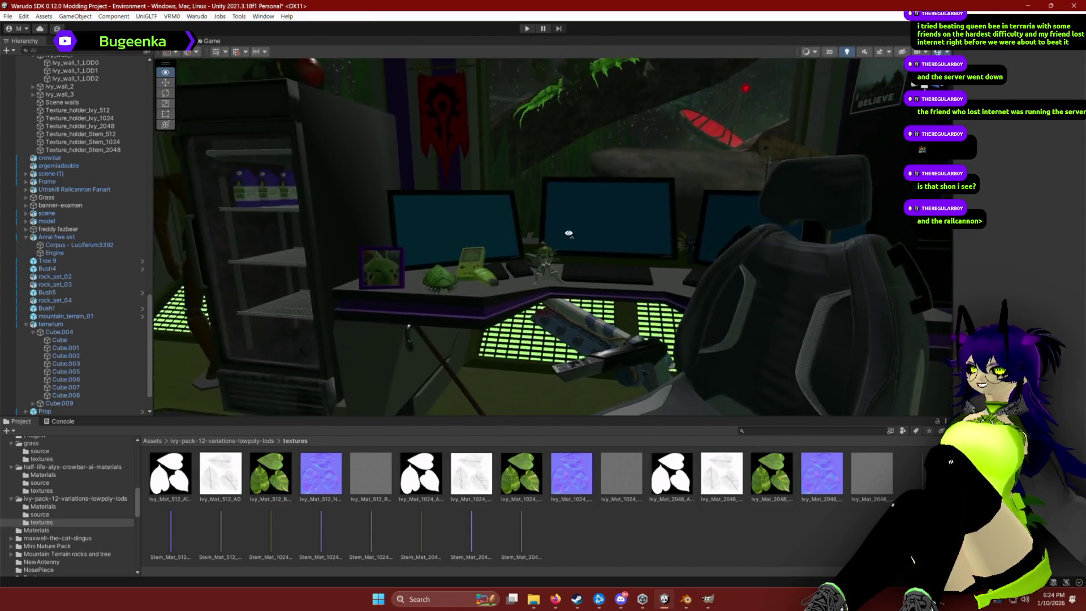
pyautogui.moveTo(597, 235)
pyautogui.mouseDown()
pyautogui.moveTo(600, 199)
pyautogui.moveTo(589, 198)
pyautogui.moveTo(504, 201)
pyautogui.moveTo(435, 236)
pyautogui.mouseUp()
pyautogui.moveTo(546, 212)
pyautogui.mouseDown()
pyautogui.moveTo(597, 236)
pyautogui.moveTo(573, 247)
pyautogui.moveTo(638, 266)
pyautogui.moveTo(538, 189)
pyautogui.moveTo(556, 171)
pyautogui.mouseUp()
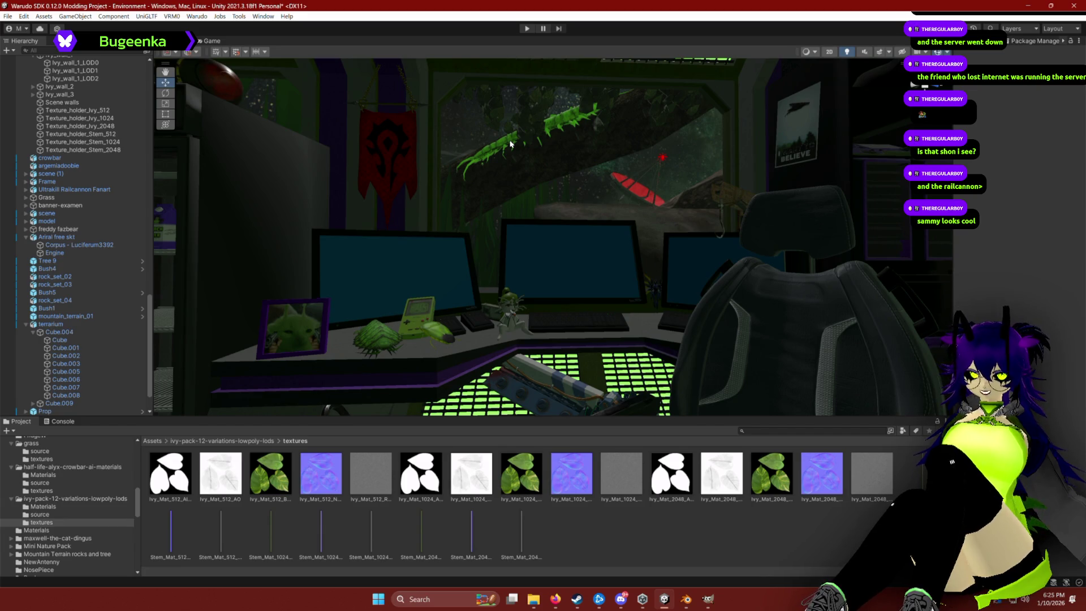
pyautogui.scroll(-2, 535, 128)
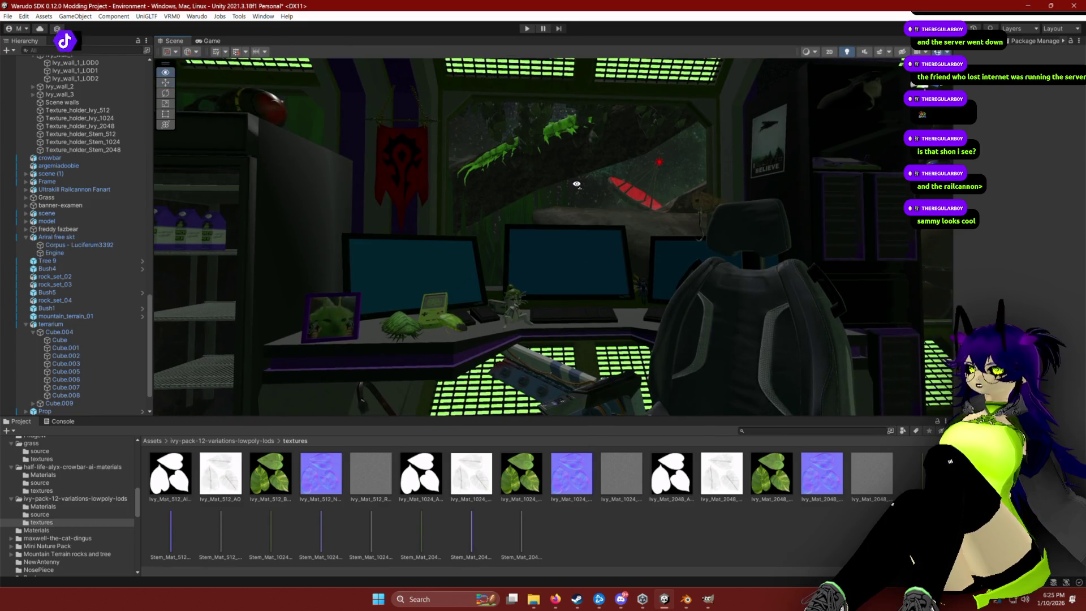
# Select and frame the spaceship object outside the window.
pyautogui.moveTo(576, 184); pyautogui.dragTo(554, 243)
pyautogui.scroll(3, 575, 177)
pyautogui.press('w')
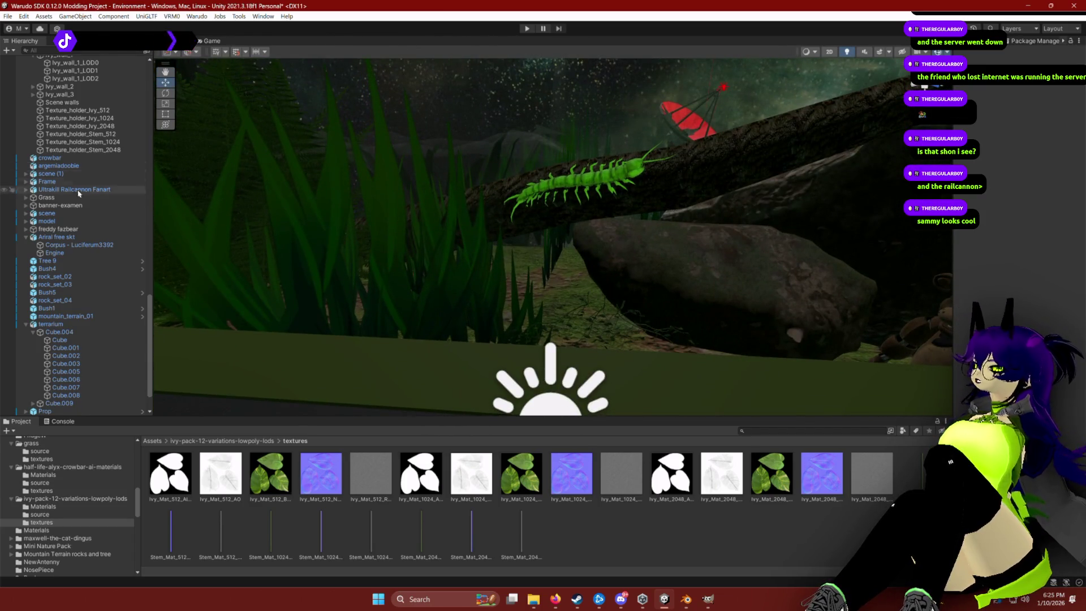
pyautogui.scroll(-2, 79, 186)
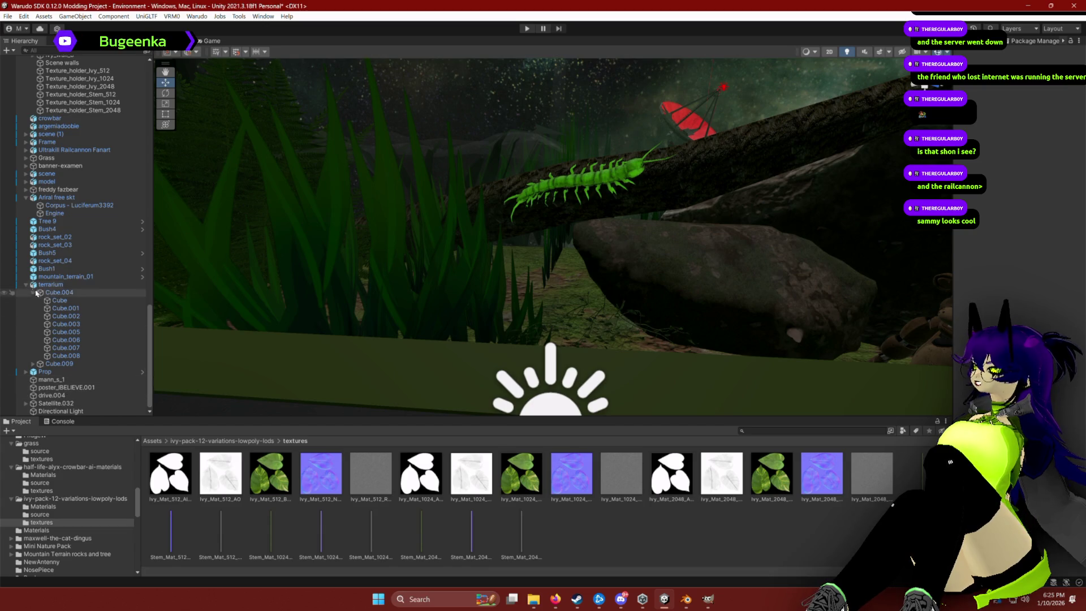
pyautogui.scroll(4, 45, 288)
pyautogui.doubleClick(56, 277)
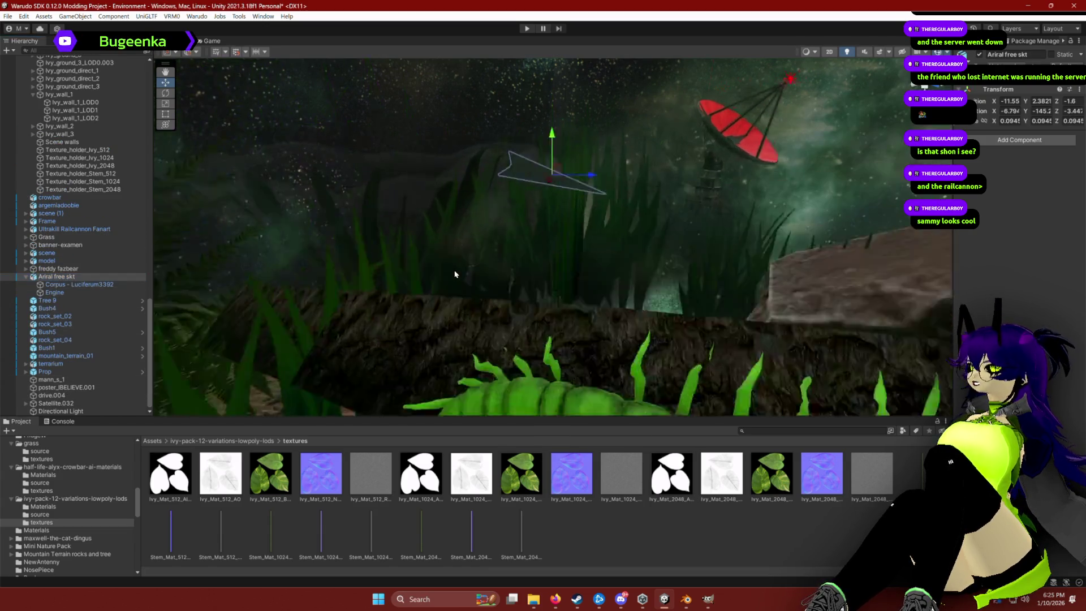
pyautogui.moveTo(342, 292)
pyautogui.mouseDown()
pyautogui.moveTo(287, 309)
pyautogui.moveTo(474, 231)
pyautogui.moveTo(479, 210)
pyautogui.mouseUp()
pyautogui.scroll(5, 479, 212)
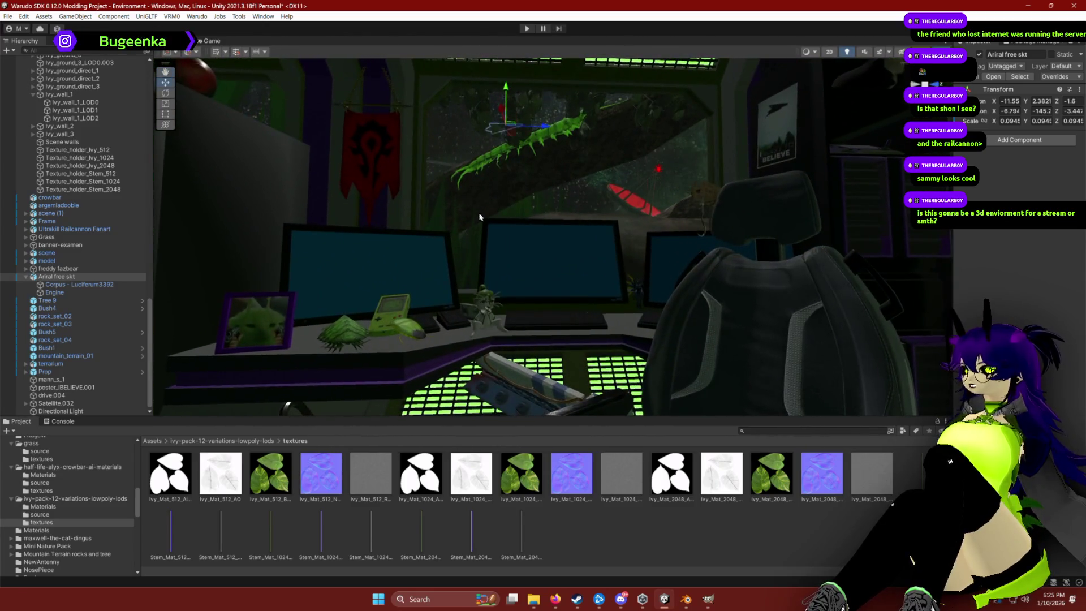
# Nudge the spaceship along Z and lower it to X -16.05, Y 0.45, Z 2.28.
pyautogui.moveTo(509, 137); pyautogui.dragTo(524, 136)
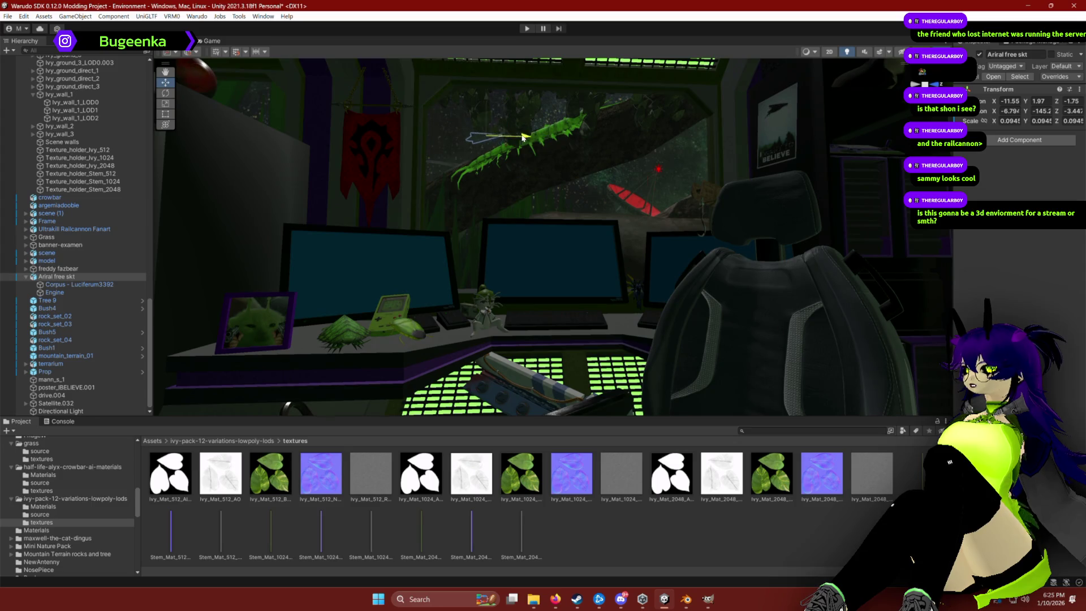
pyautogui.scroll(-5, 546, 224)
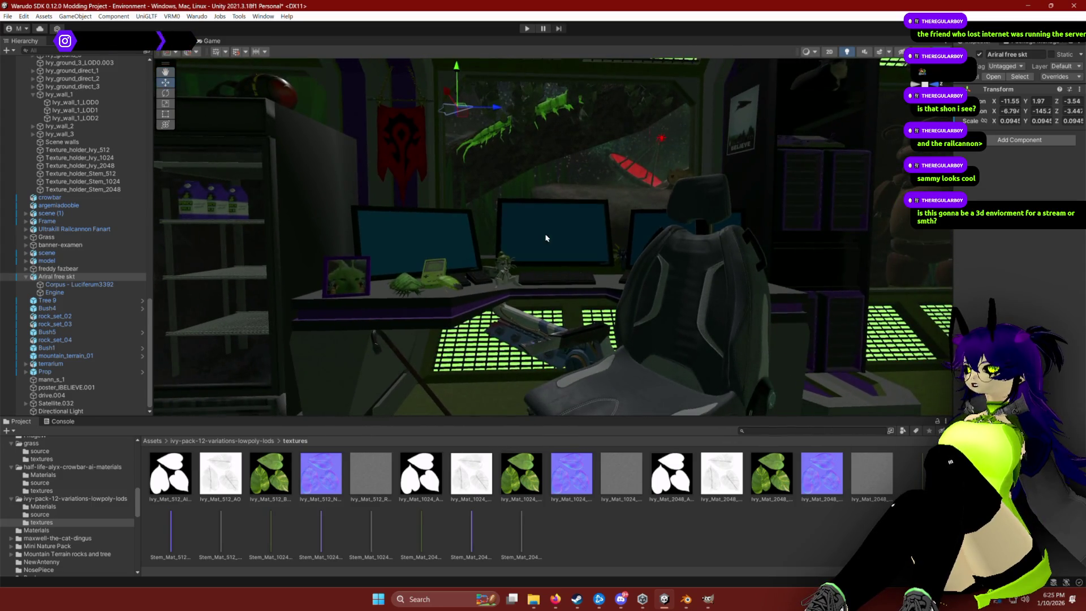
pyautogui.moveTo(459, 100)
pyautogui.mouseDown()
pyautogui.moveTo(456, 124)
pyautogui.moveTo(614, 169)
pyautogui.moveTo(591, 164)
pyautogui.mouseUp()
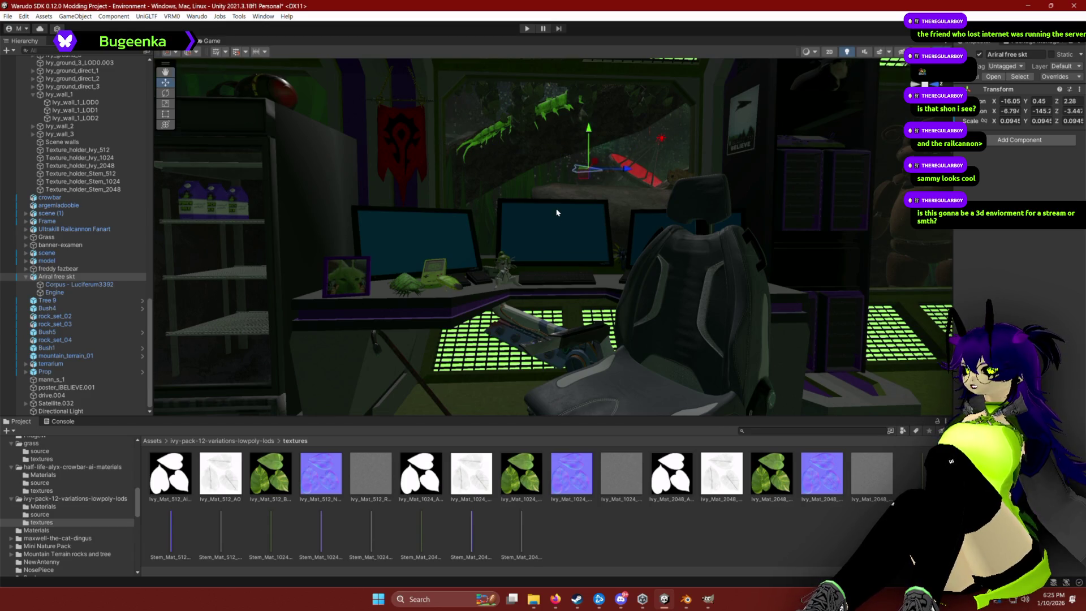
pyautogui.scroll(-3, 557, 212)
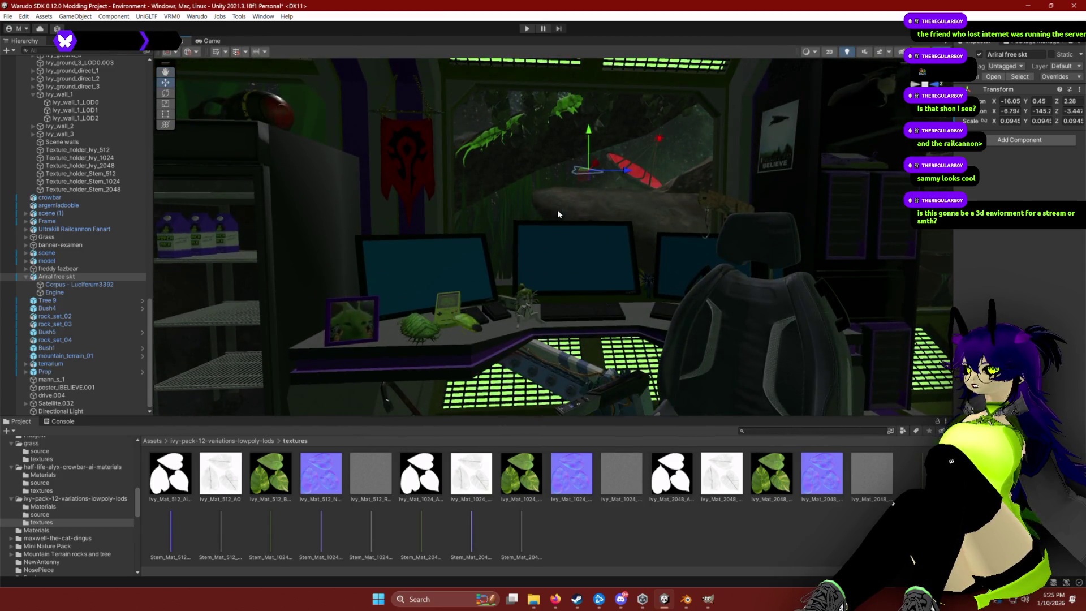
pyautogui.click(583, 178)
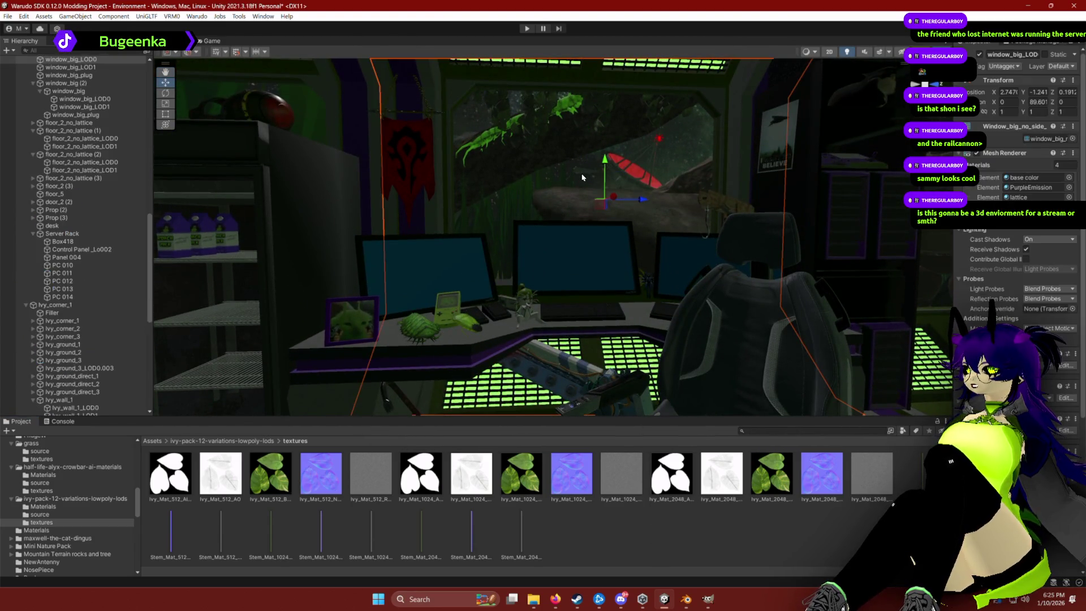
pyautogui.click(583, 176)
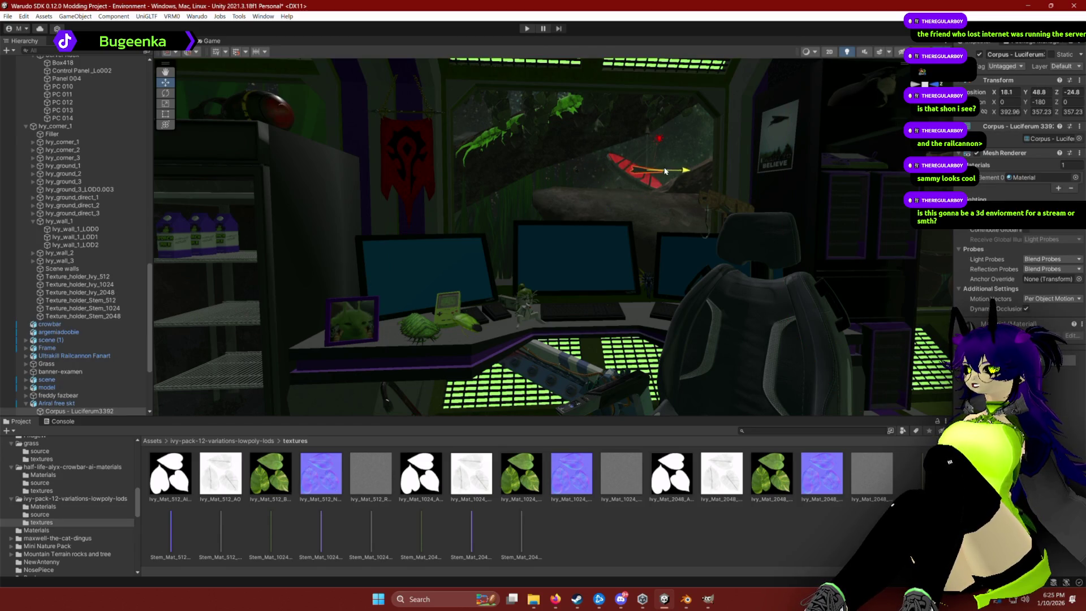
pyautogui.press('e')
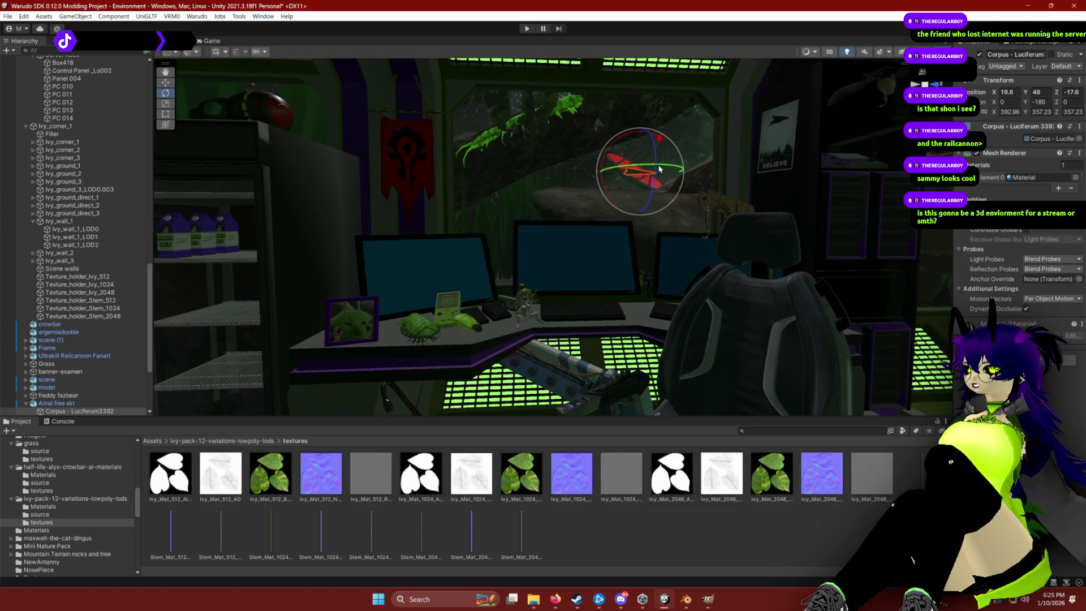
pyautogui.click(649, 559)
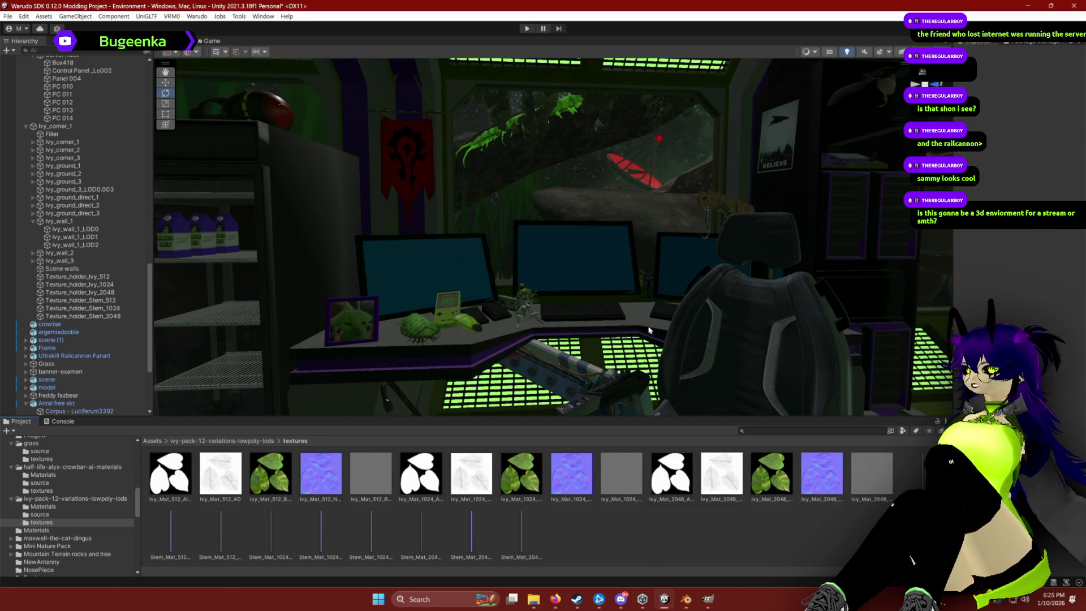
pyautogui.click(633, 176)
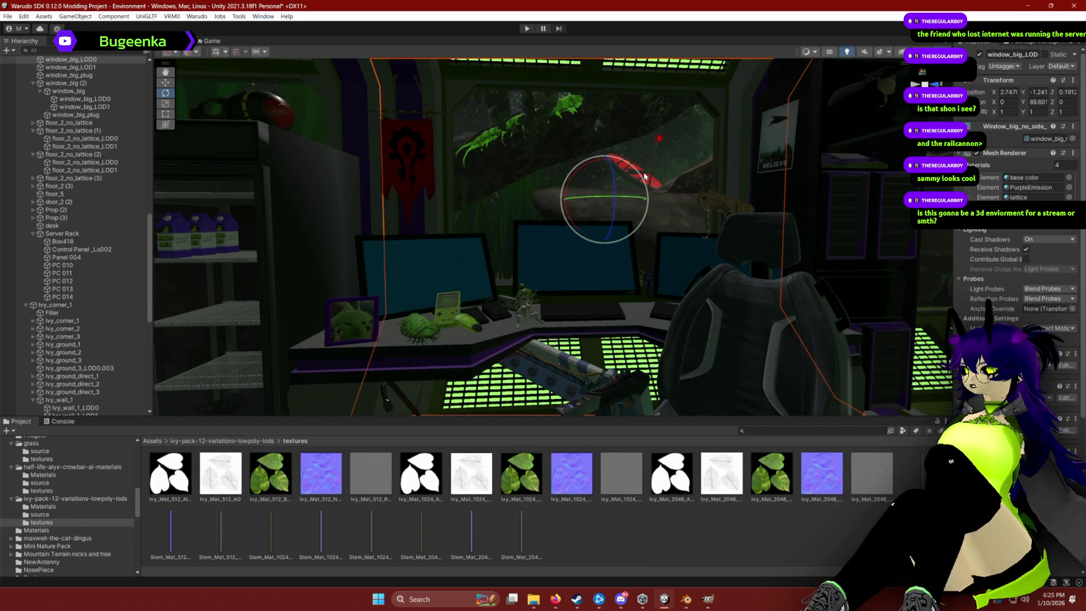
pyautogui.moveTo(634, 177)
pyautogui.mouseDown()
pyautogui.moveTo(610, 194)
pyautogui.moveTo(567, 287)
pyautogui.moveTo(551, 287)
pyautogui.moveTo(545, 273)
pyautogui.moveTo(594, 215)
pyautogui.moveTo(607, 172)
pyautogui.mouseUp()
pyautogui.click(588, 241)
pyautogui.press('w')
pyautogui.press('e')
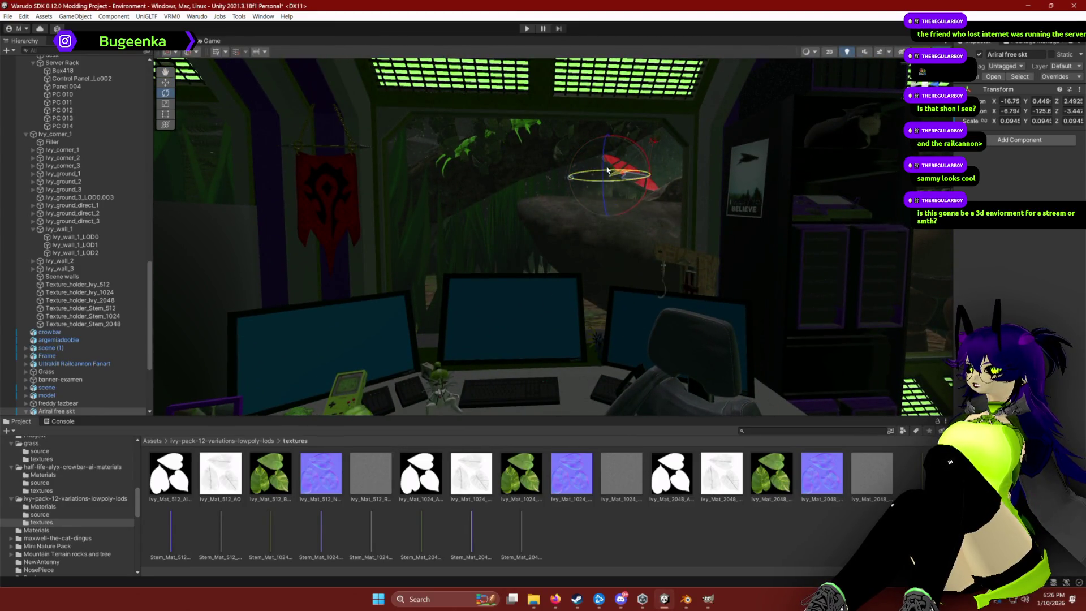
pyautogui.click(26, 412)
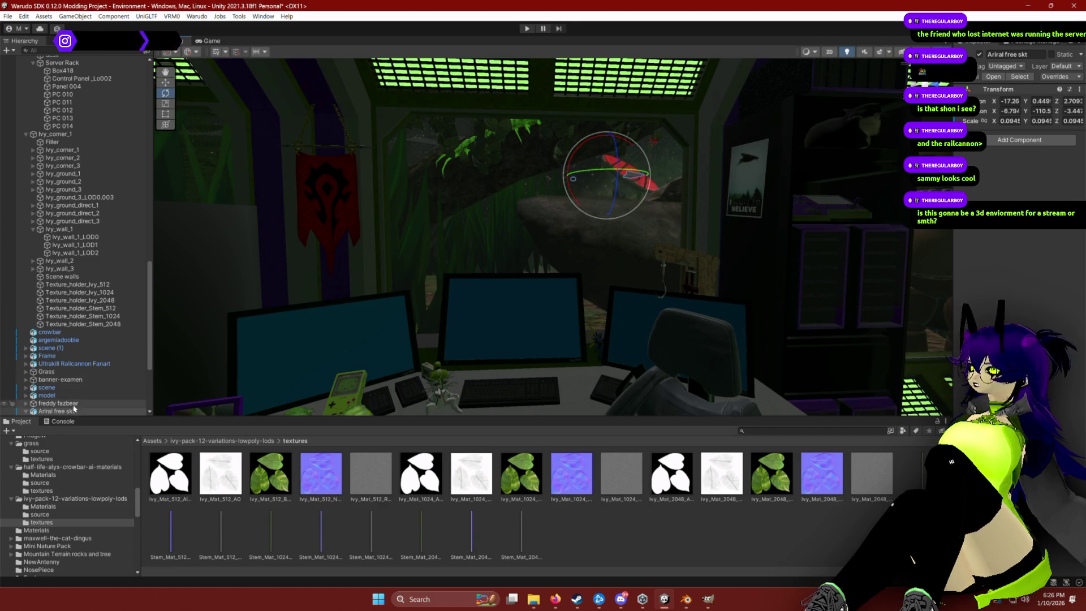
pyautogui.scroll(-3, 74, 390)
pyautogui.click(56, 368)
pyautogui.moveTo(56, 372); pyautogui.dragTo(86, 381)
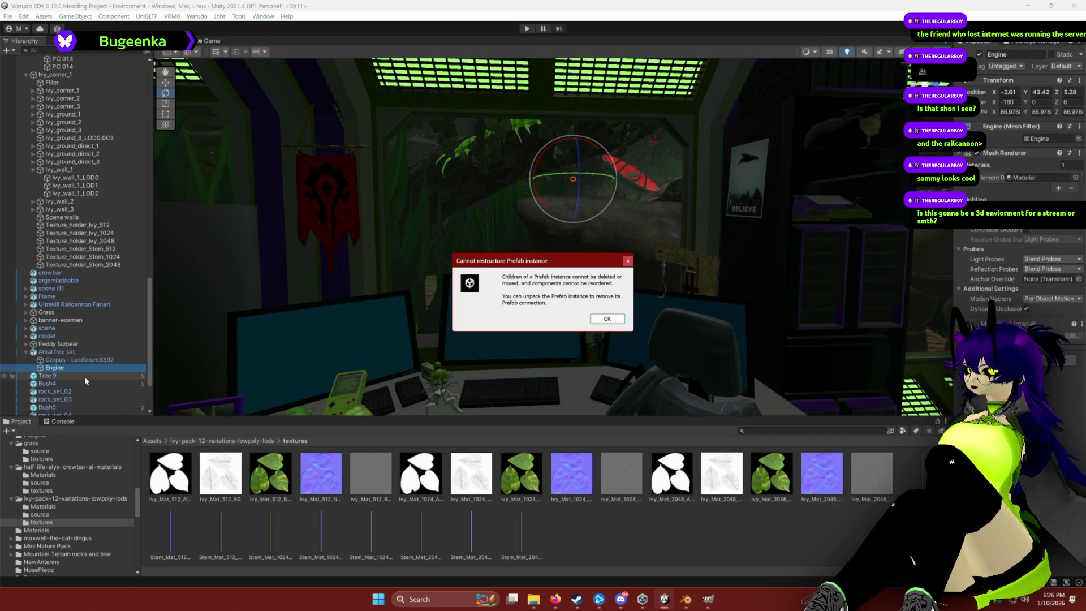
pyautogui.click(608, 319)
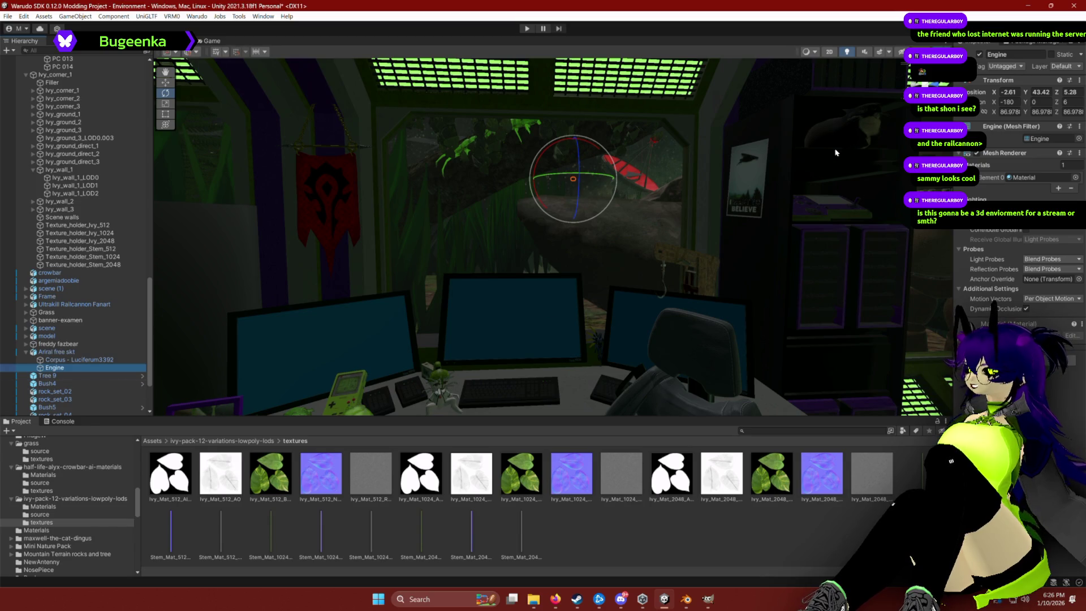
pyautogui.write('0')
pyautogui.press('Tab')
pyautogui.write('0')
pyautogui.press('Tab')
pyautogui.write('0')
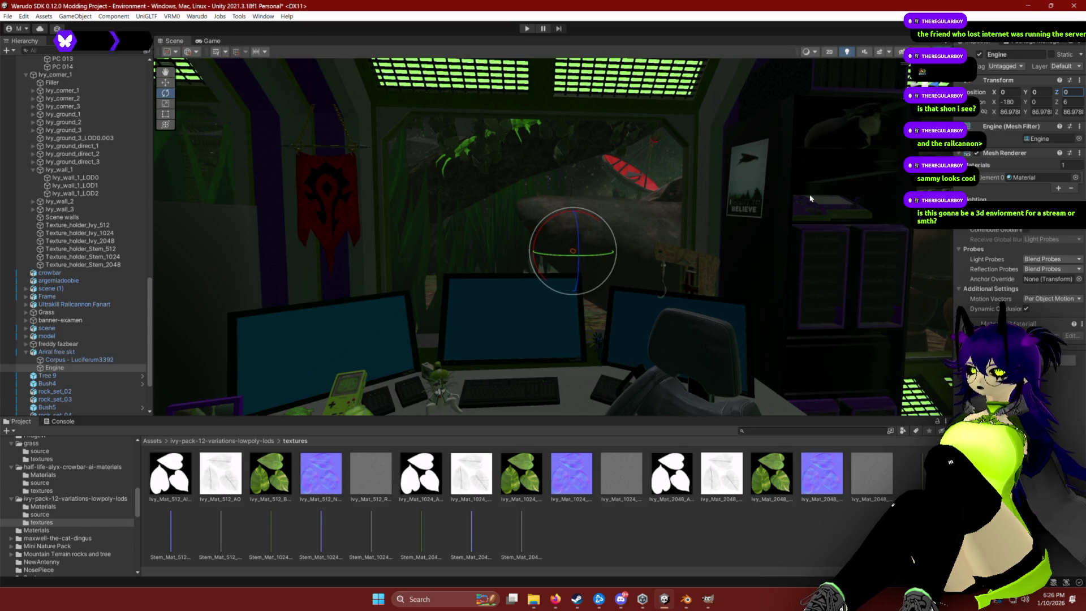
pyautogui.write('f')
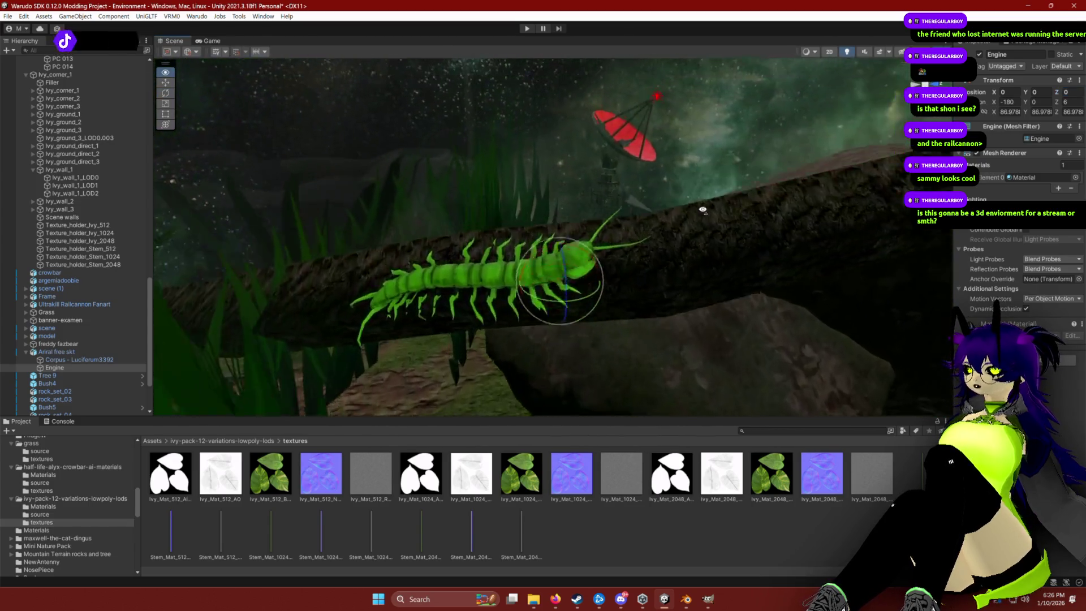
# Drag the Engine ring up onto the triangular hull and line it up with its centre.
pyautogui.moveTo(703, 210)
pyautogui.mouseDown()
pyautogui.moveTo(679, 250)
pyautogui.moveTo(635, 260)
pyautogui.moveTo(667, 270)
pyautogui.moveTo(492, 259)
pyautogui.mouseUp()
pyautogui.moveTo(448, 180)
pyautogui.mouseDown()
pyautogui.moveTo(517, 210)
pyautogui.moveTo(600, 224)
pyautogui.mouseUp()
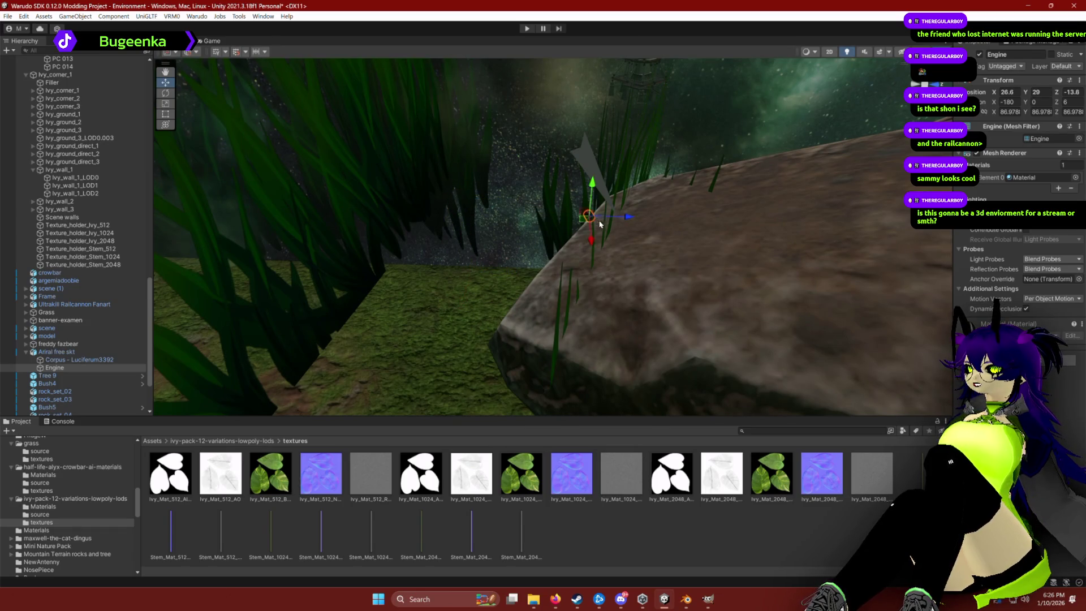
pyautogui.moveTo(593, 187)
pyautogui.mouseDown()
pyautogui.moveTo(589, 122)
pyautogui.moveTo(667, 111)
pyautogui.moveTo(749, 138)
pyautogui.moveTo(408, 192)
pyautogui.mouseUp()
pyautogui.moveTo(578, 249)
pyautogui.mouseDown()
pyautogui.moveTo(608, 226)
pyautogui.moveTo(666, 223)
pyautogui.moveTo(695, 152)
pyautogui.moveTo(711, 276)
pyautogui.mouseUp()
pyautogui.moveTo(692, 229)
pyautogui.mouseDown()
pyautogui.moveTo(656, 244)
pyautogui.moveTo(583, 226)
pyautogui.mouseUp()
pyautogui.moveTo(583, 227)
pyautogui.mouseDown()
pyautogui.moveTo(603, 187)
pyautogui.moveTo(742, 176)
pyautogui.mouseUp()
pyautogui.moveTo(478, 241); pyautogui.dragTo(504, 243)
pyautogui.keyDown('alt'); pyautogui.moveTo(611, 271); pyautogui.dragTo(636, 275); pyautogui.keyUp('alt')
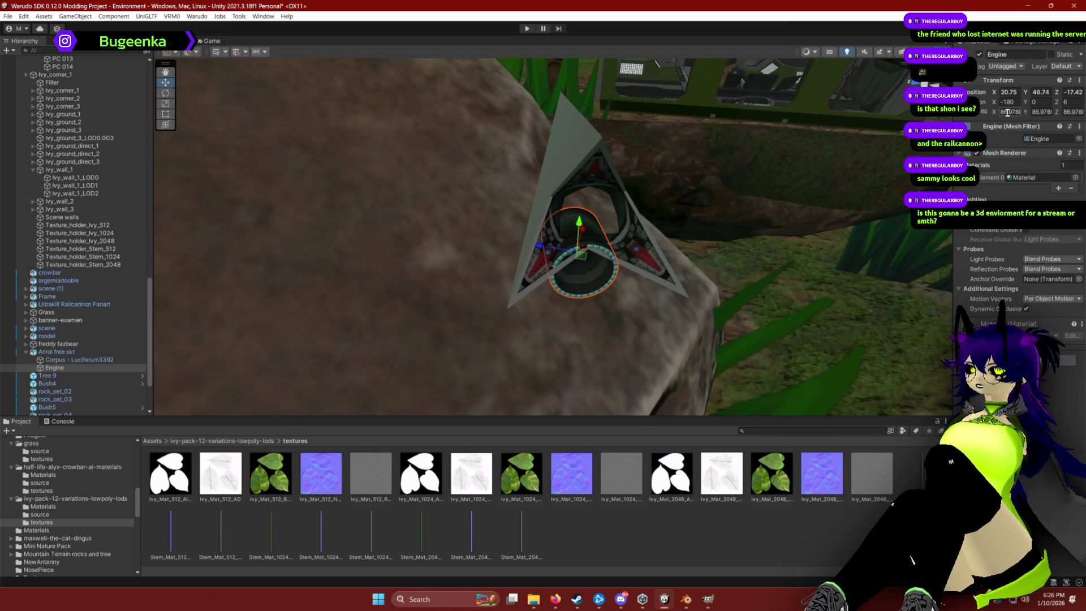
# Undo a rotation edit, tilt the Engine slightly to match the hull and raise it into the centre.
pyautogui.click(1069, 102)
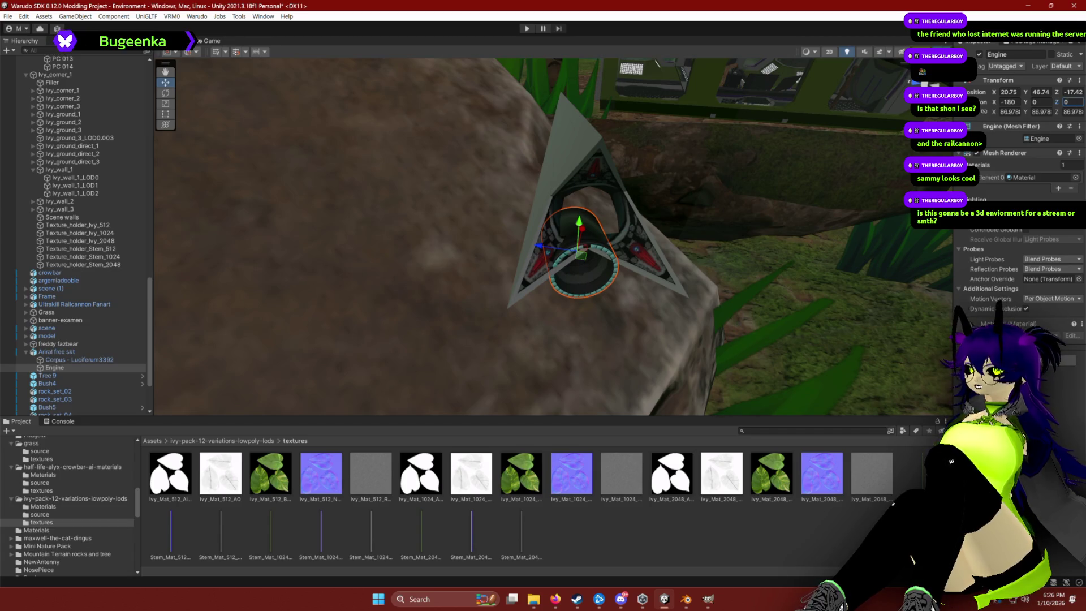
pyautogui.write('0')
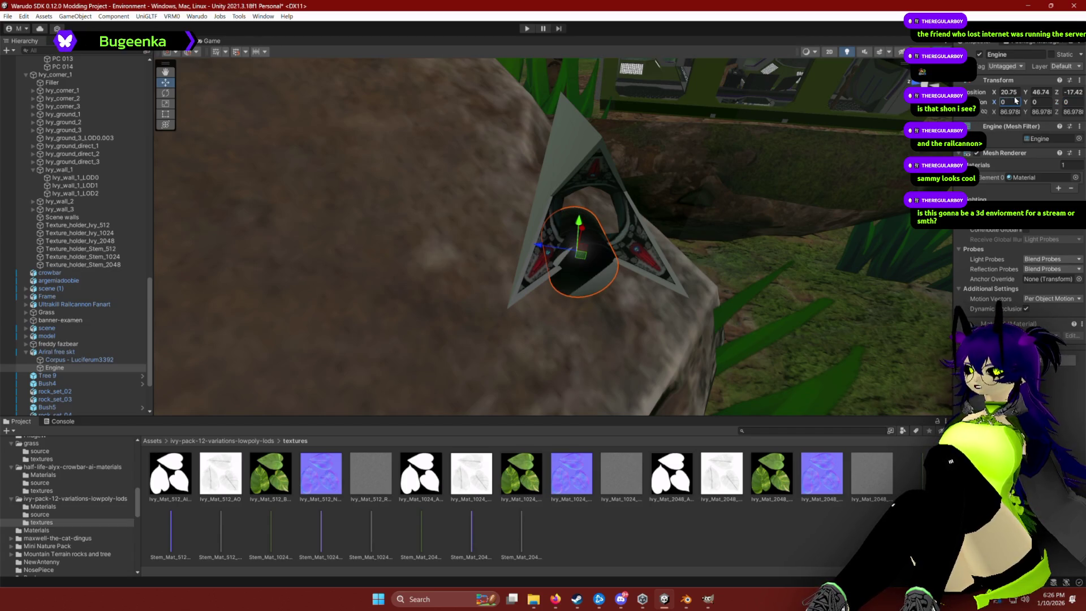
pyautogui.hotkey('ctrl', 'z')
pyautogui.press('e')
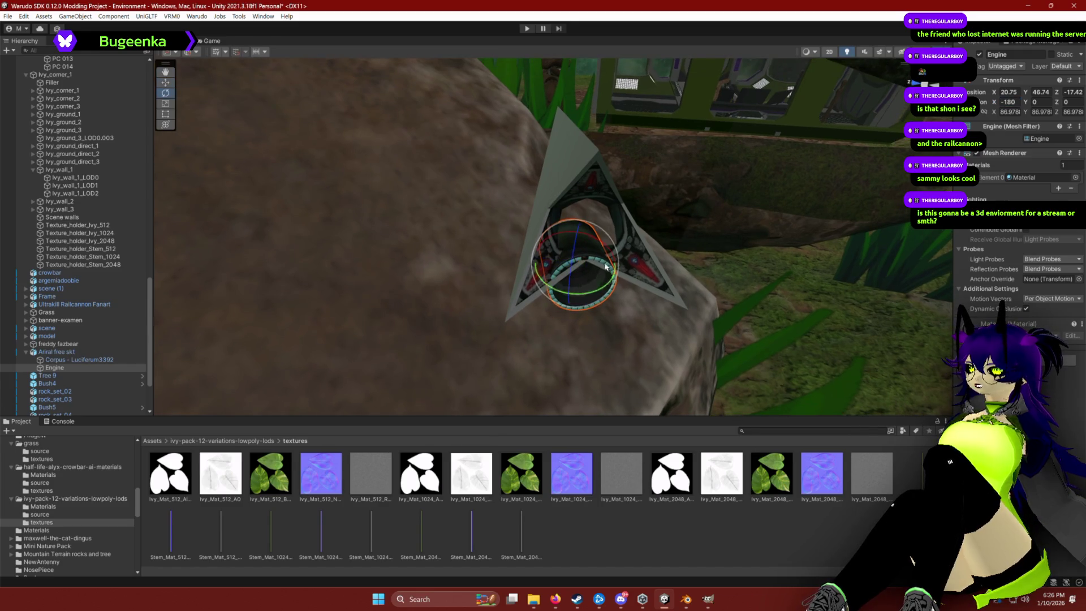
pyautogui.moveTo(592, 290); pyautogui.dragTo(586, 272)
pyautogui.press('w')
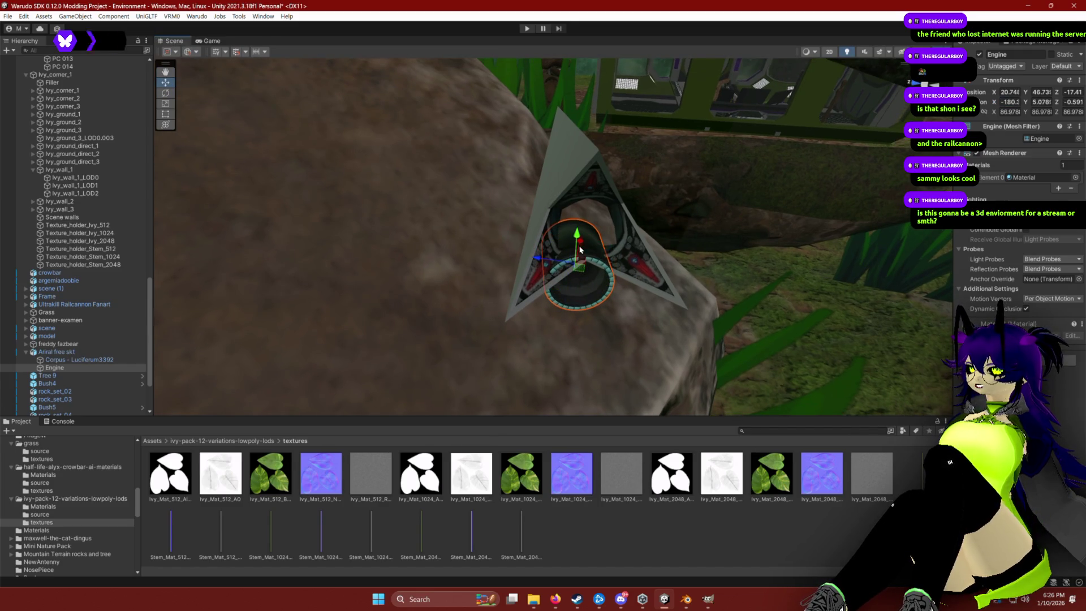
pyautogui.moveTo(583, 239); pyautogui.dragTo(586, 174)
# Check the fit and lower the Engine ring slightly into place inside the hull.
pyautogui.scroll(5, 614, 217)
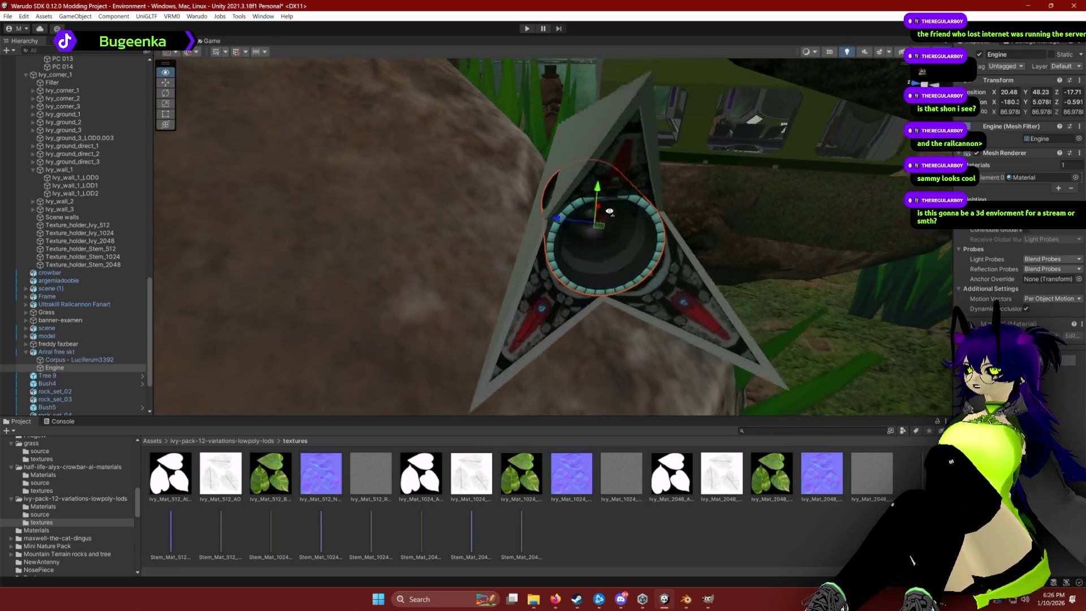
pyautogui.click(573, 147)
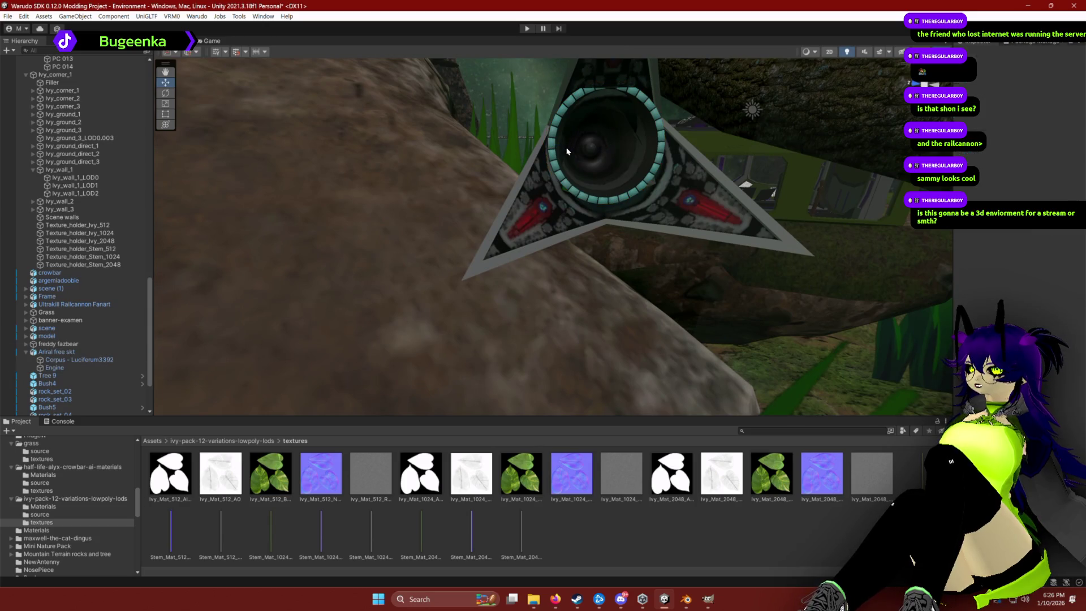
pyautogui.click(566, 146)
pyautogui.moveTo(518, 143); pyautogui.dragTo(533, 144)
pyautogui.click(579, 151)
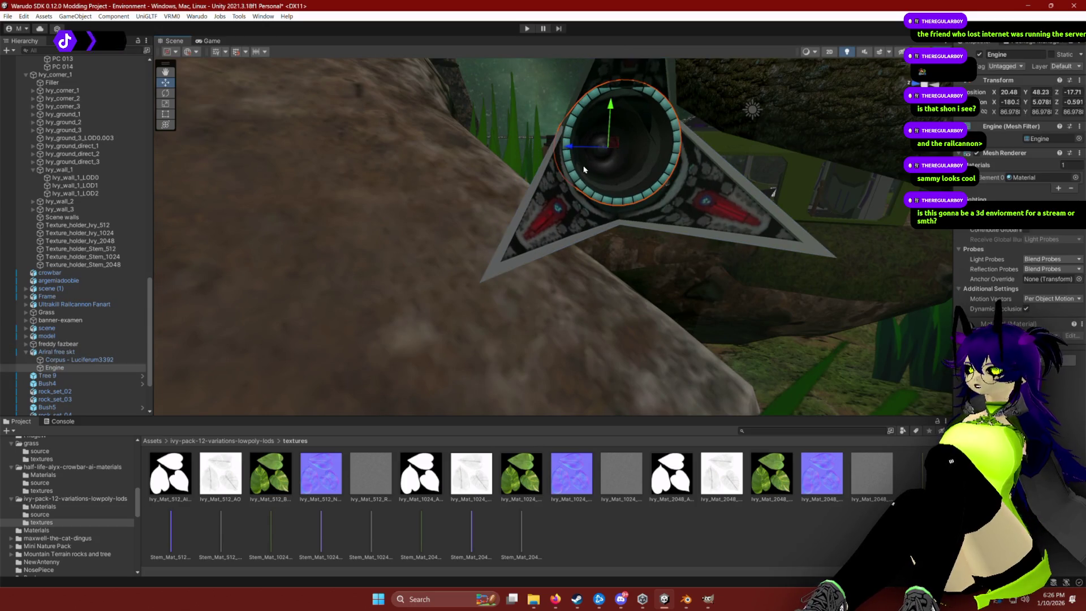
pyautogui.moveTo(582, 143)
pyautogui.mouseDown()
pyautogui.moveTo(691, 152)
pyautogui.moveTo(587, 151)
pyautogui.moveTo(626, 311)
pyautogui.moveTo(498, 313)
pyautogui.mouseUp()
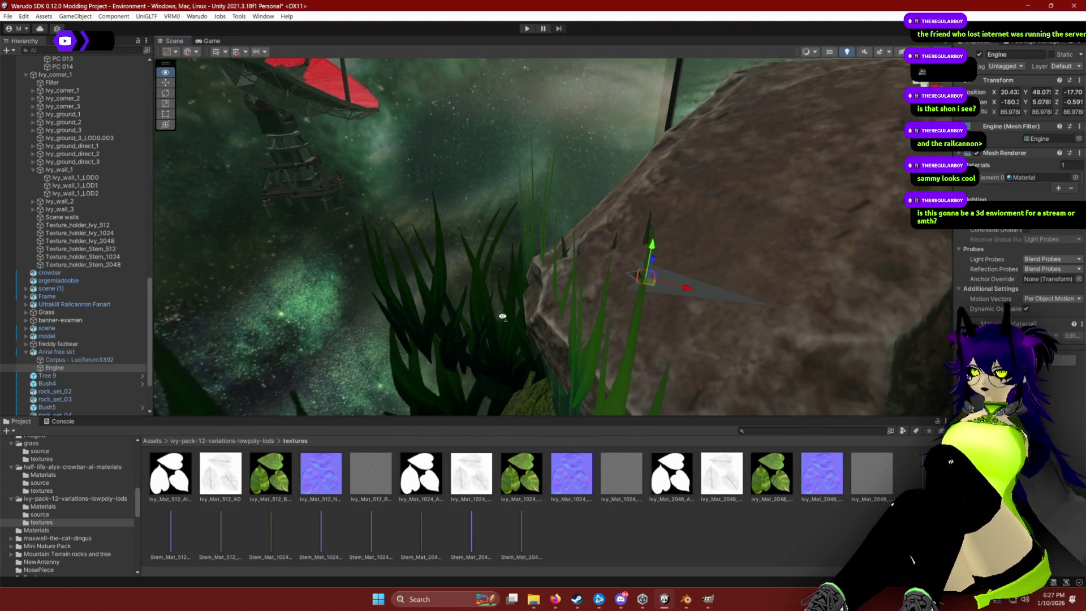
pyautogui.click(450, 166)
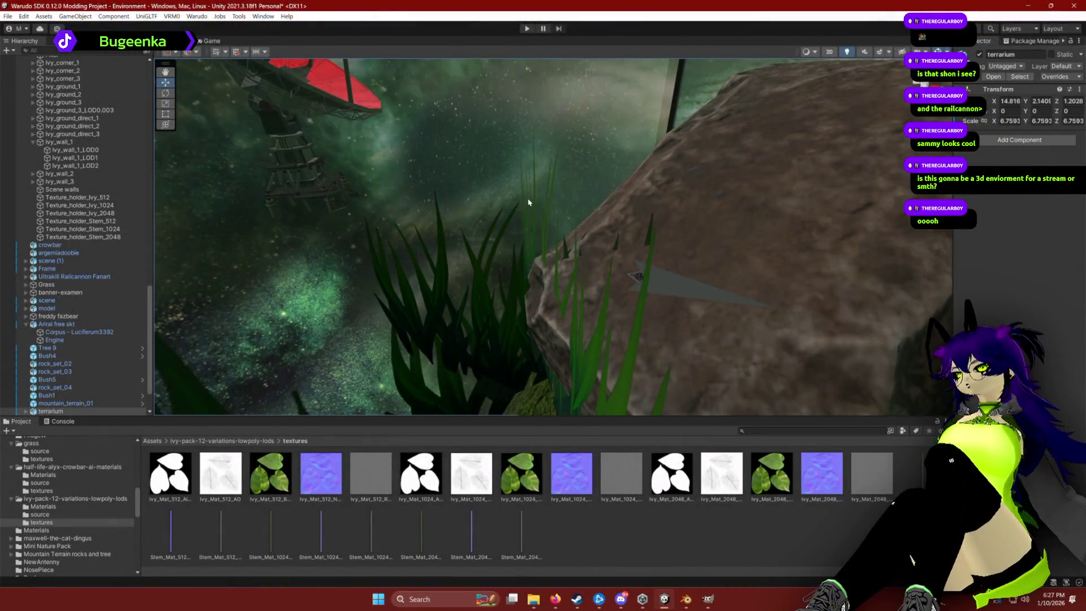
# Rotate Arrial free skt around its vertical axis to Y -144.4, then deselect it.
pyautogui.moveTo(235, 272)
pyautogui.mouseDown()
pyautogui.moveTo(407, 153)
pyautogui.moveTo(490, 157)
pyautogui.moveTo(356, 151)
pyautogui.mouseUp()
pyautogui.moveTo(584, 187)
pyautogui.mouseDown()
pyautogui.moveTo(431, 194)
pyautogui.moveTo(425, 175)
pyautogui.moveTo(643, 151)
pyautogui.mouseUp()
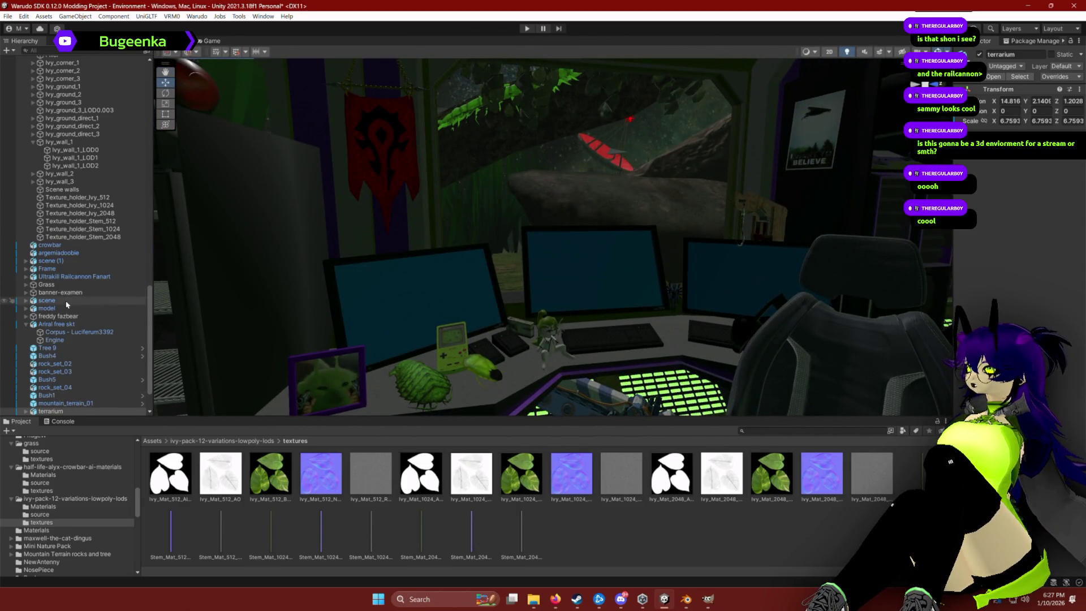
pyautogui.click(57, 324)
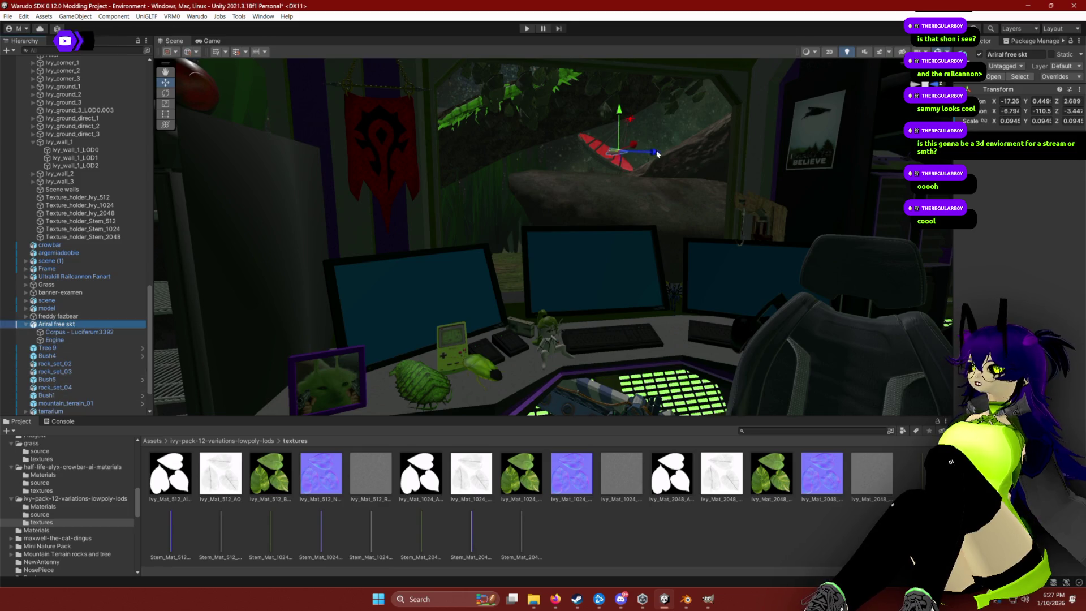
pyautogui.click(631, 147)
pyautogui.press('e')
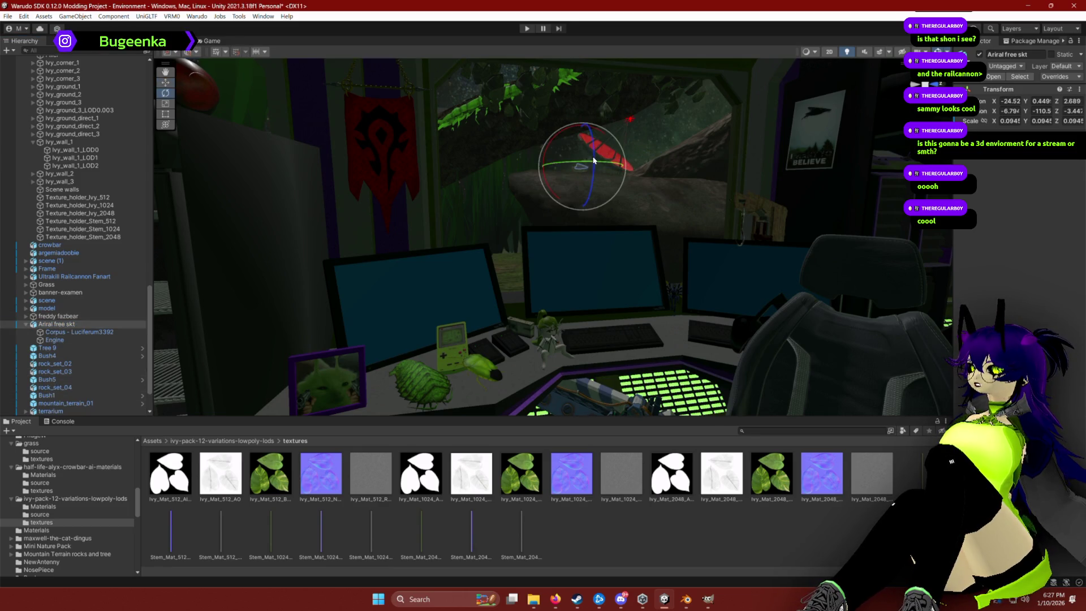
pyautogui.moveTo(582, 165); pyautogui.dragTo(607, 165)
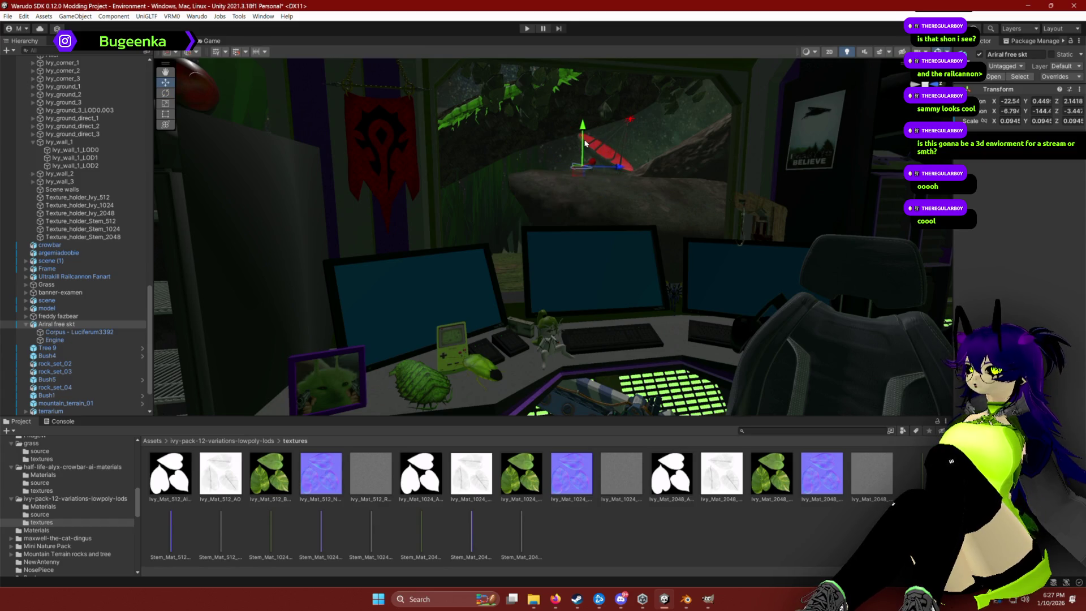
pyautogui.click(618, 319)
pyautogui.moveTo(553, 209); pyautogui.dragTo(535, 202)
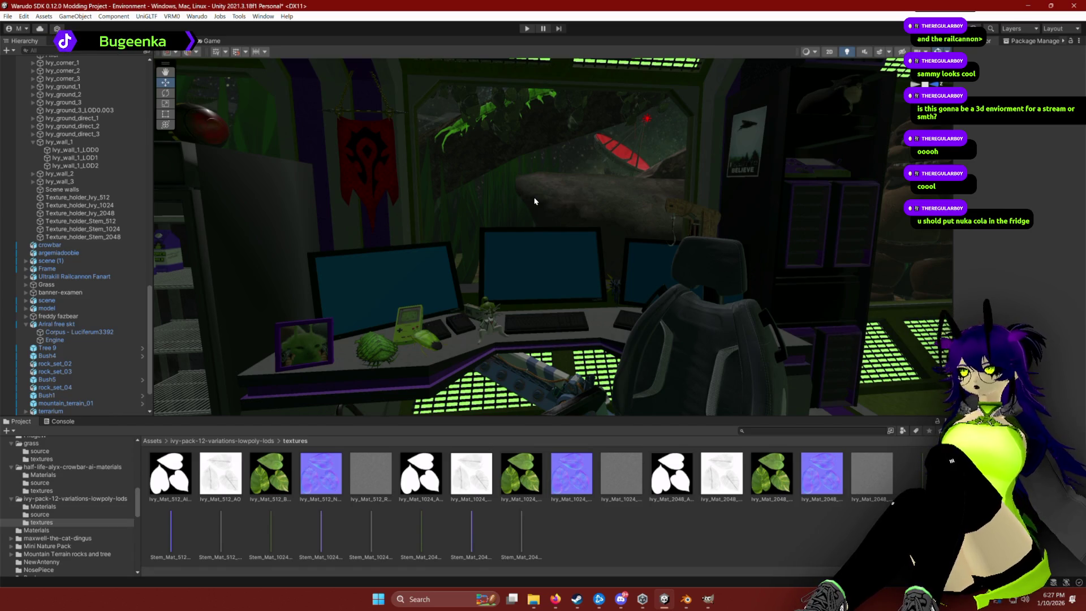
# Select the milk cartons in the fridge and browse the Milk carton group in the Hierarchy.
pyautogui.click(404, 199)
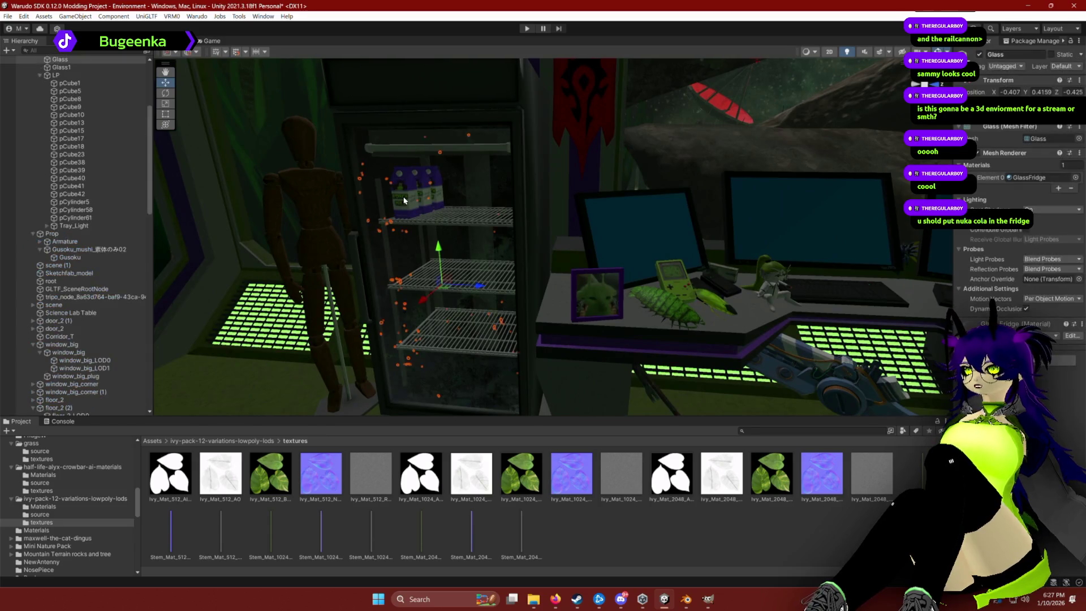
pyautogui.click(412, 197)
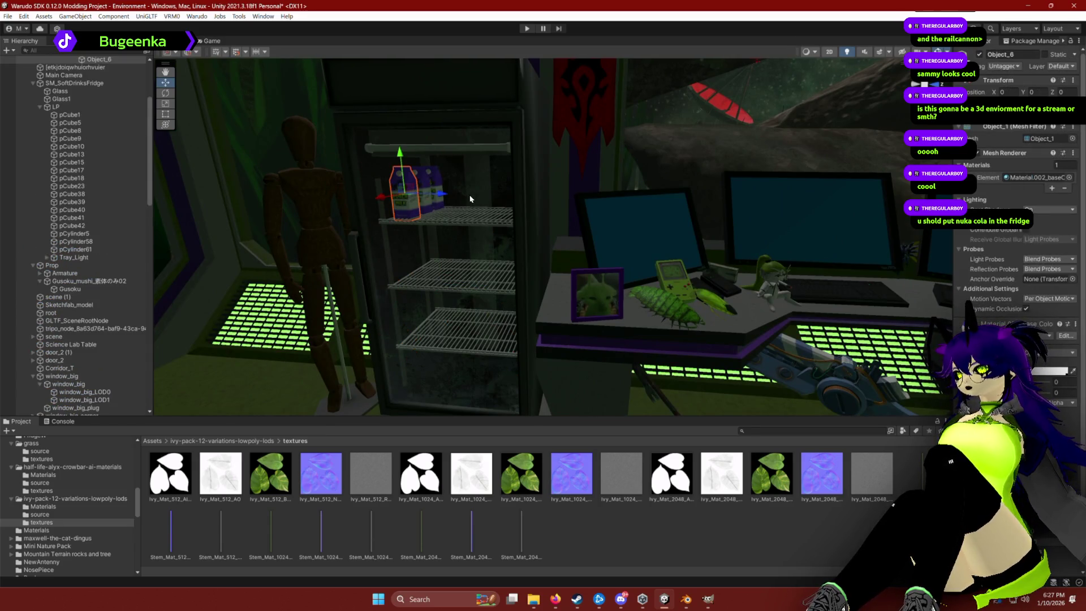
pyautogui.scroll(-10, 105, 359)
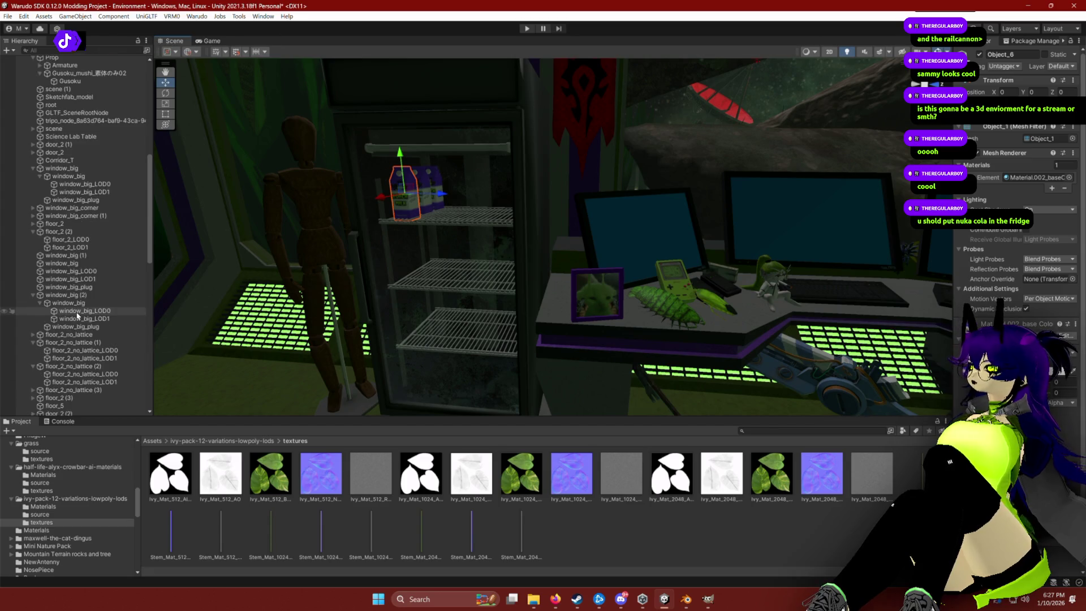
pyautogui.scroll(10, 109, 359)
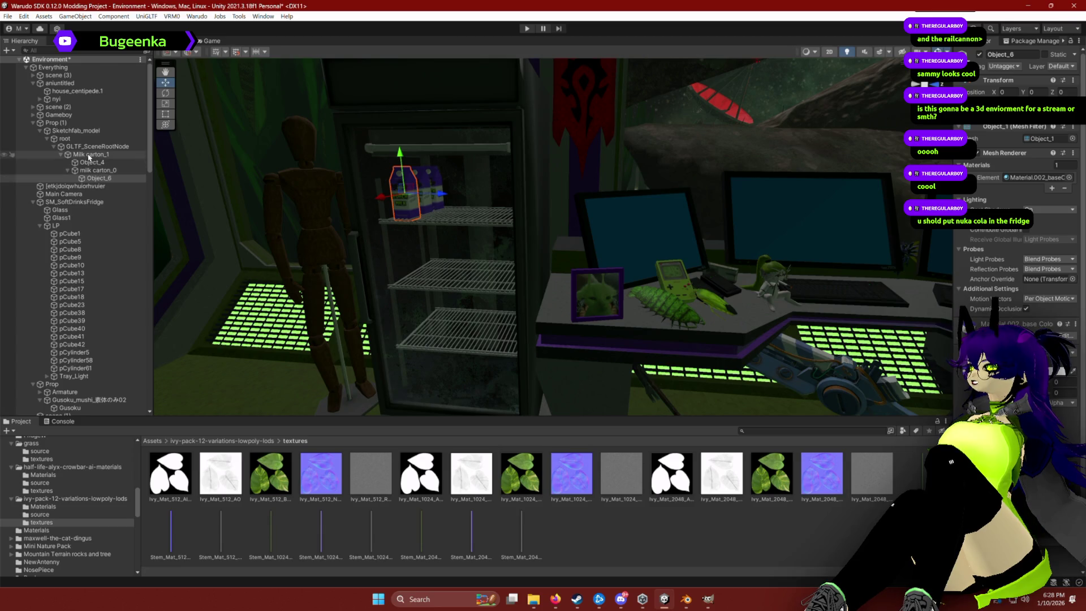
pyautogui.click(88, 157)
pyautogui.keyDown('ctrl'); pyautogui.click(99, 171); pyautogui.keyUp('ctrl')
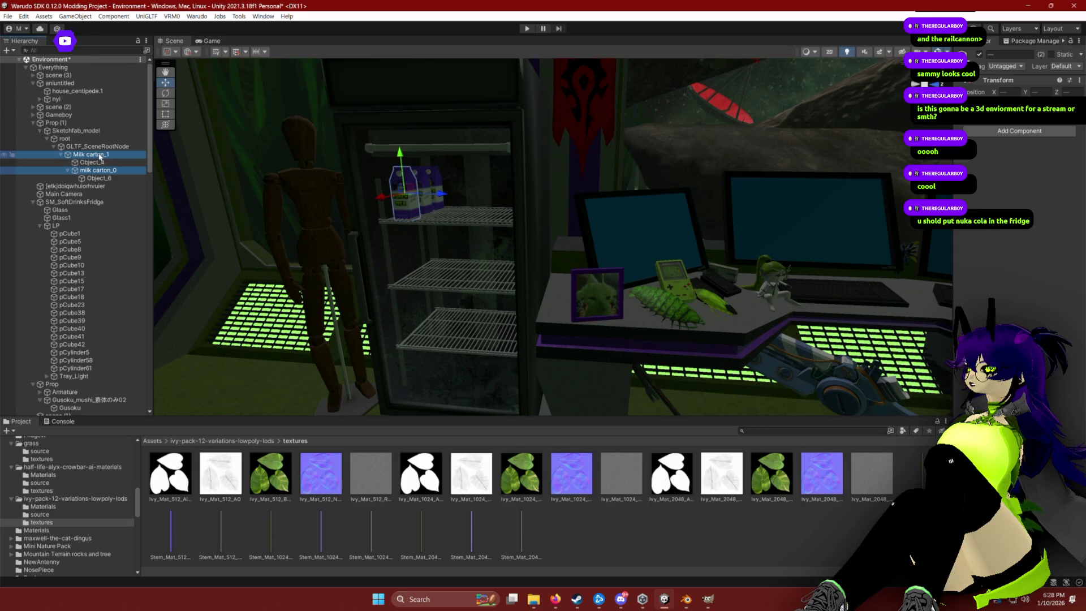
pyautogui.click(96, 146)
pyautogui.click(54, 147)
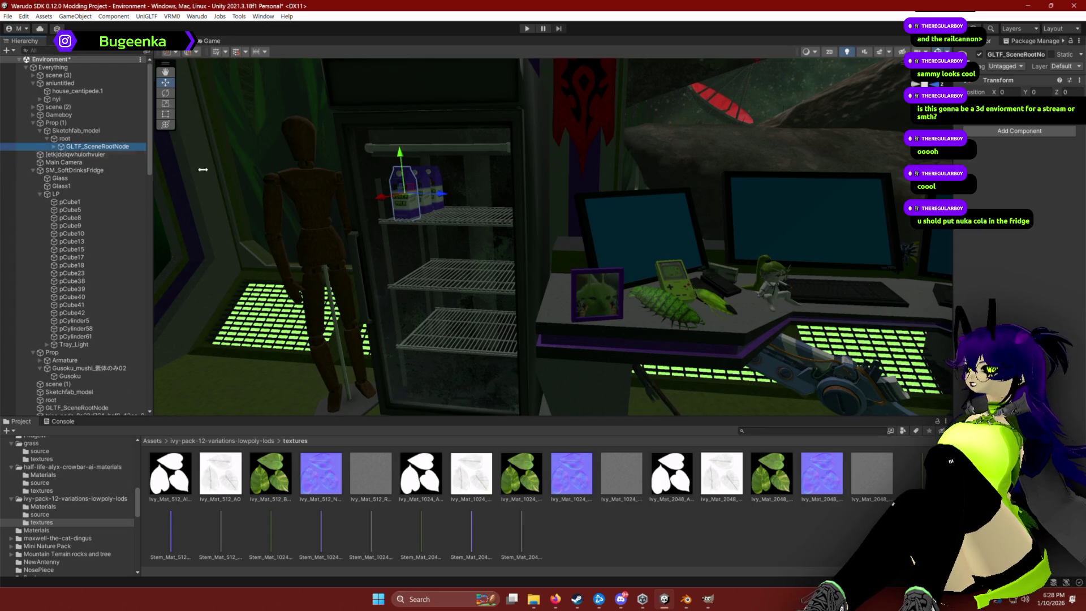
pyautogui.moveTo(340, 169); pyautogui.dragTo(360, 178)
pyautogui.scroll(5, 360, 178)
# Delete the middle, right and left milk cartons from the fridge shelf.
pyautogui.click(554, 243)
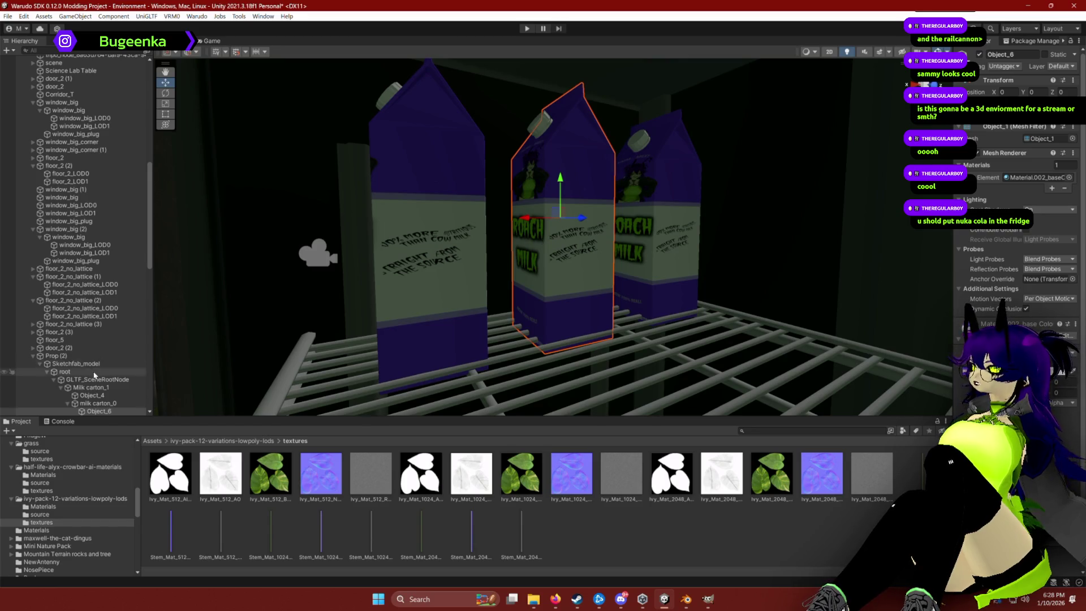
pyautogui.press('Delete')
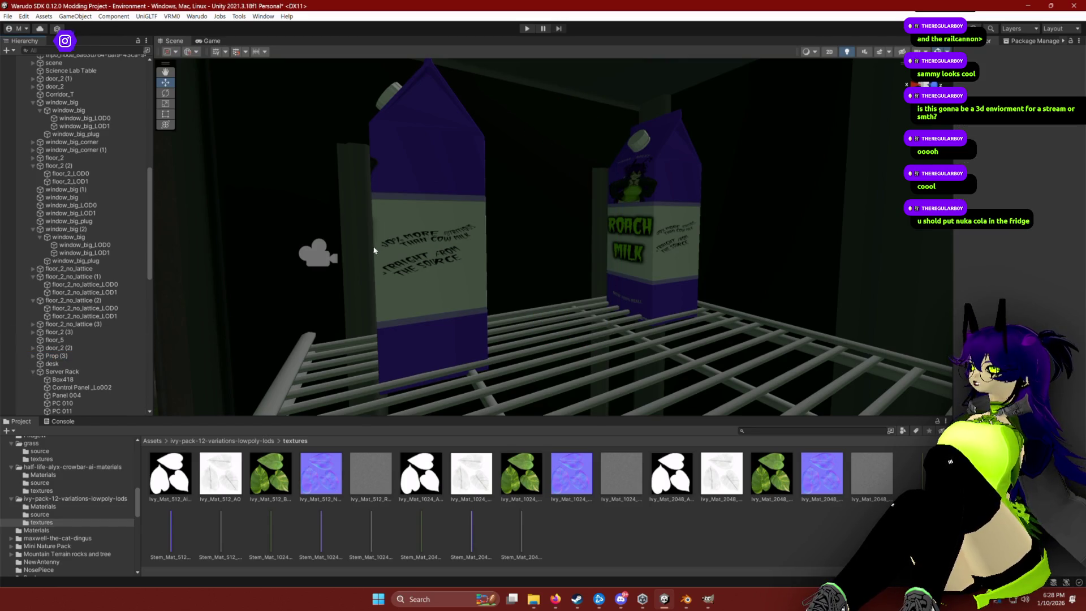
pyautogui.press('Delete')
pyautogui.click(378, 245)
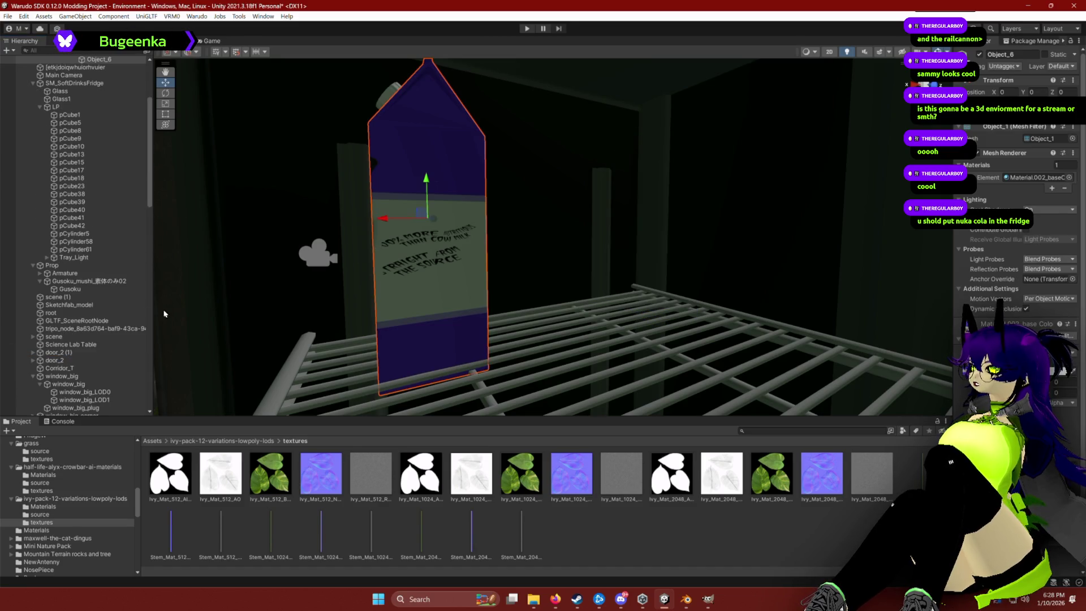
pyautogui.scroll(5, 85, 226)
pyautogui.press('Delete')
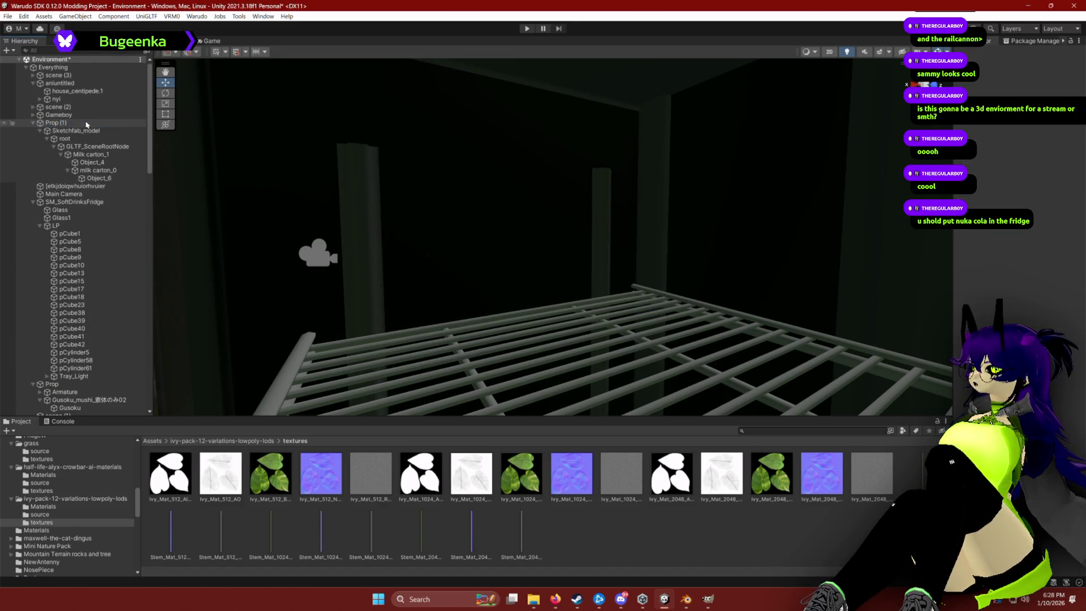
pyautogui.scroll(-10, 677, 219)
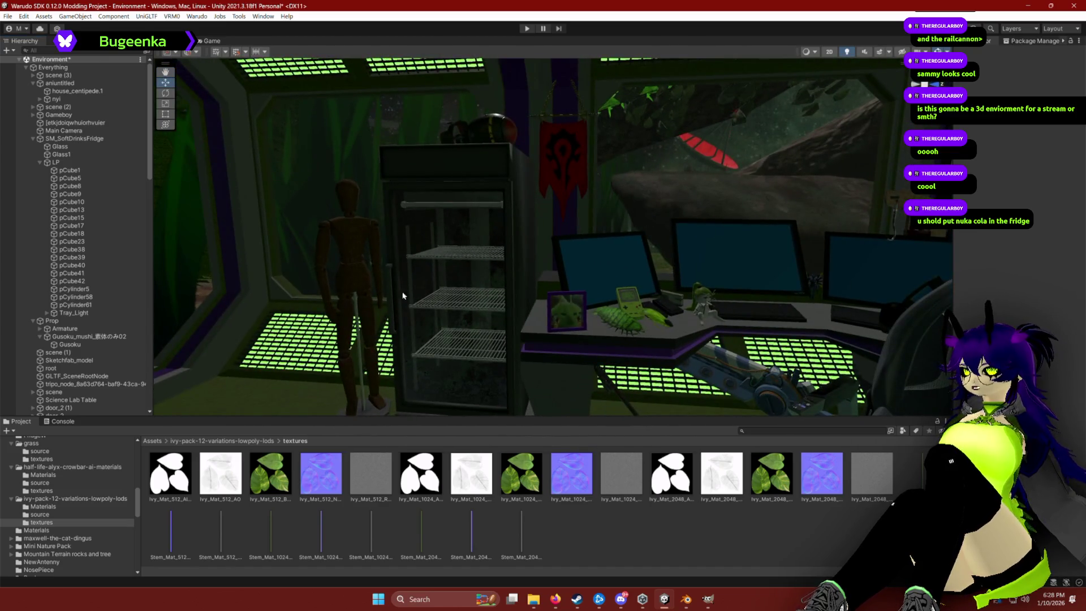
pyautogui.scroll(5, 491, 311)
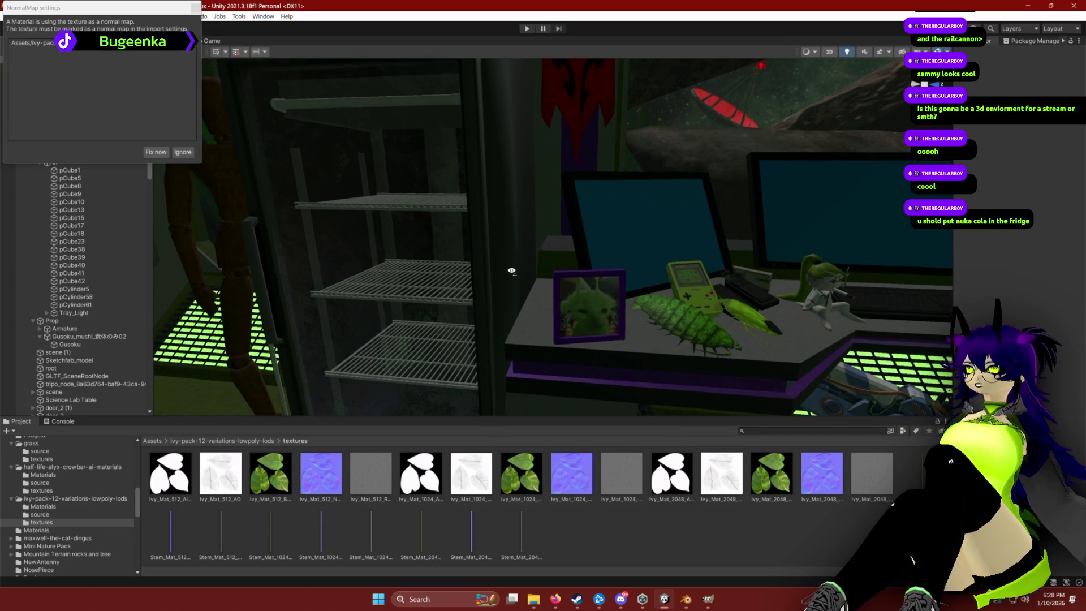
# Apply Fix Now so the 512 ivy normal texture is imported as a normal map.
pyautogui.click(159, 154)
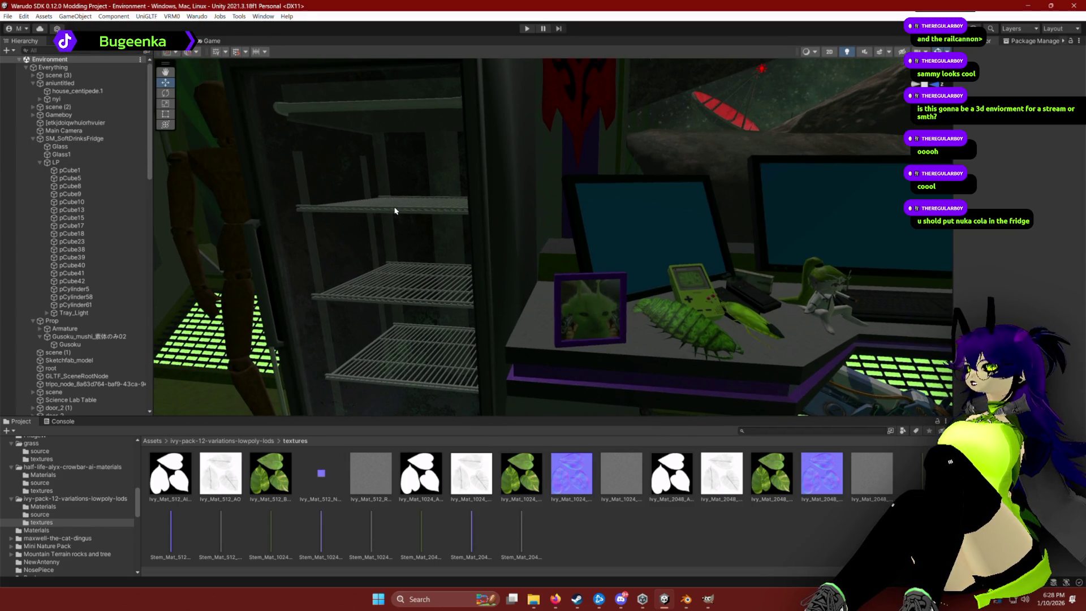
pyautogui.scroll(10, 540, 232)
pyautogui.scroll(-4, 93, 238)
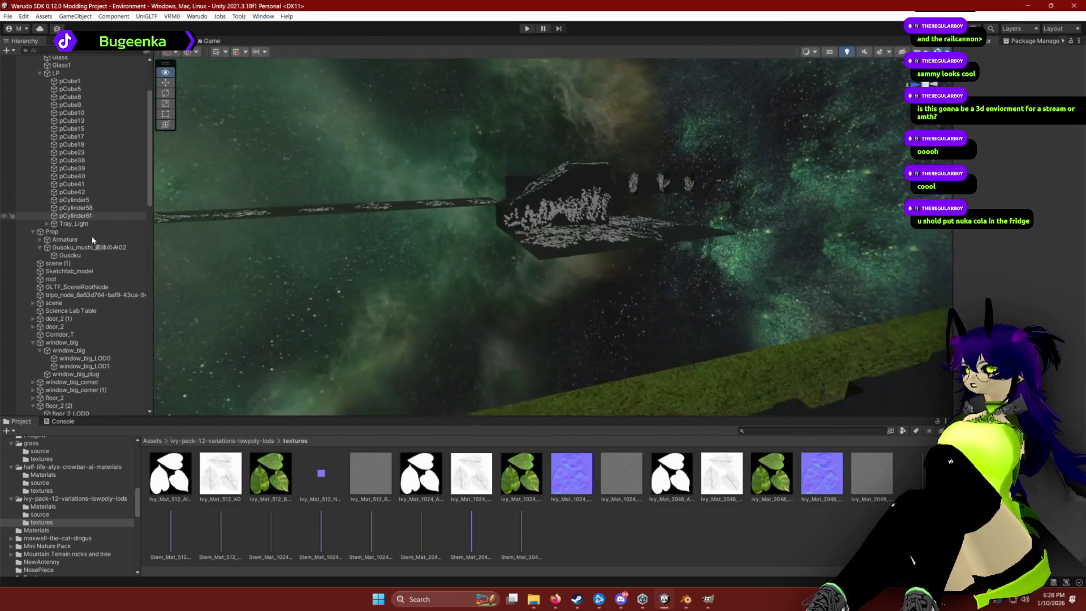
# Select the terrarium, then frame the long ivy plank floating in space.
pyautogui.click(415, 212)
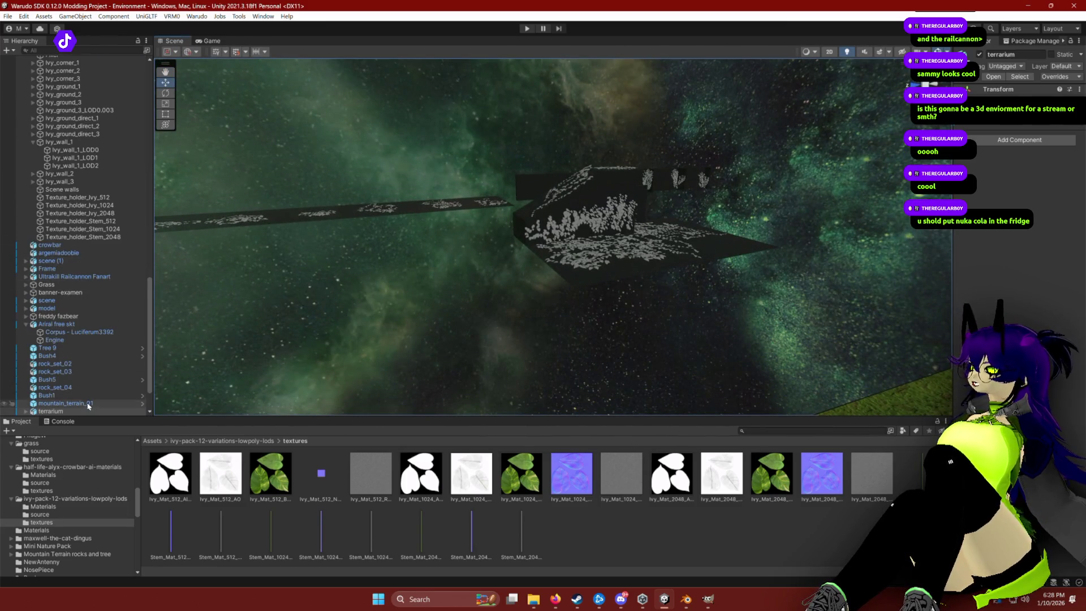
pyautogui.scroll(-2, 60, 389)
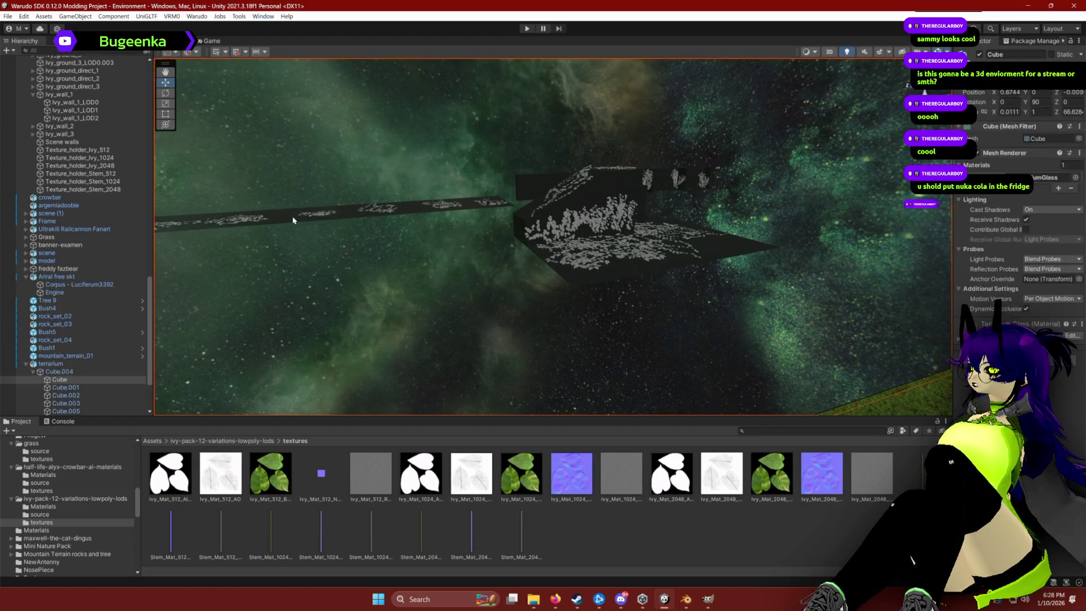
pyautogui.click(298, 229)
pyautogui.press('f')
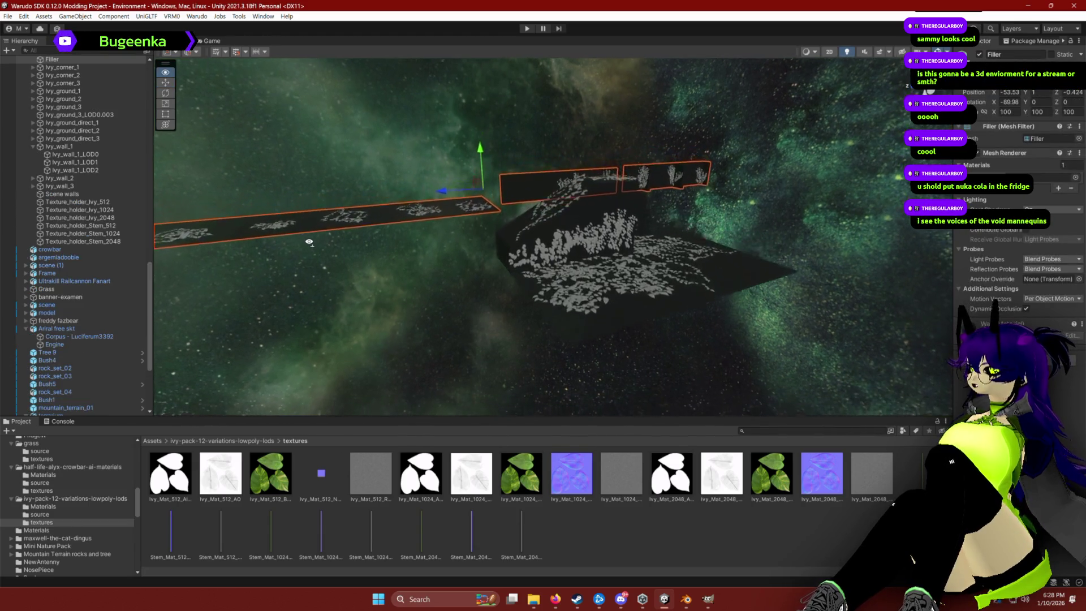
# Delete the stray Ivy_corner_1 ivy planes from the scene.
pyautogui.scroll(7, 106, 322)
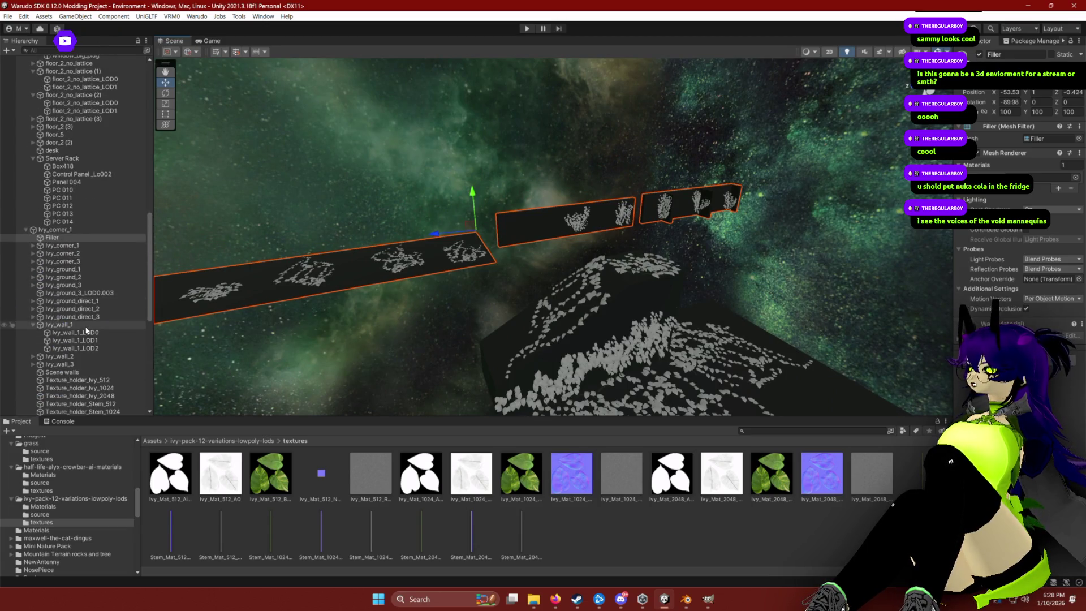
pyautogui.scroll(7, 79, 331)
pyautogui.scroll(6, 88, 258)
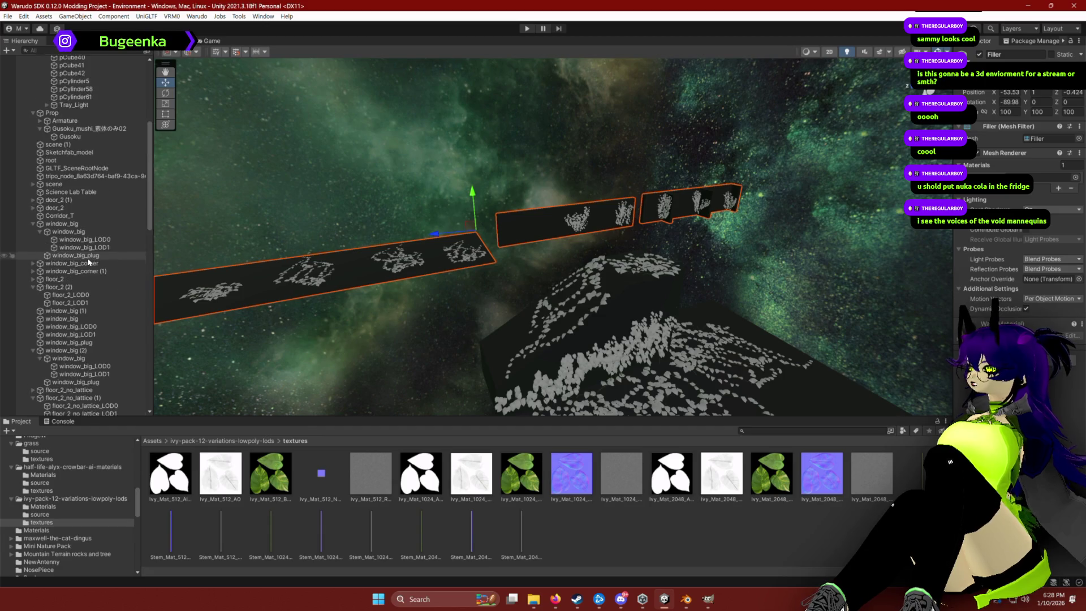
pyautogui.scroll(1, 89, 263)
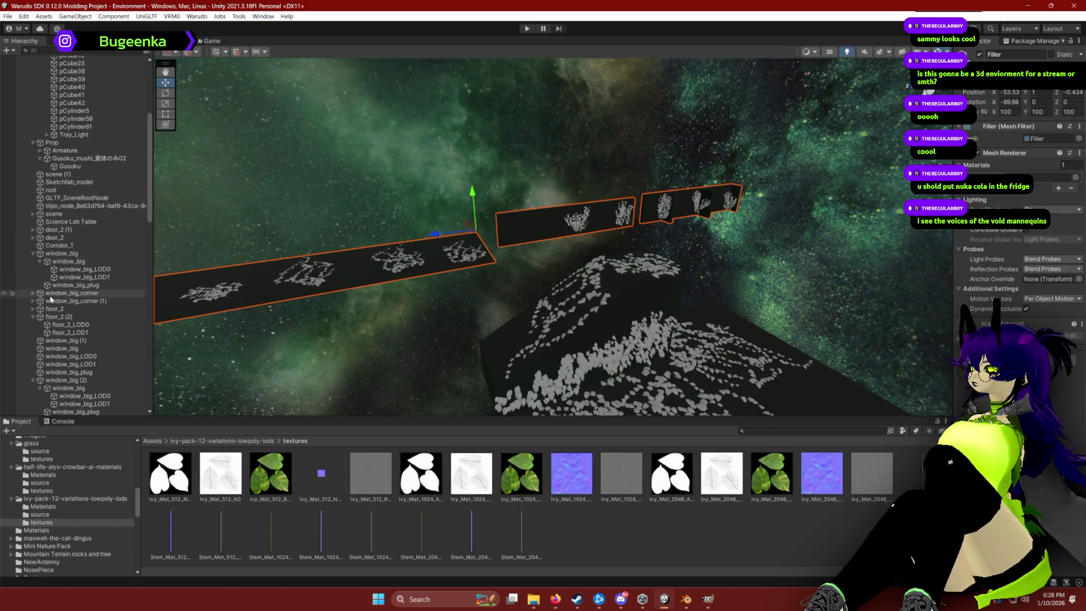
pyautogui.scroll(-8, 81, 340)
pyautogui.scroll(-6, 80, 349)
pyautogui.click(57, 232)
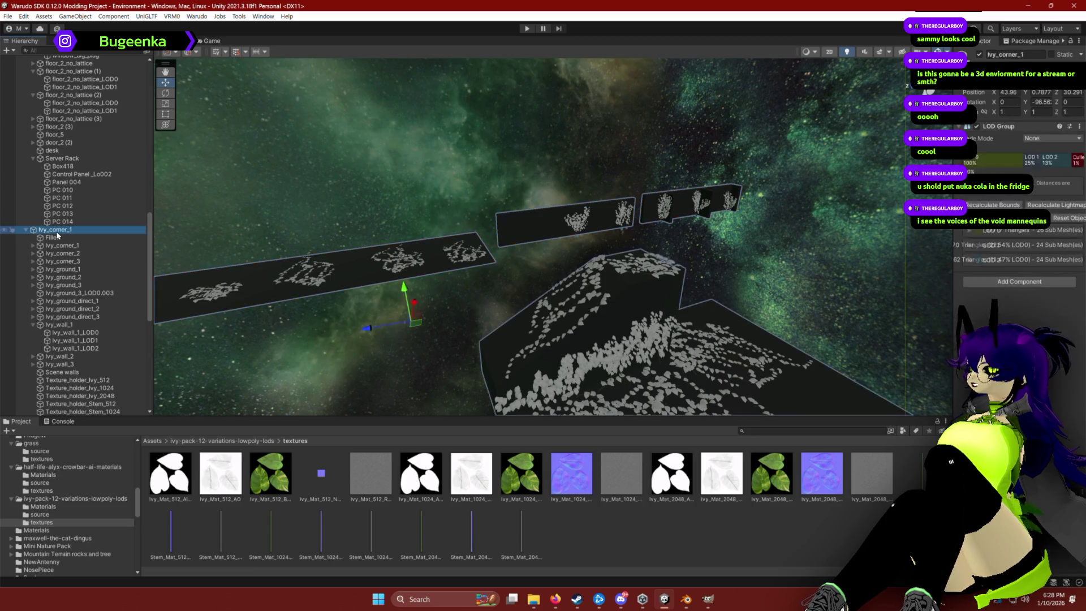
pyautogui.press('Delete')
pyautogui.scroll(-5, 413, 235)
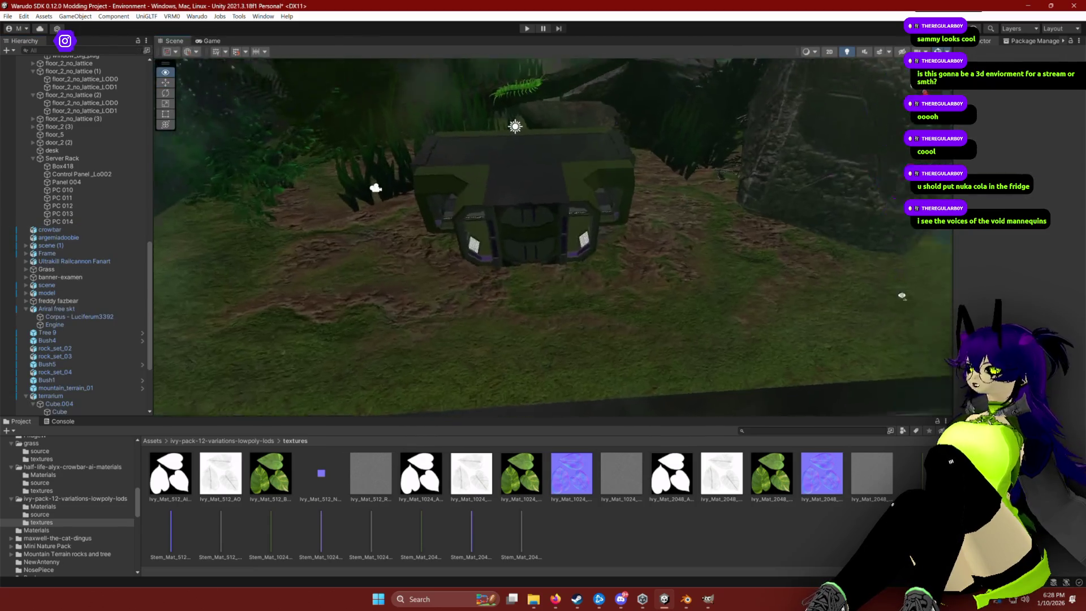
pyautogui.scroll(6, 778, 261)
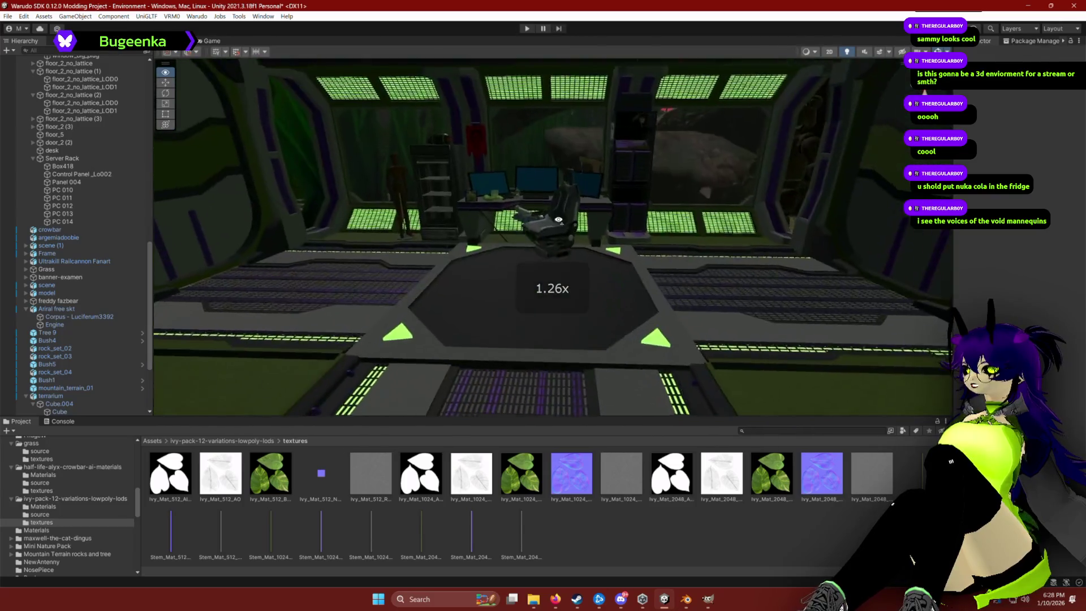
pyautogui.press('w')
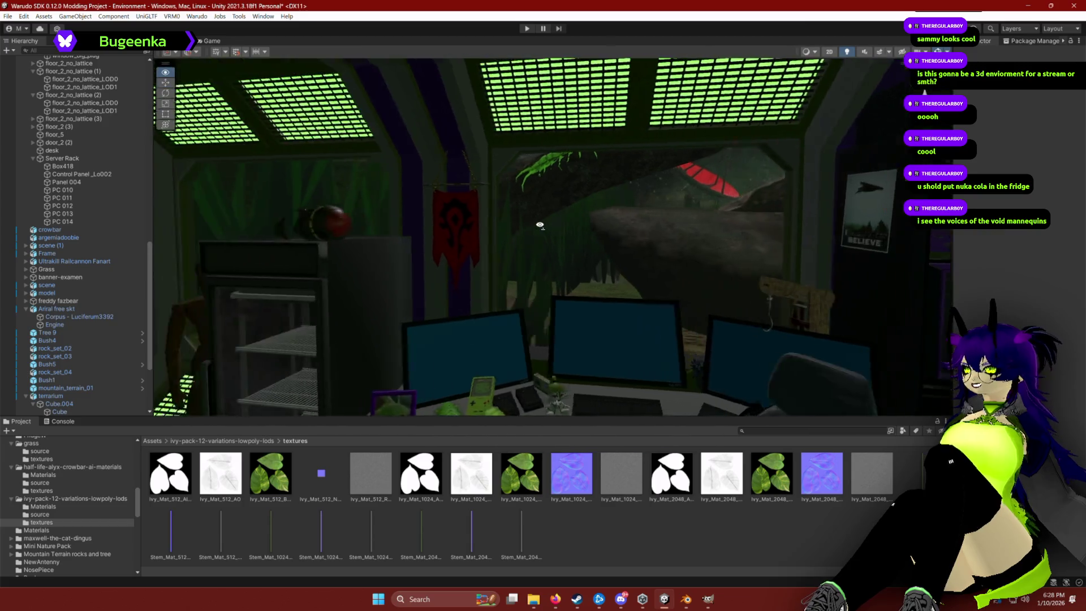
pyautogui.scroll(-3, 533, 275)
pyautogui.scroll(-2, 533, 275)
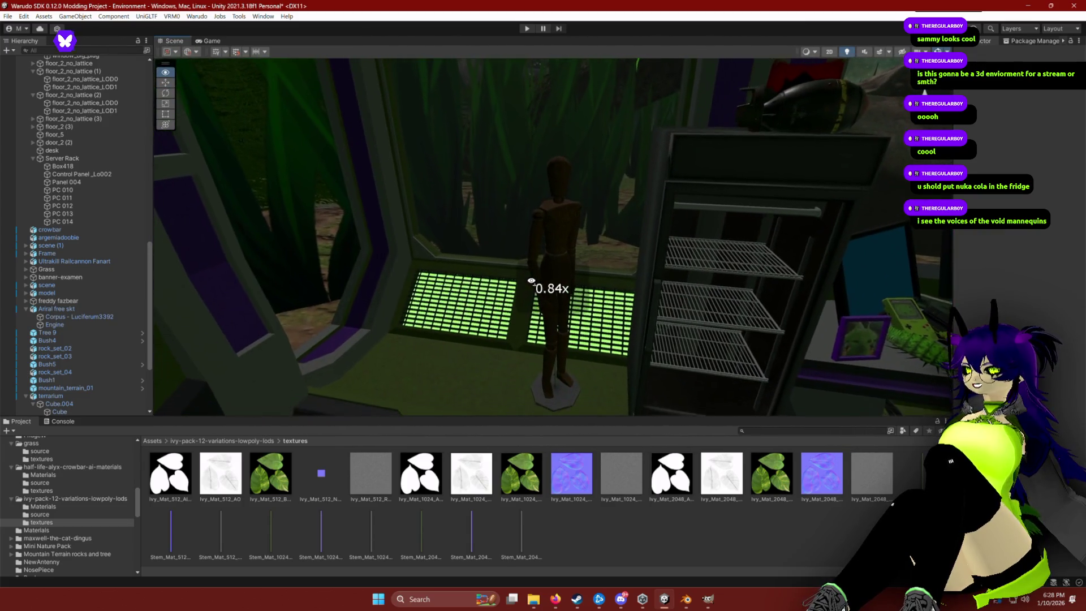
pyautogui.press('s')
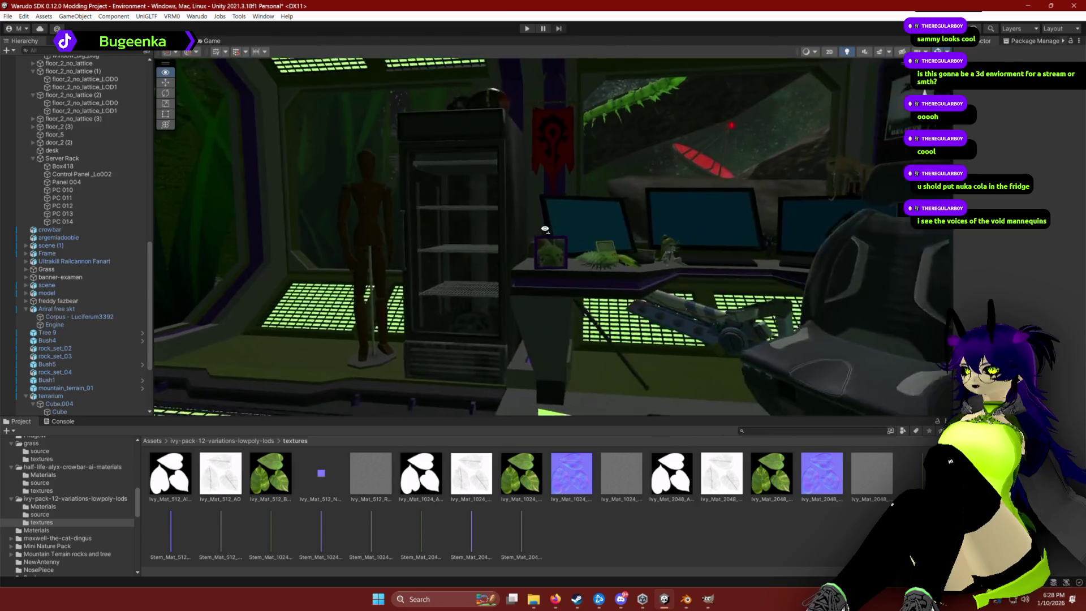
pyautogui.press('w')
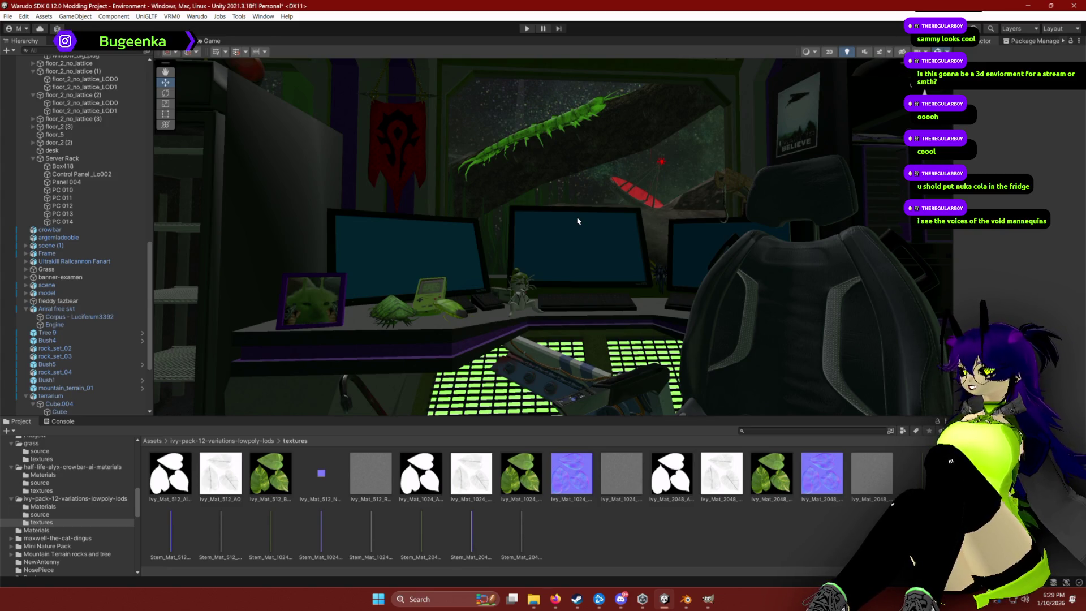
pyautogui.moveTo(585, 188)
pyautogui.mouseDown()
pyautogui.moveTo(509, 206)
pyautogui.moveTo(528, 217)
pyautogui.moveTo(639, 215)
pyautogui.moveTo(615, 549)
pyautogui.mouseUp()
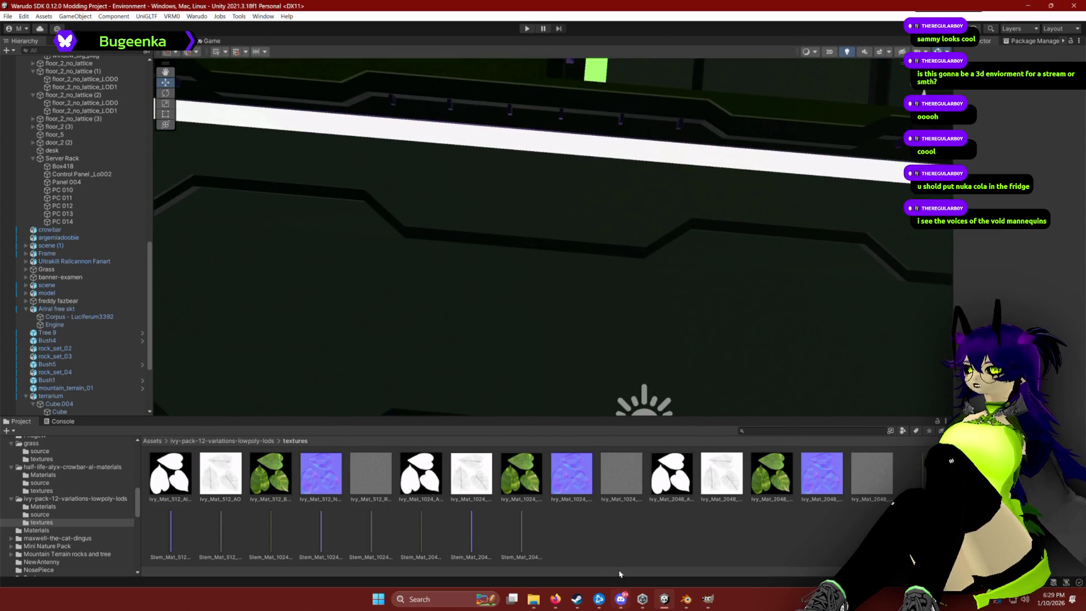
pyautogui.moveTo(585, 327)
pyautogui.mouseDown()
pyautogui.moveTo(709, 336)
pyautogui.moveTo(730, 323)
pyautogui.moveTo(730, 333)
pyautogui.moveTo(657, 344)
pyautogui.moveTo(739, 323)
pyautogui.moveTo(696, 328)
pyautogui.mouseUp()
# Nudge the corridor door frame straight ahead slightly downward along Y.
pyautogui.click(677, 322)
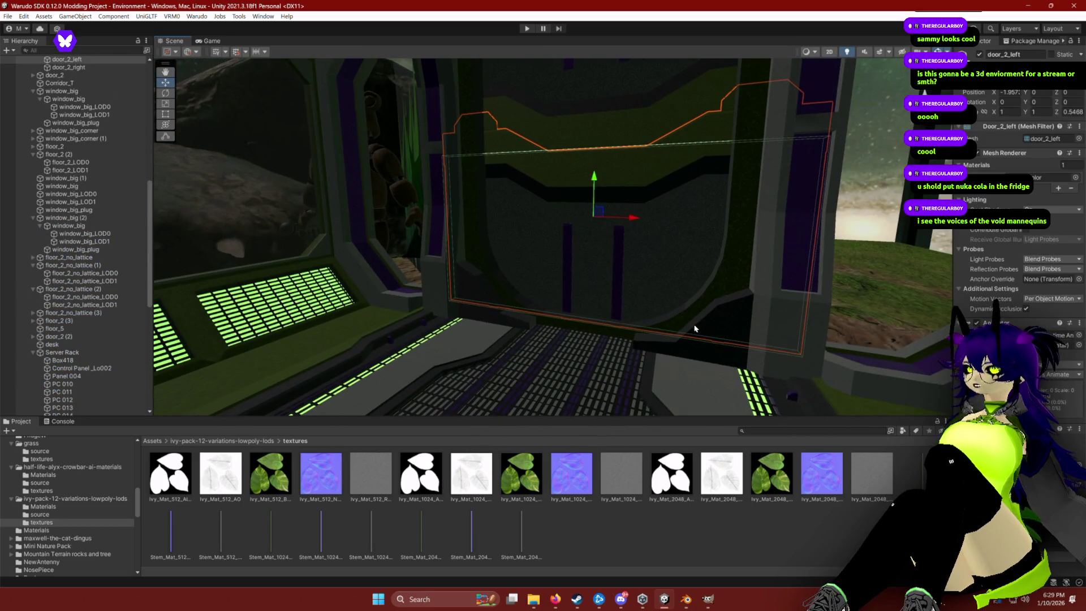
pyautogui.click(515, 183)
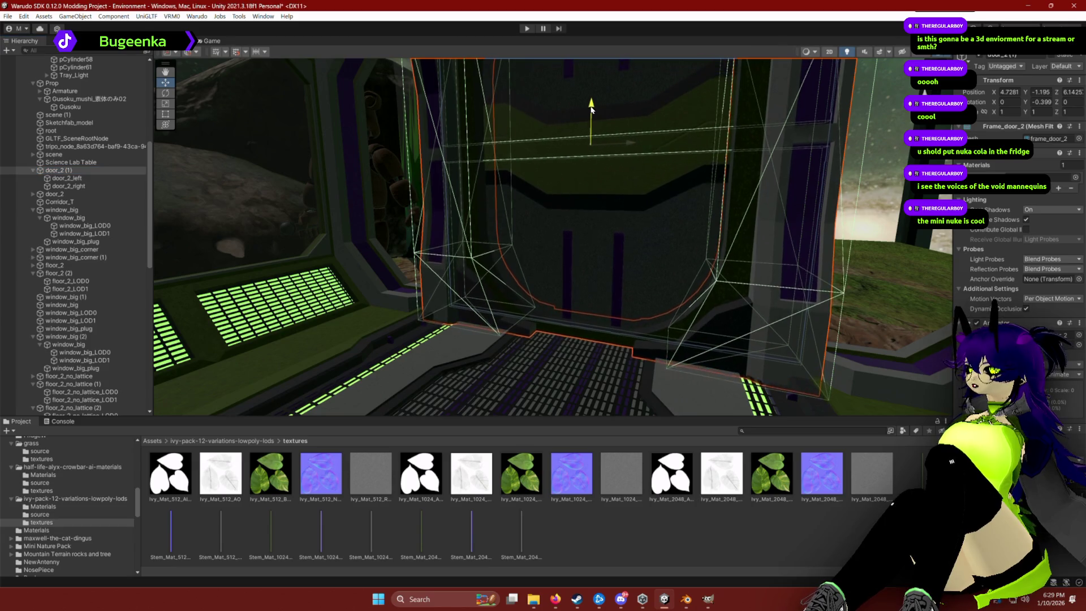
pyautogui.moveTo(894, 272)
pyautogui.mouseDown()
pyautogui.moveTo(606, 315)
pyautogui.moveTo(614, 288)
pyautogui.moveTo(201, 287)
pyautogui.moveTo(427, 322)
pyautogui.mouseUp()
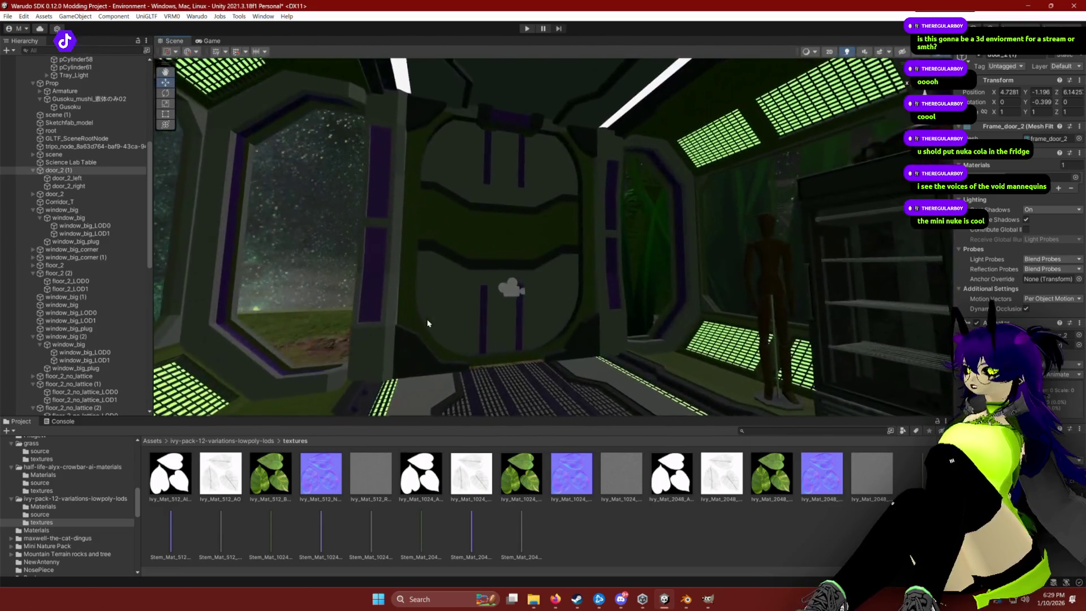
pyautogui.click(514, 187)
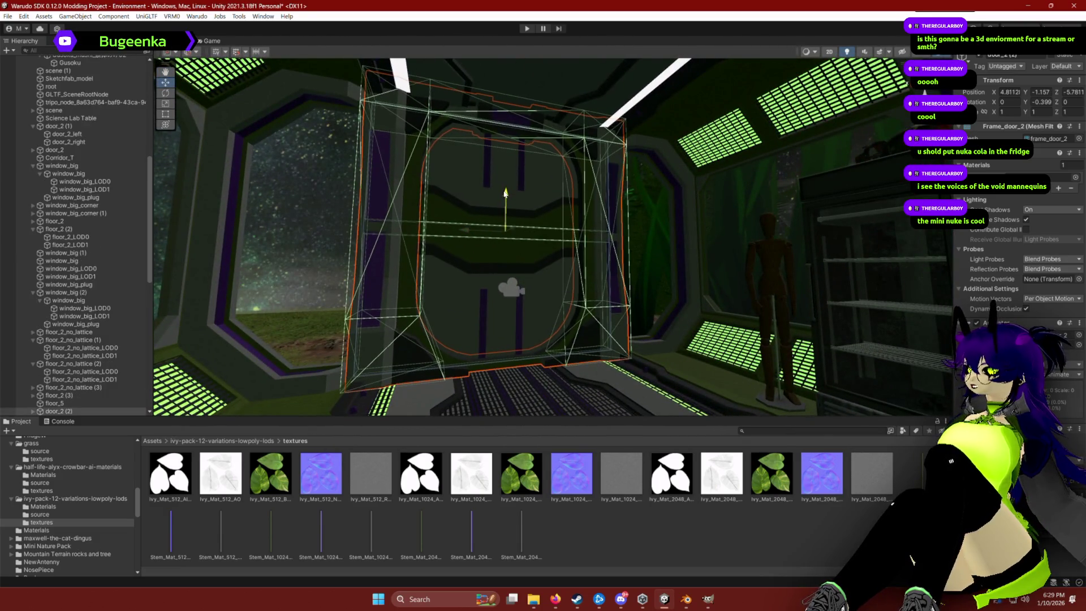
pyautogui.scroll(5, 340, 238)
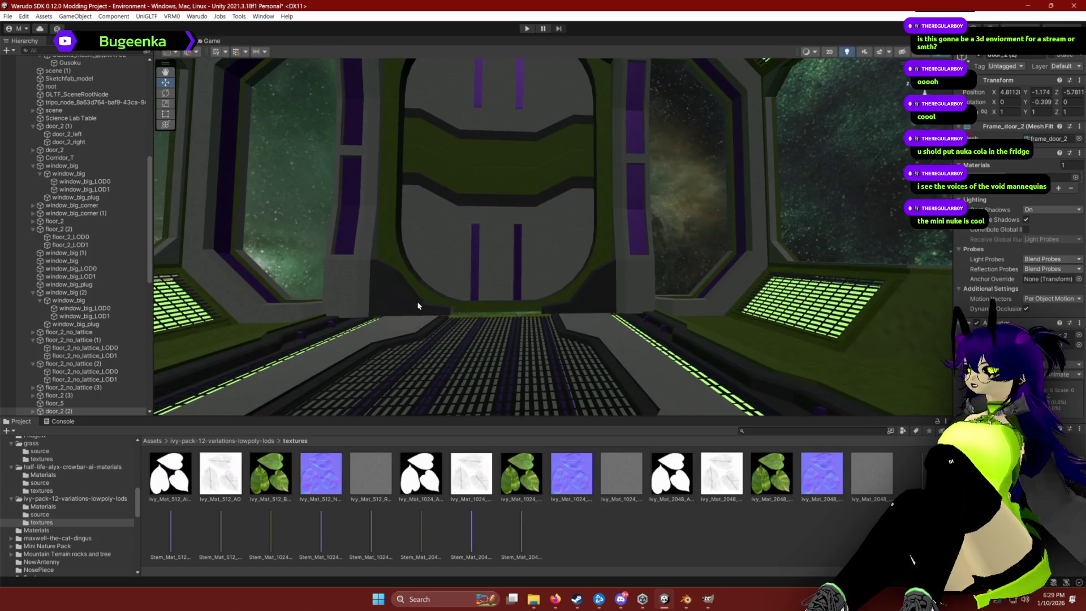
pyautogui.click(502, 125)
pyautogui.moveTo(502, 125); pyautogui.dragTo(503, 129)
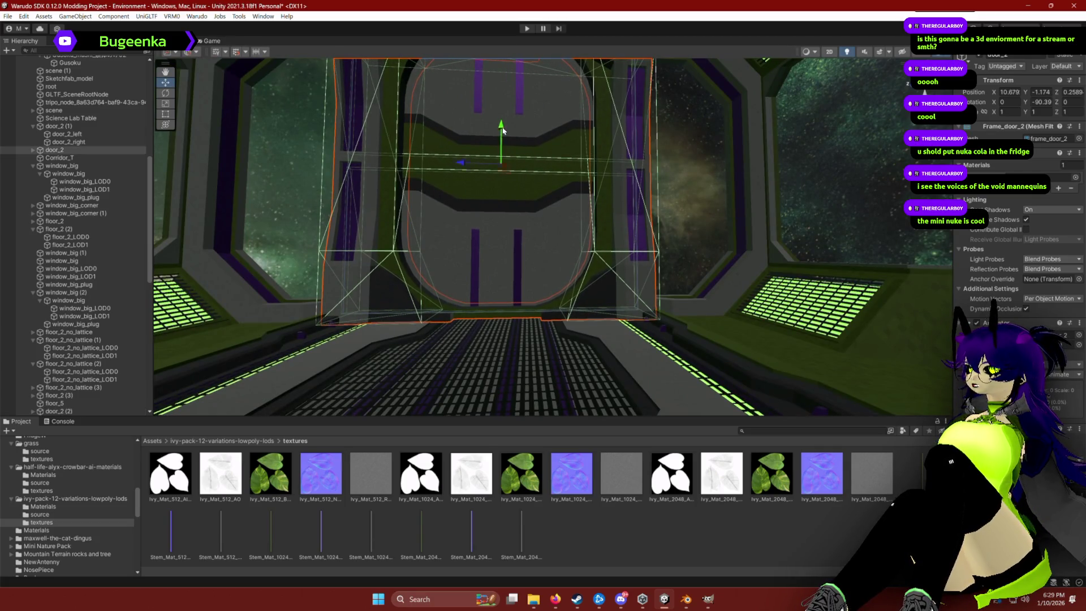
pyautogui.click(633, 545)
# Fly down the corridor to inspect the mini nuke and the grassy path outside.
pyautogui.moveTo(558, 262)
pyautogui.mouseDown()
pyautogui.moveTo(242, 310)
pyautogui.moveTo(481, 244)
pyautogui.moveTo(408, 253)
pyautogui.moveTo(425, 291)
pyautogui.mouseUp()
pyautogui.click(529, 327)
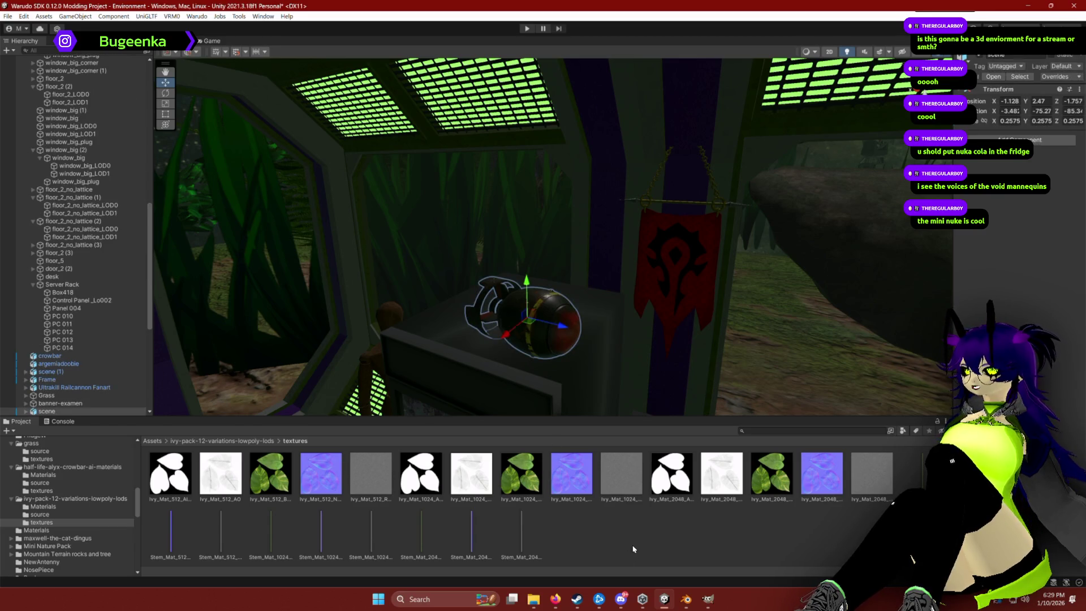
pyautogui.moveTo(601, 327)
pyautogui.mouseDown()
pyautogui.moveTo(485, 354)
pyautogui.moveTo(513, 312)
pyautogui.moveTo(649, 328)
pyautogui.mouseUp()
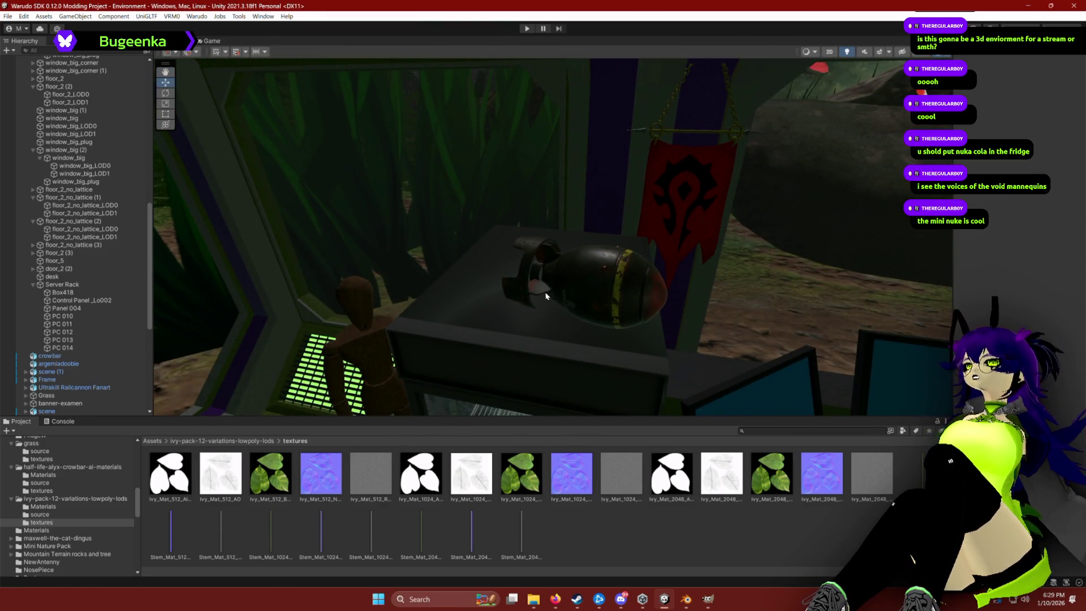
pyautogui.moveTo(485, 247); pyautogui.dragTo(498, 249)
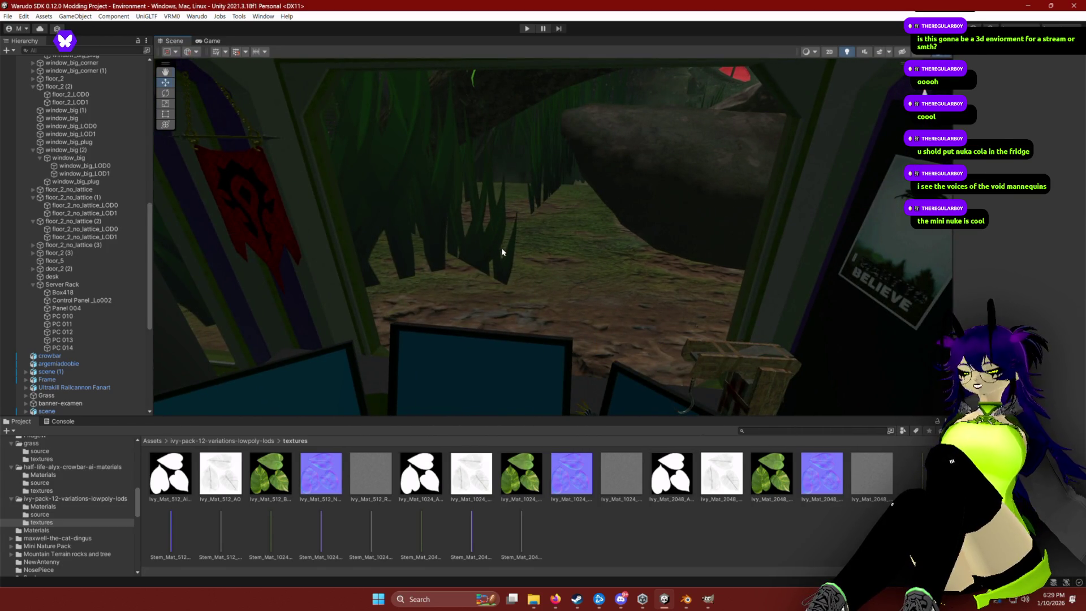
# Return to the ivy search results in the web browser and select the search text.
pyautogui.hotkey('alt', 'Tab')
pyautogui.click(396, 57)
pyautogui.press('Return')
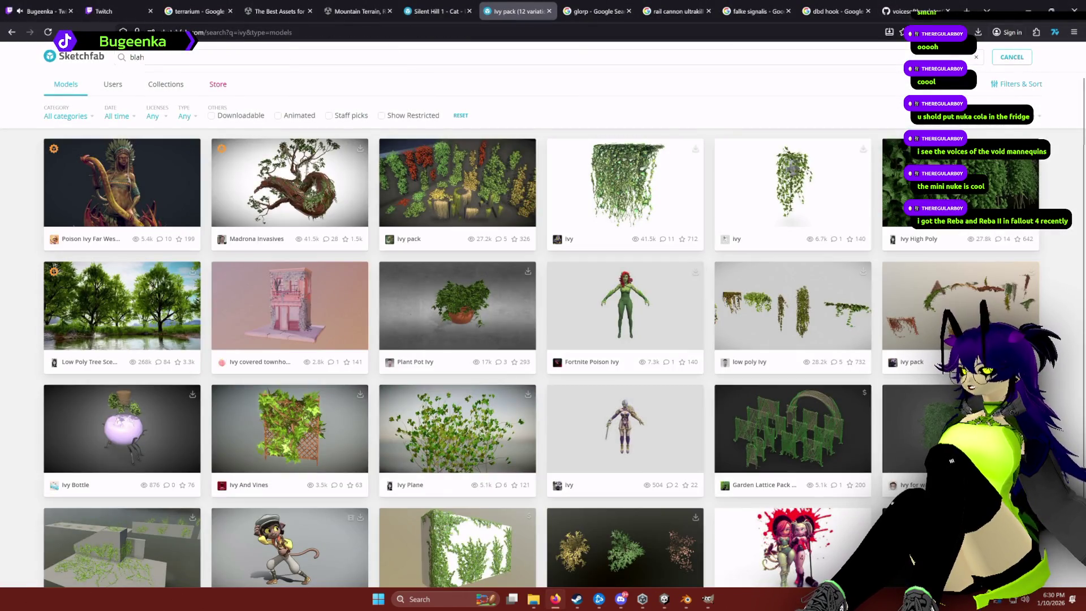
# Search Sketchfab for 'blahaj', filter to downloadable models, and open the first result's download options.
pyautogui.write('aj')
pyautogui.press('Return')
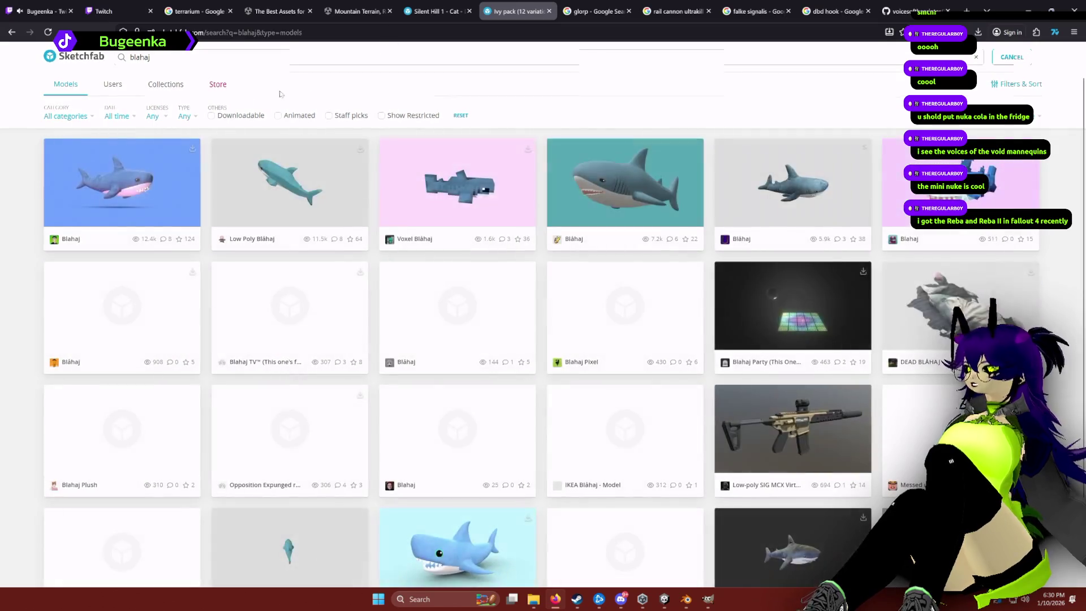
pyautogui.click(233, 117)
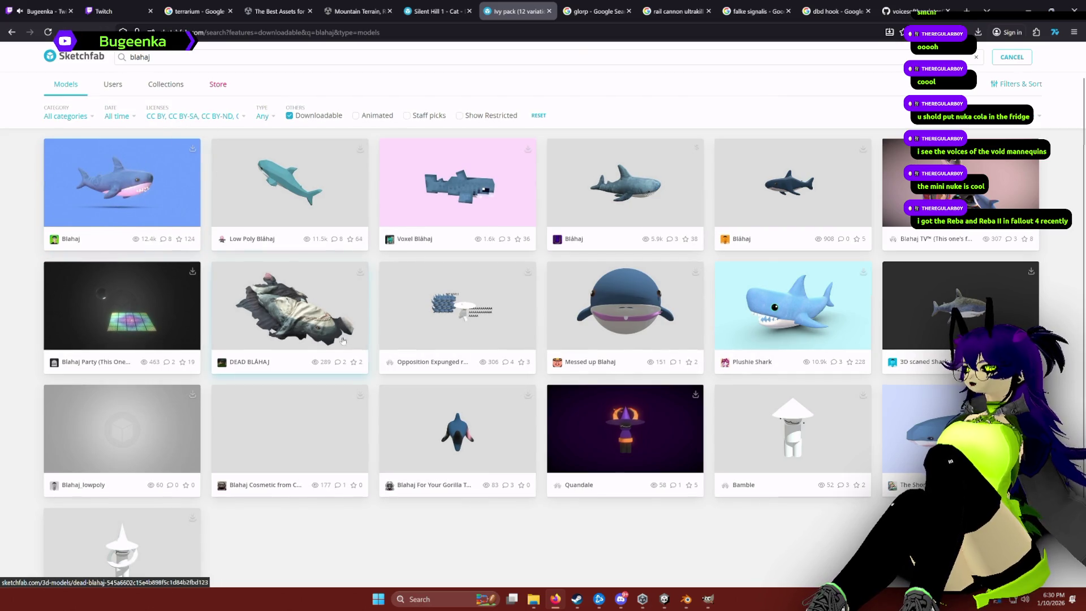
pyautogui.click(192, 149)
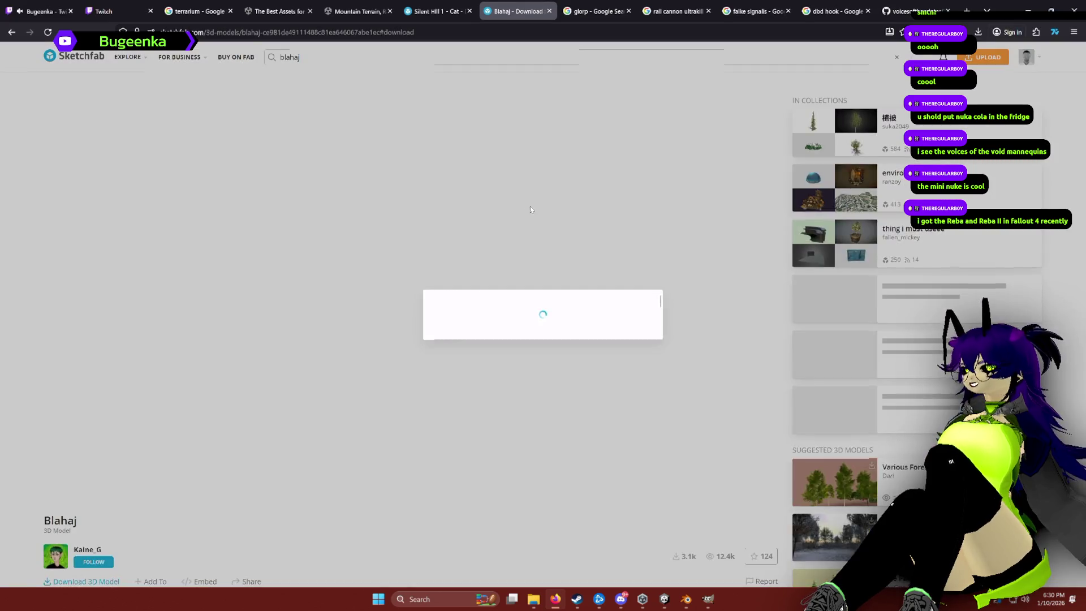